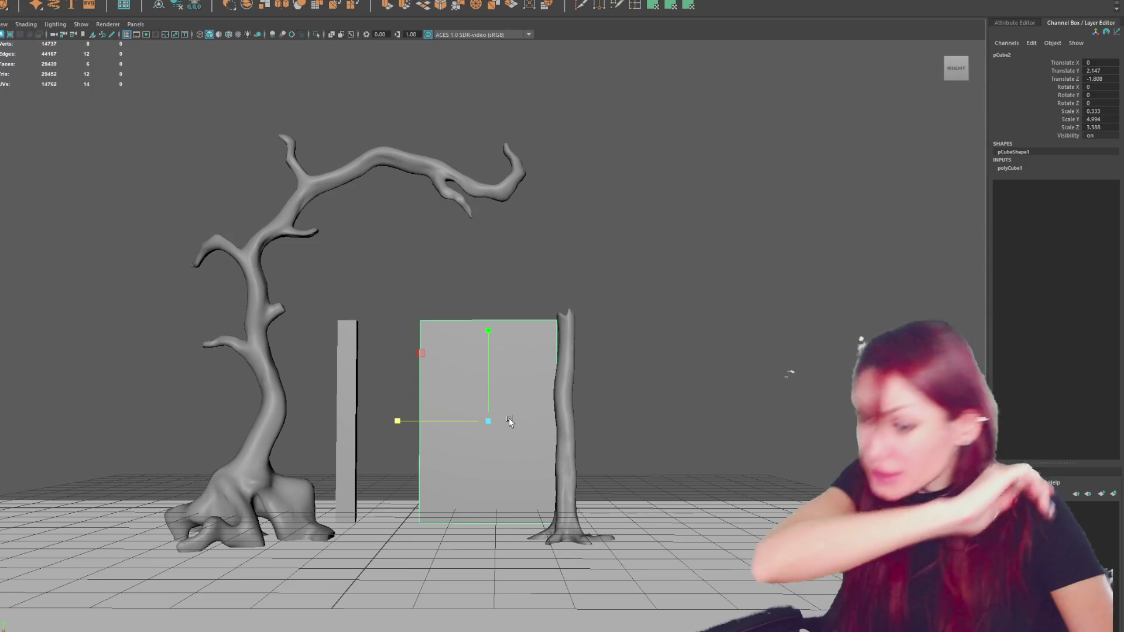
Stretch the thin pillar (pCube3) taller and scale it thinner into a plank.
{"action": "left_click", "coordinate": [344, 358]}
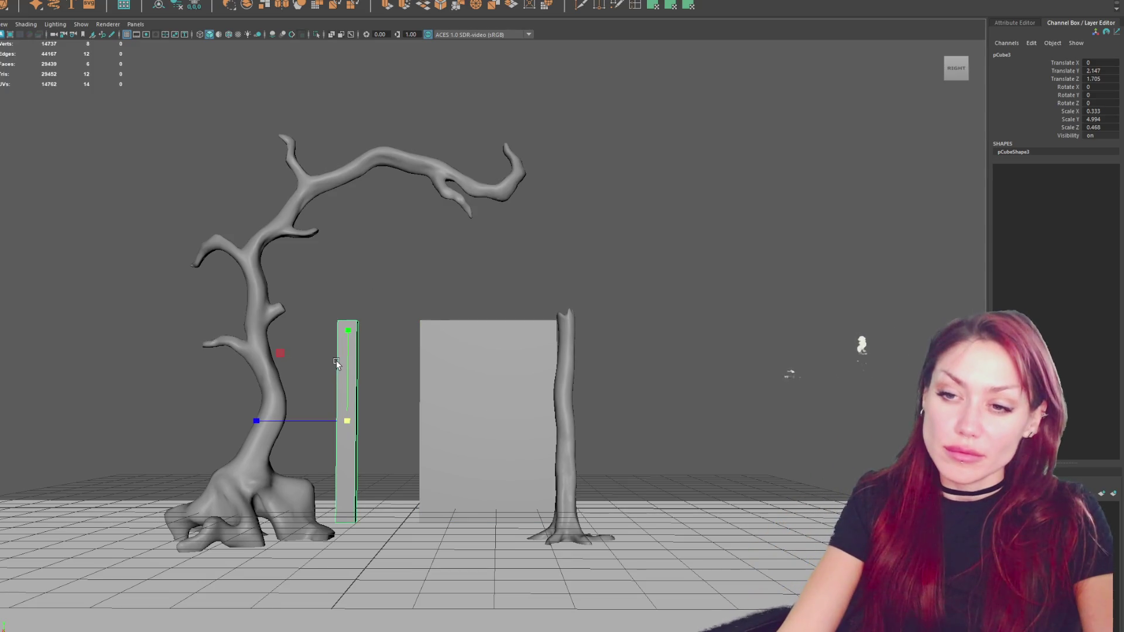
{"action": "left_click_drag", "start_coordinate": [349, 352], "coordinate": [486, 337]}
{"action": "key", "text": "r"}
{"action": "mouse_move", "coordinate": [424, 357]}
{"action": "left_mouse_down"}
{"action": "mouse_move", "coordinate": [504, 332]}
{"action": "mouse_move", "coordinate": [445, 335]}
{"action": "mouse_move", "coordinate": [487, 347]}
{"action": "mouse_move", "coordinate": [506, 344]}
{"action": "mouse_move", "coordinate": [360, 336]}
{"action": "left_mouse_up"}
Duplicate the plank with Ctrl+D into additional planks placed along Z.
{"action": "key", "text": "ctrl+d"}
{"action": "key", "text": "w"}
{"action": "key", "text": "ctrl+d"}
{"action": "key", "text": "ctrl+d"}
{"action": "key", "text": "ctrl+d"}
{"action": "key", "text": "ctrl+d"}
{"action": "key", "text": "ctrl+d"}
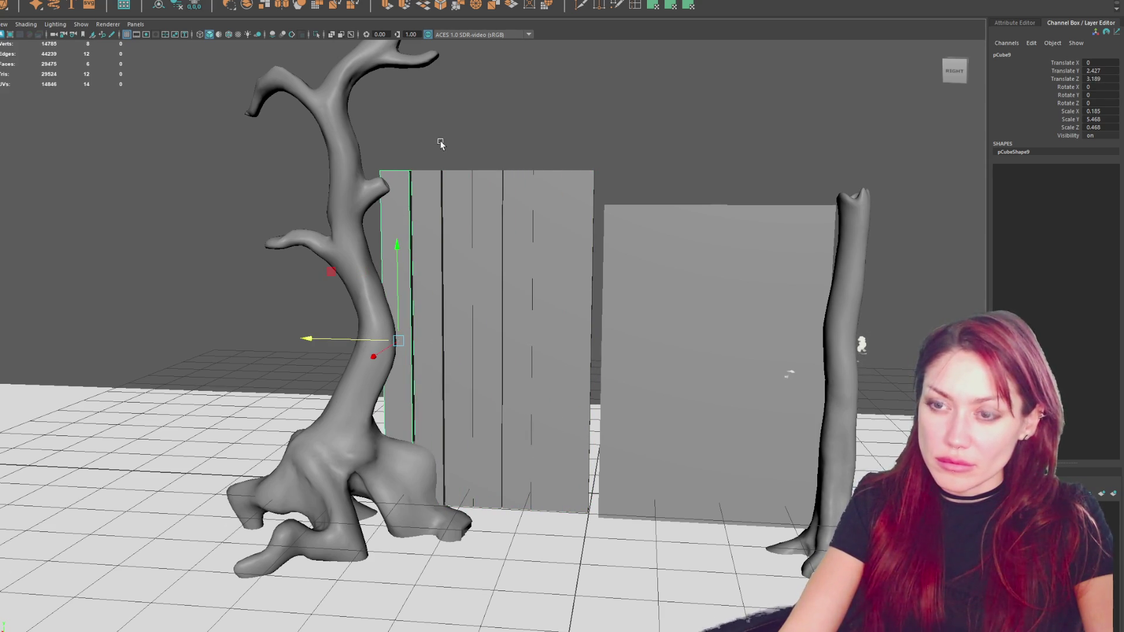
{"action": "scroll", "coordinate": [445, 146], "scroll_direction": "down", "scroll_amount": 4}
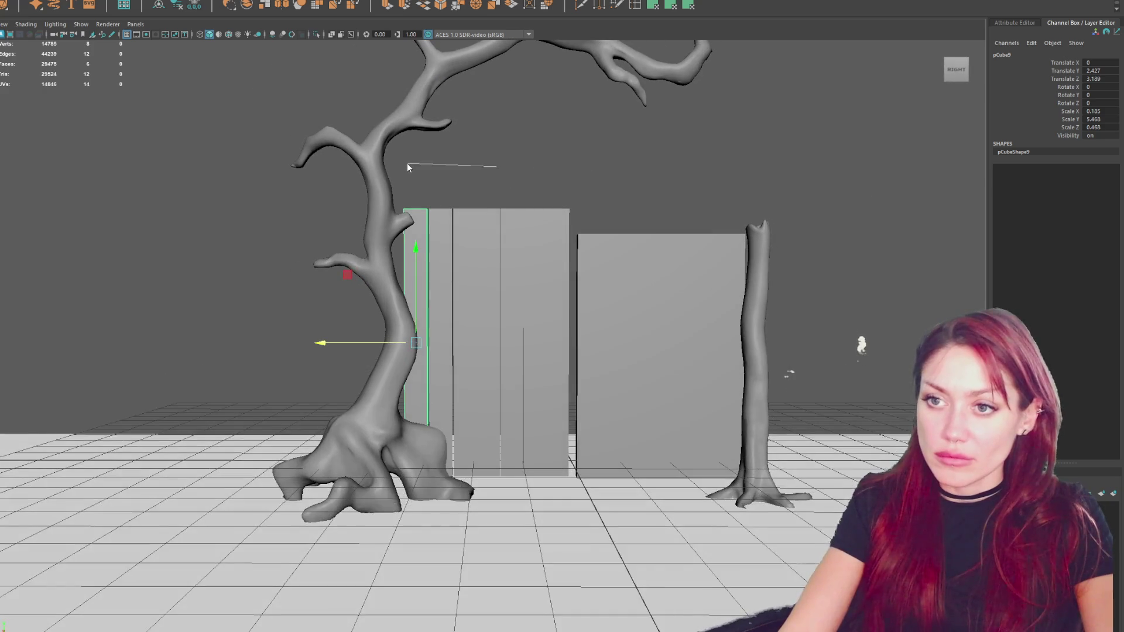
Raise the first new plank's top vertices slightly.
{"action": "right_click_drag", "start_coordinate": [407, 168], "coordinate": [407, 168]}
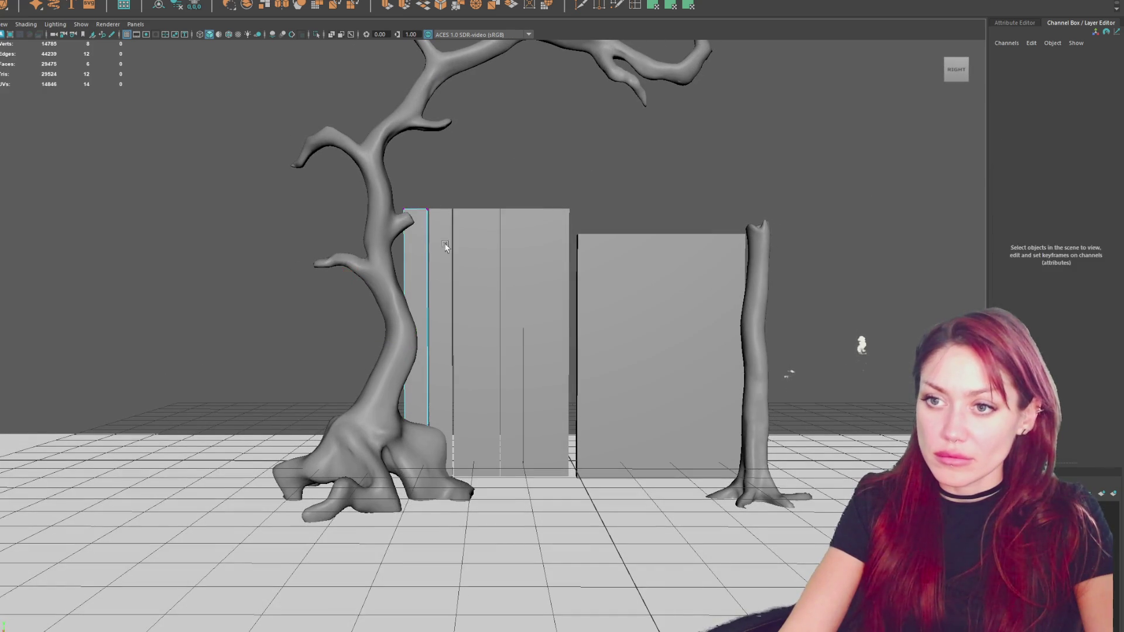
{"action": "left_click_drag", "start_coordinate": [395, 196], "coordinate": [436, 219]}
{"action": "right_click_drag", "start_coordinate": [489, 212], "coordinate": [623, 174]}
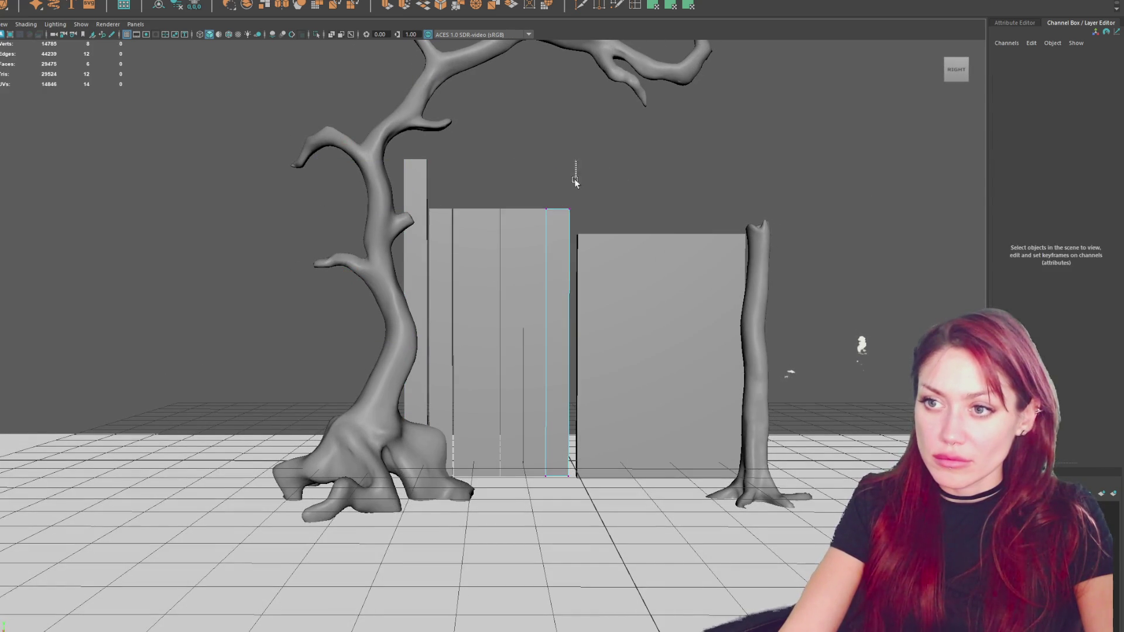
{"action": "left_click_drag", "start_coordinate": [490, 121], "coordinate": [570, 222]}
{"action": "left_click_drag", "start_coordinate": [544, 184], "coordinate": [536, 172]}
Raise the narrow plank's top vertices to make it taller.
{"action": "left_click", "coordinate": [522, 232]}
{"action": "left_click", "coordinate": [471, 226]}
{"action": "mouse_move", "coordinate": [529, 170]}
{"action": "right_mouse_down"}
{"action": "mouse_move", "coordinate": [497, 139]}
{"action": "mouse_move", "coordinate": [489, 174]}
{"action": "right_mouse_up"}
{"action": "left_click_drag", "start_coordinate": [442, 194], "coordinate": [489, 221]}
{"action": "left_click_drag", "start_coordinate": [461, 174], "coordinate": [471, 150]}
Raise another plank's top further, then select the tree in vertex mode.
{"action": "left_click", "coordinate": [417, 235]}
{"action": "right_click_drag", "start_coordinate": [417, 234], "coordinate": [398, 211]}
{"action": "left_click_drag", "start_coordinate": [445, 176], "coordinate": [405, 128]}
{"action": "left_click", "coordinate": [550, 142]}
{"action": "scroll", "coordinate": [550, 142], "scroll_direction": "down", "scroll_amount": 3}
{"action": "left_click", "coordinate": [551, 141]}
{"action": "key", "text": "F9"}
Lift the gnarled tree's upper branch vertices higher in Y.
{"action": "left_click_drag", "start_coordinate": [218, 82], "coordinate": [818, 248]}
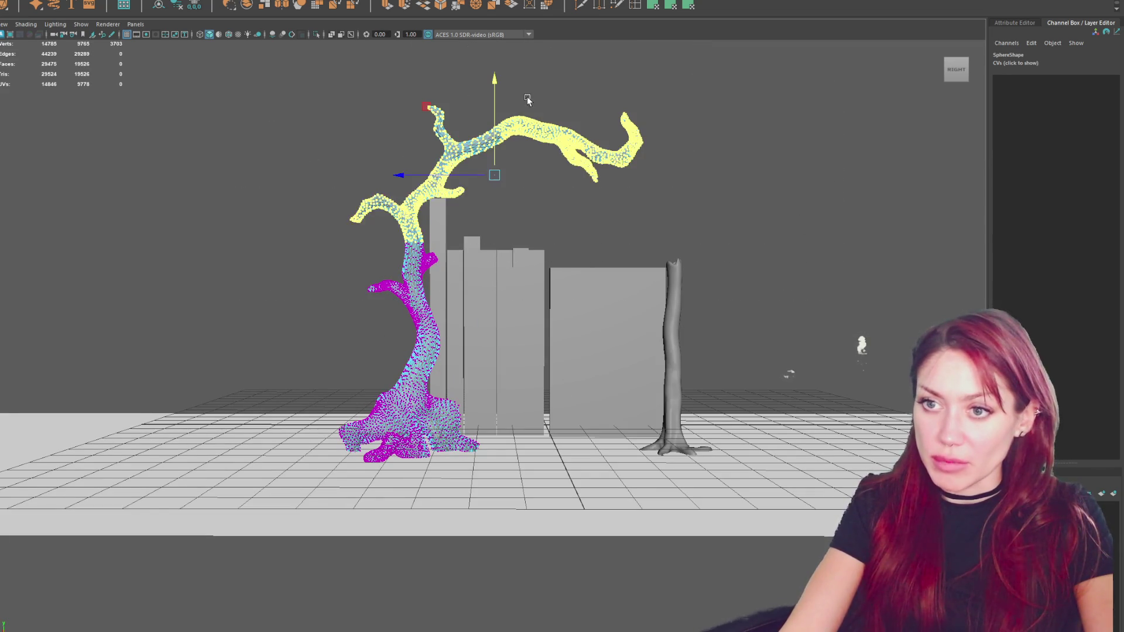
{"action": "left_click_drag", "start_coordinate": [496, 132], "coordinate": [496, 53]}
{"action": "left_click", "coordinate": [631, 140]}
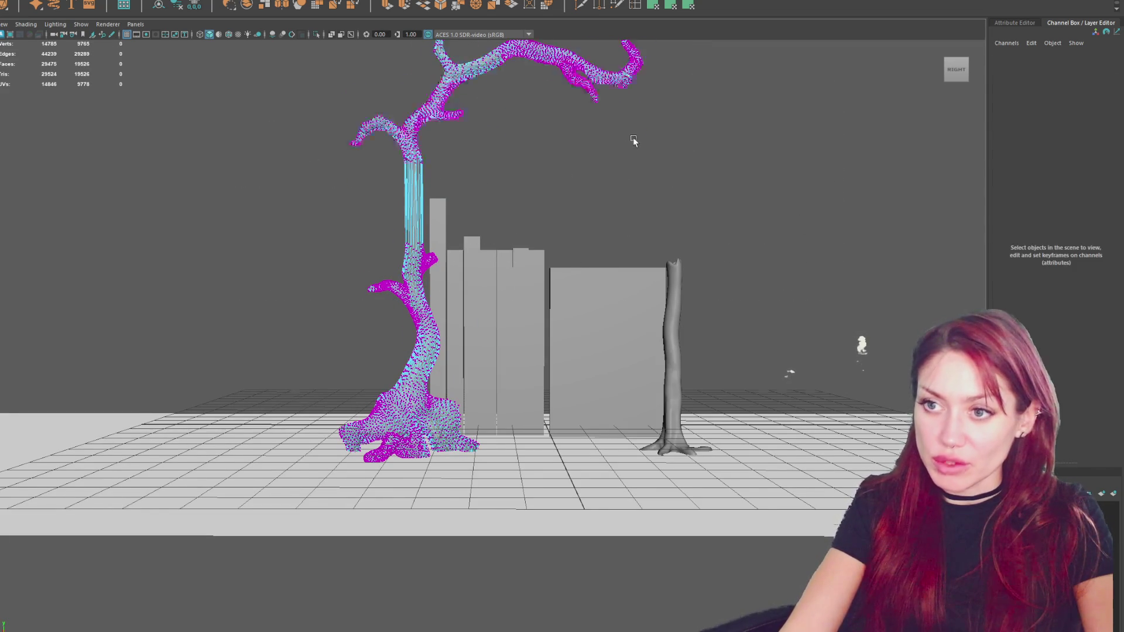
{"action": "scroll", "coordinate": [566, 215], "scroll_direction": "up", "scroll_amount": 2}
Raise the tall plank's top and move it closer to the trunk.
{"action": "left_click", "coordinate": [417, 297]}
{"action": "right_click_drag", "start_coordinate": [557, 254], "coordinate": [518, 254]}
{"action": "left_click_drag", "start_coordinate": [485, 246], "coordinate": [352, 296]}
{"action": "left_click_drag", "start_coordinate": [413, 170], "coordinate": [413, 138]}
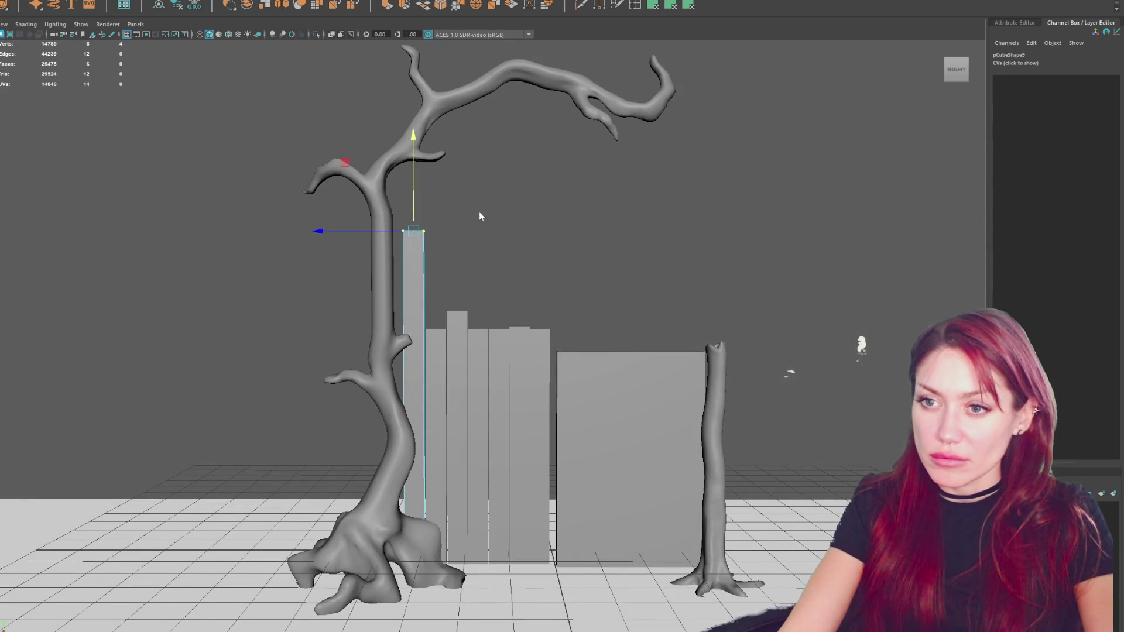
{"action": "left_click", "coordinate": [431, 274]}
{"action": "left_click", "coordinate": [419, 316]}
{"action": "left_click_drag", "start_coordinate": [378, 447], "coordinate": [383, 446]}
Lower the adjacent plank's right top corner to slant its top.
{"action": "left_click", "coordinate": [435, 445]}
{"action": "key", "text": "F9"}
{"action": "left_click_drag", "start_coordinate": [565, 231], "coordinate": [359, 369]}
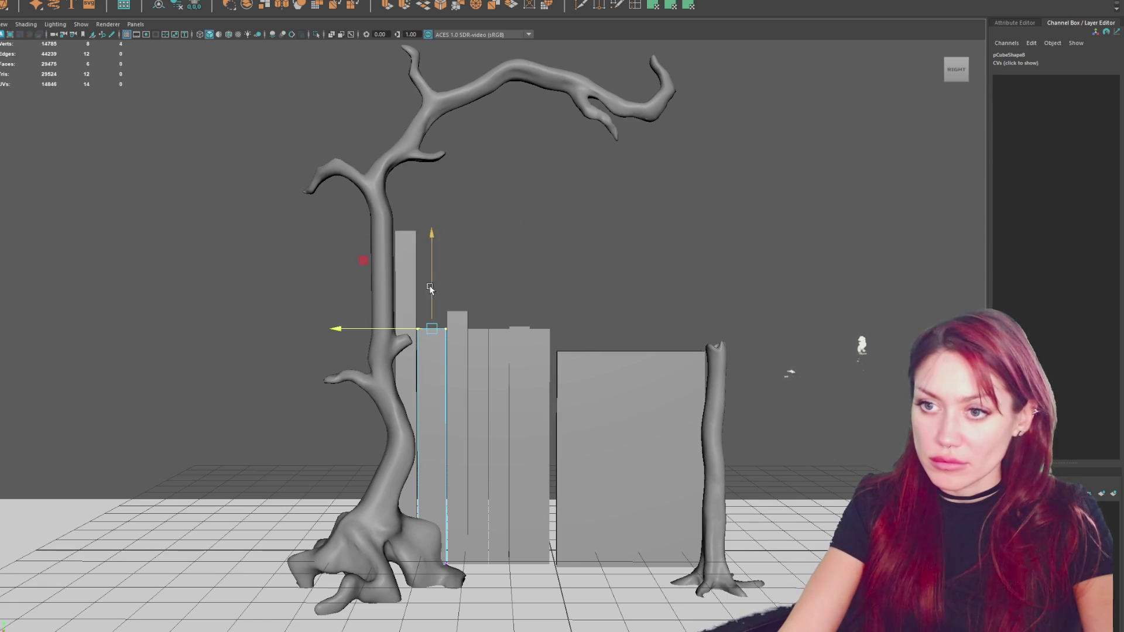
{"action": "left_click", "coordinate": [457, 201]}
{"action": "left_click", "coordinate": [446, 250]}
{"action": "mouse_move", "coordinate": [444, 216]}
{"action": "left_mouse_down"}
{"action": "mouse_move", "coordinate": [440, 241]}
{"action": "mouse_move", "coordinate": [430, 227]}
{"action": "left_mouse_up"}
Raise the top-left corners of the next two planks to slant their tops.
{"action": "left_click", "coordinate": [406, 261]}
{"action": "key", "text": "F9"}
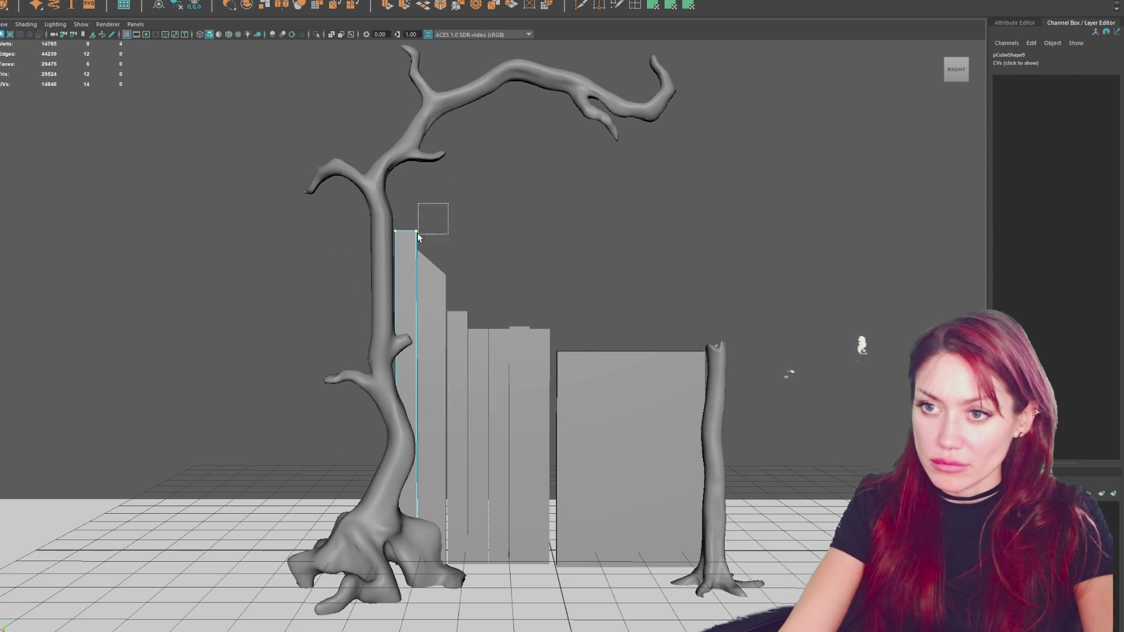
{"action": "left_click", "coordinate": [457, 351]}
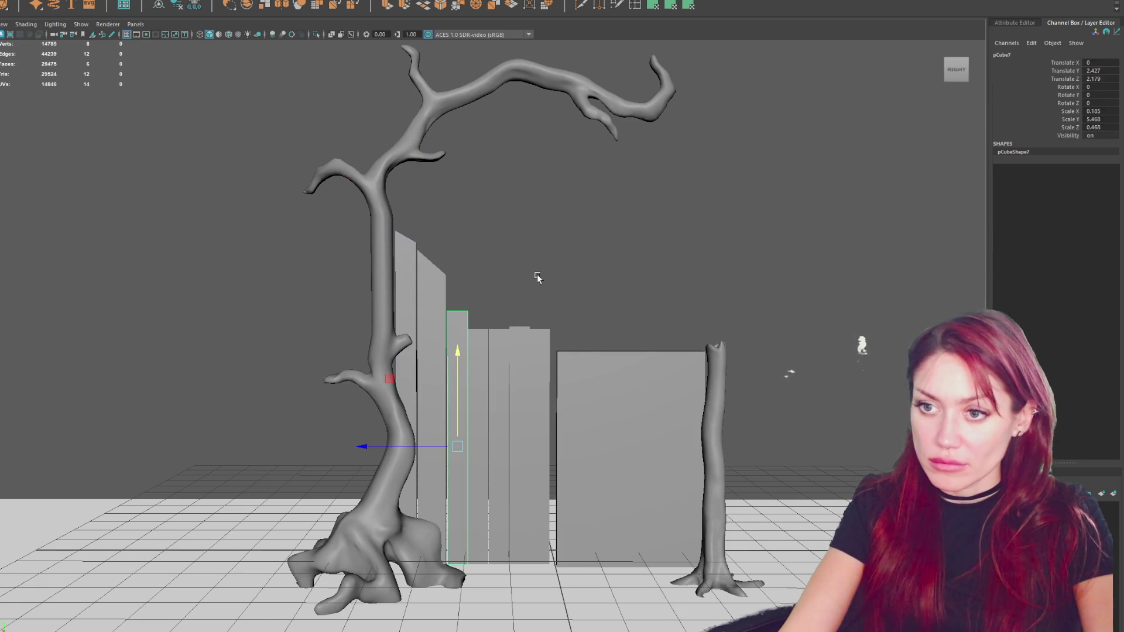
{"action": "right_click_drag", "start_coordinate": [532, 295], "coordinate": [533, 260]}
{"action": "mouse_move", "coordinate": [486, 346]}
{"action": "left_mouse_down"}
{"action": "mouse_move", "coordinate": [404, 279]}
{"action": "mouse_move", "coordinate": [453, 327]}
{"action": "left_mouse_up"}
{"action": "left_click_drag", "start_coordinate": [448, 282], "coordinate": [453, 269]}
{"action": "left_click", "coordinate": [484, 333]}
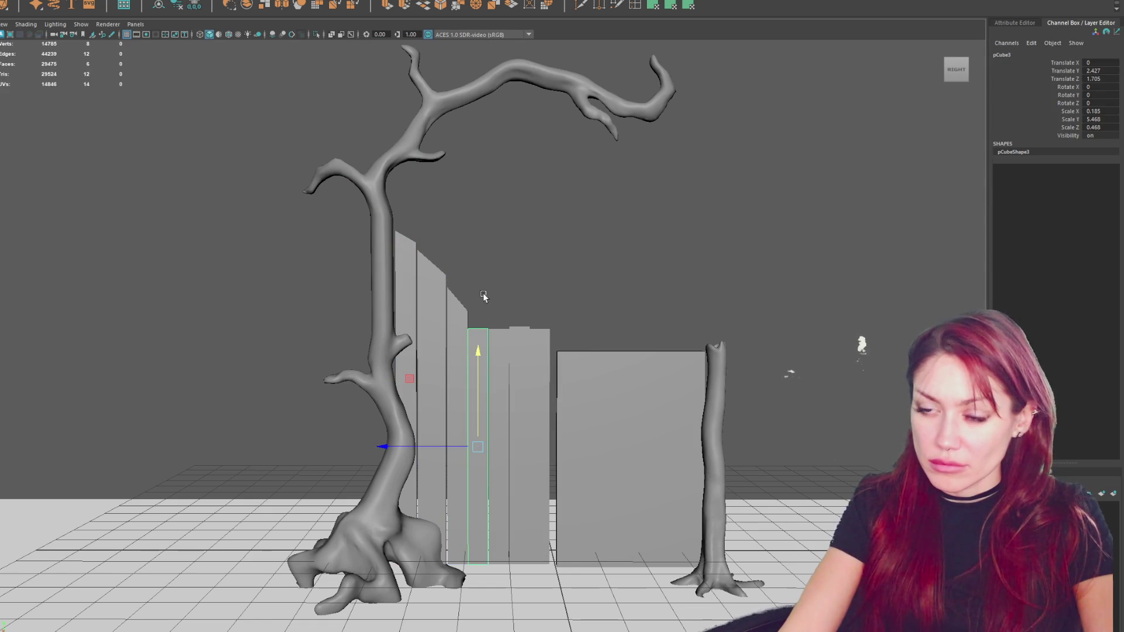
{"action": "right_click_drag", "start_coordinate": [546, 267], "coordinate": [547, 252]}
{"action": "mouse_move", "coordinate": [475, 296]}
{"action": "left_mouse_down"}
{"action": "mouse_move", "coordinate": [461, 350]}
{"action": "mouse_move", "coordinate": [482, 281]}
{"action": "left_mouse_up"}
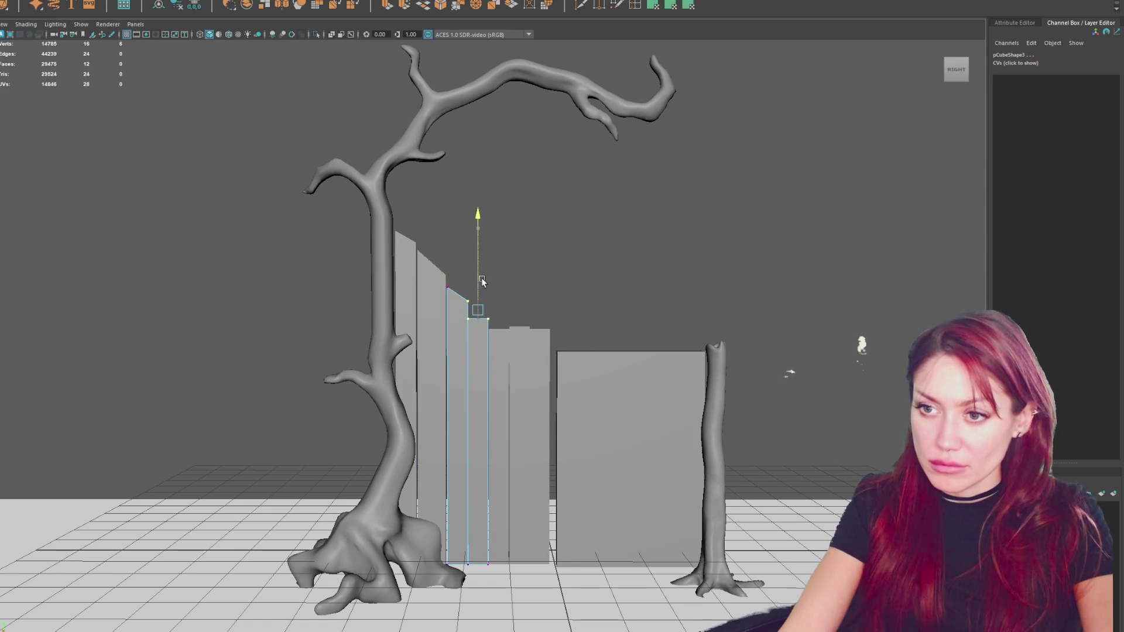
Lower the right and shared top corners of the next planks for a steeper descending curve.
{"action": "left_click", "coordinate": [436, 281]}
{"action": "right_click_drag", "start_coordinate": [436, 281], "coordinate": [497, 224]}
{"action": "mouse_move", "coordinate": [496, 224]}
{"action": "left_mouse_down"}
{"action": "mouse_move", "coordinate": [433, 286]}
{"action": "mouse_move", "coordinate": [455, 267]}
{"action": "left_mouse_up"}
{"action": "left_click", "coordinate": [457, 304]}
{"action": "right_click_drag", "start_coordinate": [454, 253], "coordinate": [495, 231]}
{"action": "left_click_drag", "start_coordinate": [436, 278], "coordinate": [477, 304]}
{"action": "left_click", "coordinate": [459, 261]}
{"action": "key", "text": "ctrl+z"}
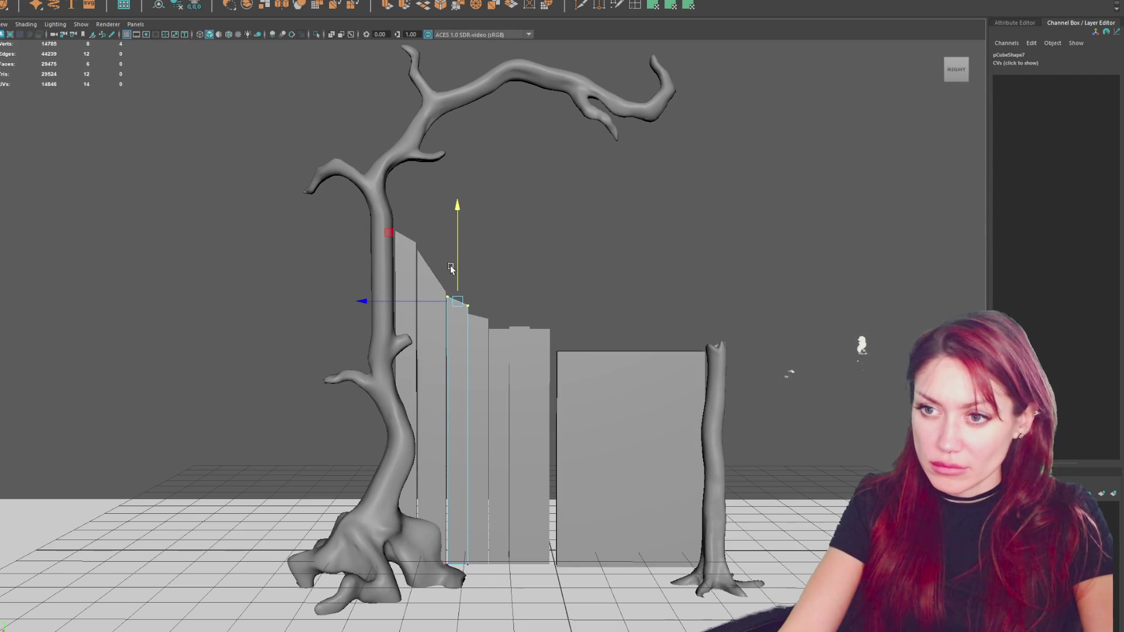
{"action": "right_click_drag", "start_coordinate": [433, 230], "coordinate": [494, 219]}
{"action": "mouse_move", "coordinate": [409, 240]}
{"action": "left_mouse_down"}
{"action": "mouse_move", "coordinate": [424, 258]}
{"action": "mouse_move", "coordinate": [416, 237]}
{"action": "mouse_move", "coordinate": [414, 249]}
{"action": "left_mouse_up"}
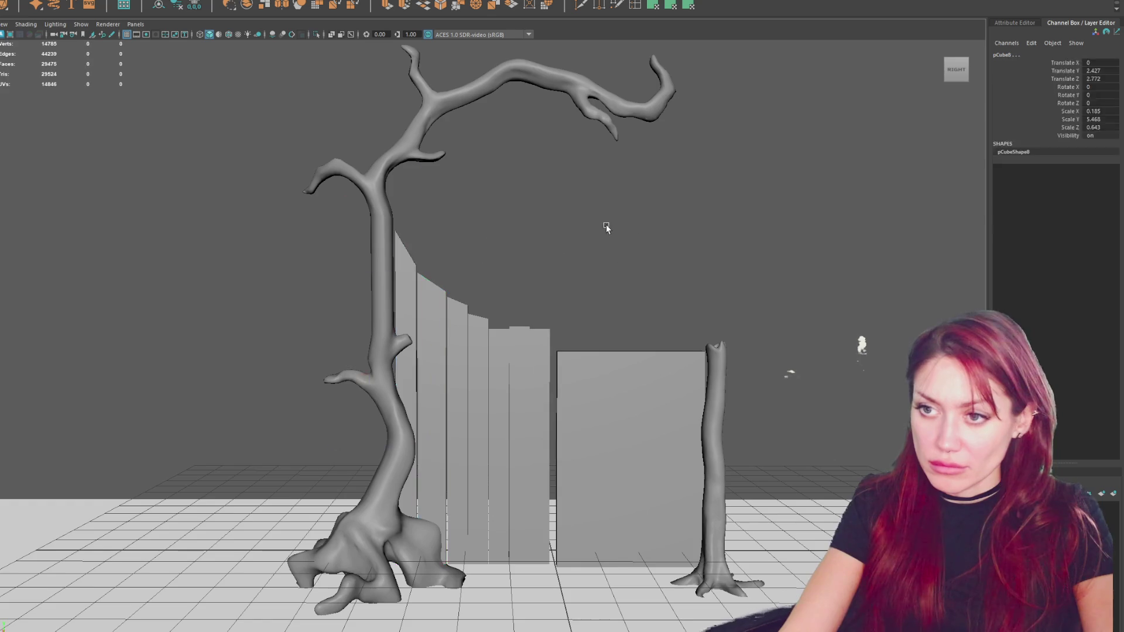
Delete the large placeholder block.
{"action": "left_click_drag", "start_coordinate": [605, 226], "coordinate": [609, 266], "text": "alt"}
{"action": "left_click", "coordinate": [620, 364]}
{"action": "key", "text": "Delete"}
{"action": "left_click_drag", "start_coordinate": [619, 364], "coordinate": [541, 399], "text": "alt"}
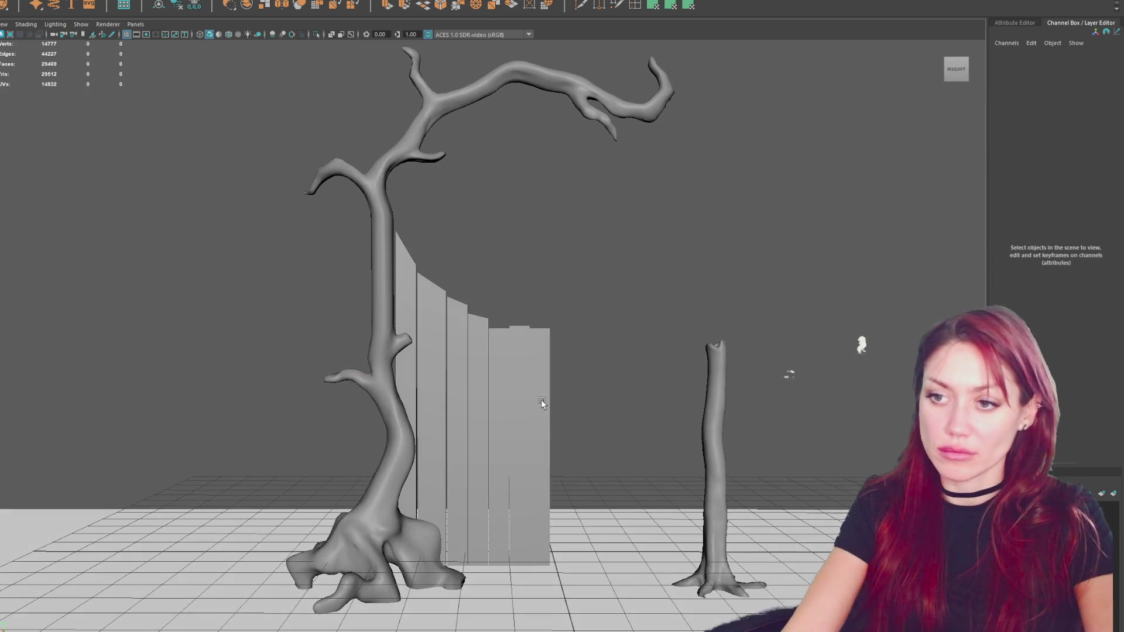
Select all the planks and combine them into one mesh.
{"action": "left_click", "coordinate": [515, 445]}
{"action": "left_click", "coordinate": [494, 410]}
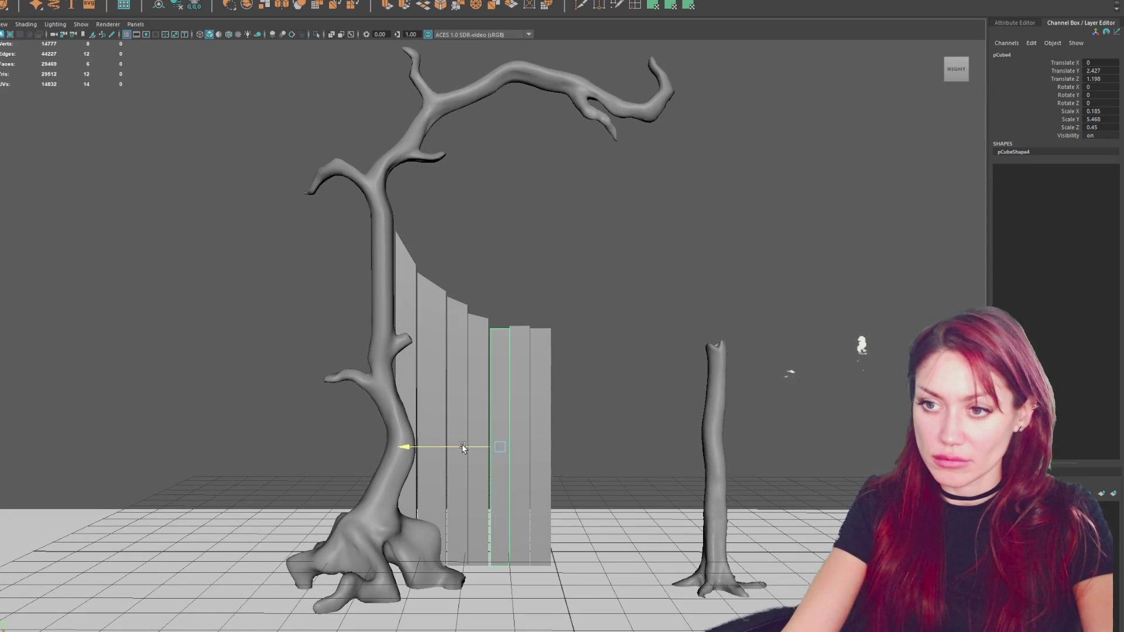
{"action": "left_click", "coordinate": [527, 271]}
{"action": "mouse_move", "coordinate": [527, 271]}
{"action": "left_mouse_down", "text": "alt"}
{"action": "mouse_move", "coordinate": [594, 268]}
{"action": "mouse_move", "coordinate": [401, 314]}
{"action": "left_mouse_up", "text": "alt"}
{"action": "left_click_drag", "start_coordinate": [585, 302], "coordinate": [493, 383], "text": "shift"}
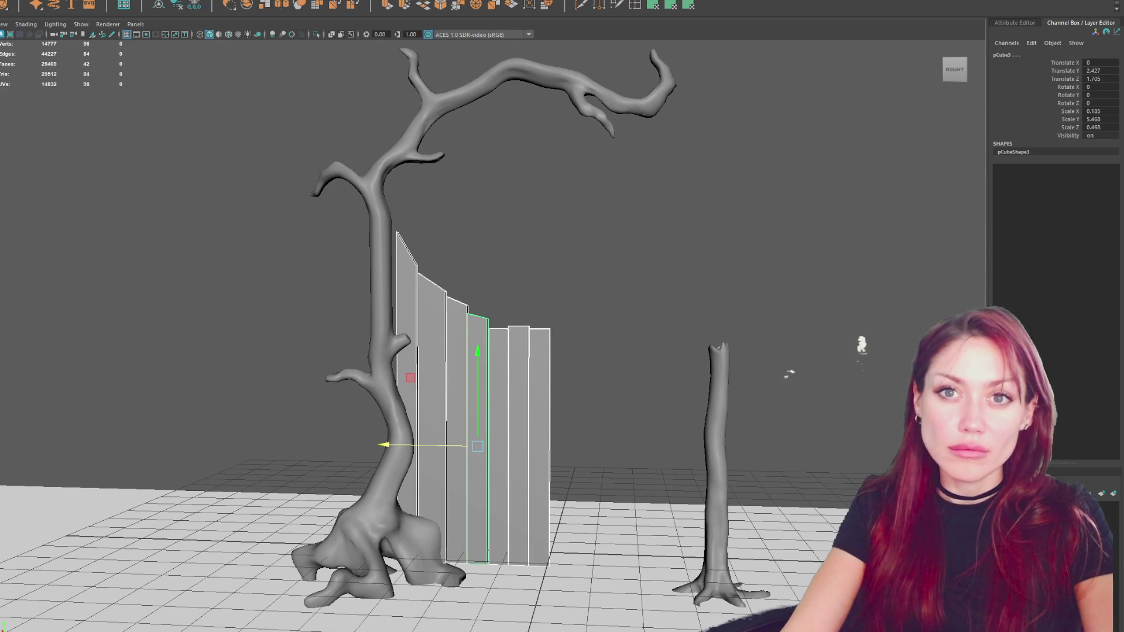
{"action": "left_click", "coordinate": [155, 11]}
Duplicate the combined planks, move the copy right and rotate it 180° in Y.
{"action": "key", "text": "ctrl+d"}
{"action": "middle_click_drag", "start_coordinate": [390, 338], "coordinate": [587, 405]}
{"action": "key", "text": "e"}
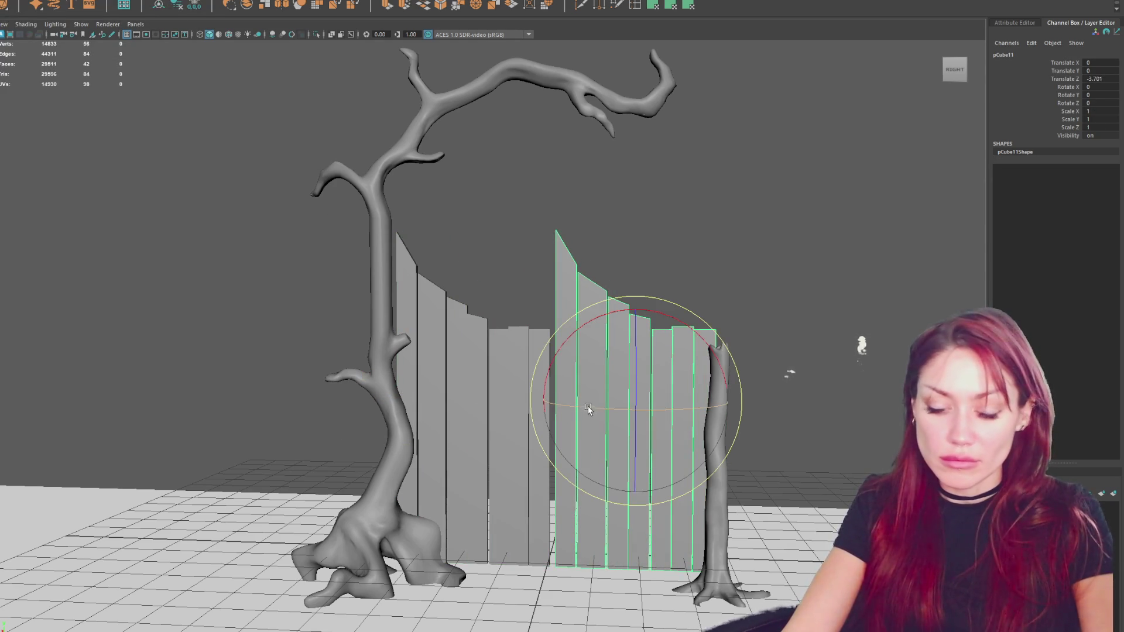
{"action": "left_click_drag", "start_coordinate": [588, 406], "coordinate": [730, 416]}
{"action": "key", "text": "w"}
{"action": "left_click_drag", "start_coordinate": [616, 405], "coordinate": [606, 402]}
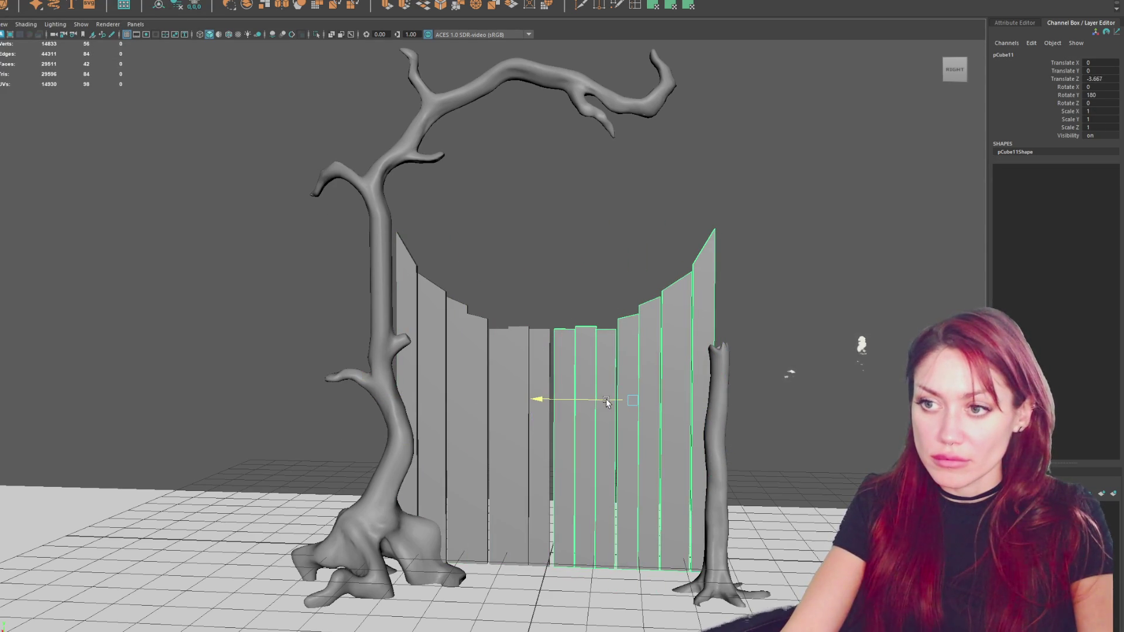
Lift the tree's upper branch vertices higher.
{"action": "scroll", "coordinate": [606, 402], "scroll_direction": "down", "scroll_amount": 3}
{"action": "left_click", "coordinate": [553, 150]}
{"action": "left_click", "coordinate": [614, 186]}
{"action": "key", "text": "F9"}
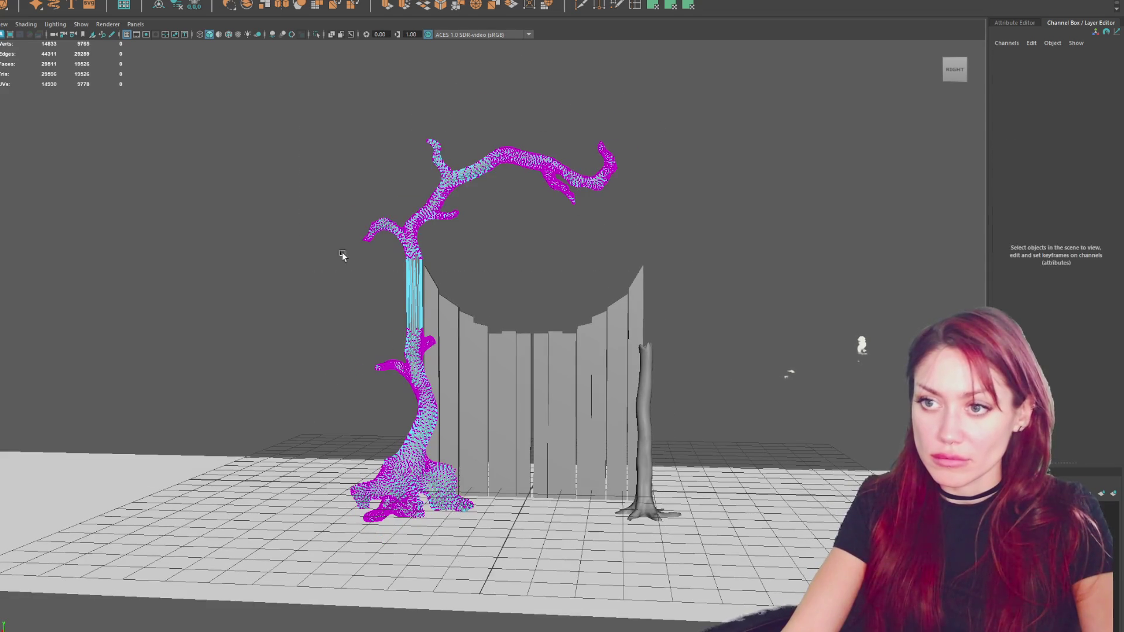
{"action": "left_click_drag", "start_coordinate": [296, 277], "coordinate": [638, 117]}
{"action": "left_click_drag", "start_coordinate": [485, 152], "coordinate": [498, 100]}
Push the overhanging branch-end vertices further right toward the thin trunk.
{"action": "left_click", "coordinate": [643, 185]}
{"action": "right_click_drag", "start_coordinate": [644, 185], "coordinate": [693, 169]}
{"action": "mouse_move", "coordinate": [692, 169]}
{"action": "left_mouse_down", "text": "alt"}
{"action": "mouse_move", "coordinate": [530, 183]}
{"action": "mouse_move", "coordinate": [532, 167]}
{"action": "mouse_move", "coordinate": [777, 176]}
{"action": "mouse_move", "coordinate": [571, 140]}
{"action": "left_mouse_up", "text": "alt"}
{"action": "left_click", "coordinate": [570, 139]}
{"action": "right_click_drag", "start_coordinate": [702, 107], "coordinate": [710, 72]}
{"action": "mouse_move", "coordinate": [710, 73]}
{"action": "left_mouse_down"}
{"action": "mouse_move", "coordinate": [504, 213]}
{"action": "mouse_move", "coordinate": [506, 161]}
{"action": "left_mouse_up"}
{"action": "mouse_move", "coordinate": [746, 63]}
{"action": "left_mouse_down"}
{"action": "mouse_move", "coordinate": [683, 113]}
{"action": "mouse_move", "coordinate": [497, 206]}
{"action": "left_mouse_up"}
{"action": "left_click_drag", "start_coordinate": [501, 131], "coordinate": [509, 130]}
{"action": "left_click_drag", "start_coordinate": [722, 54], "coordinate": [537, 184]}
{"action": "left_click_drag", "start_coordinate": [515, 130], "coordinate": [550, 128]}
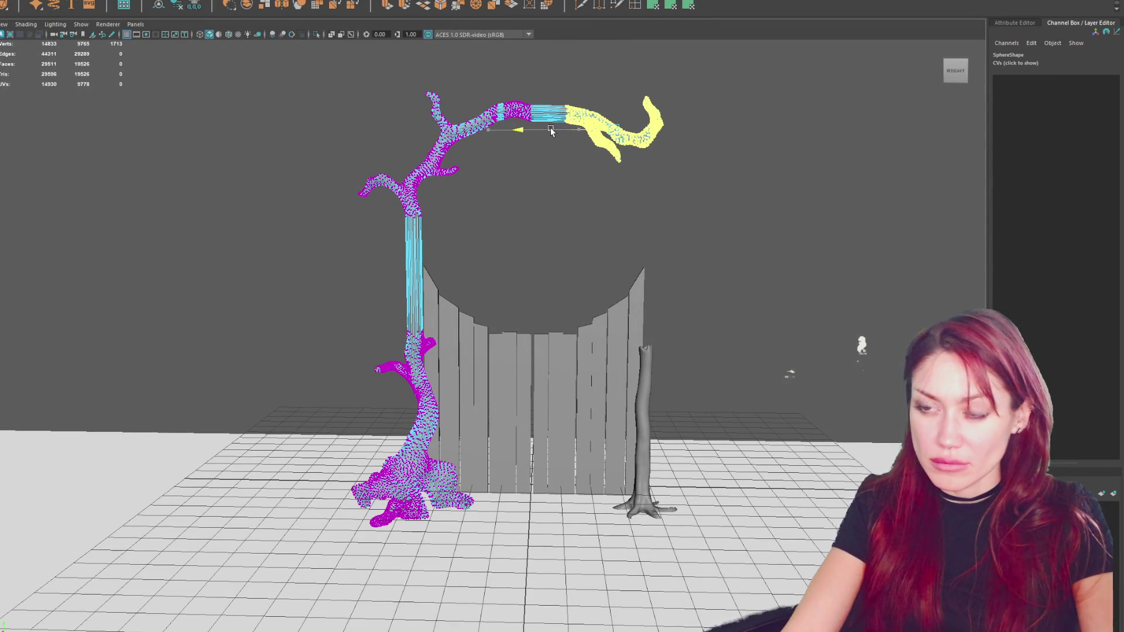
{"action": "left_click", "coordinate": [724, 132]}
{"action": "mouse_move", "coordinate": [725, 132]}
{"action": "left_mouse_down", "text": "alt"}
{"action": "mouse_move", "coordinate": [599, 153]}
{"action": "mouse_move", "coordinate": [688, 135]}
{"action": "mouse_move", "coordinate": [492, 59]}
{"action": "left_mouse_up", "text": "alt"}
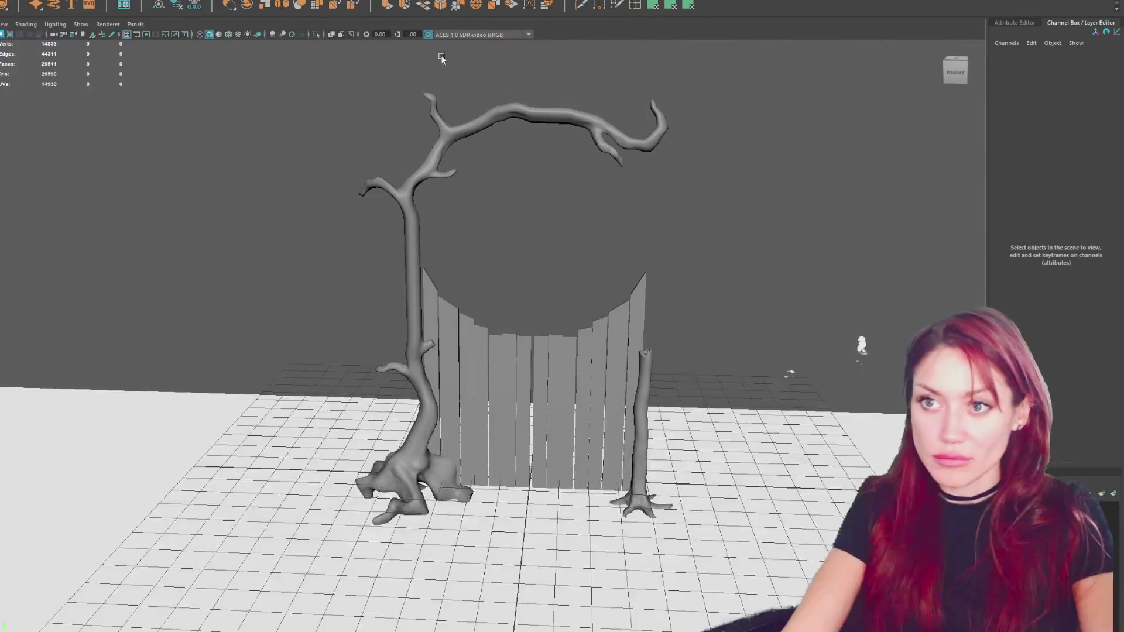
Raise the new sphere, shrink it to about two-thirds size, and hang it beneath the branch.
{"action": "scroll", "coordinate": [571, 479], "scroll_direction": "down", "scroll_amount": 5}
{"action": "left_click_drag", "start_coordinate": [510, 419], "coordinate": [506, 250]}
{"action": "key", "text": "r"}
{"action": "key", "text": "w"}
Move the new cube up to the branch and scale it into a thin rod.
{"action": "scroll", "coordinate": [553, 204], "scroll_direction": "up", "scroll_amount": 3}
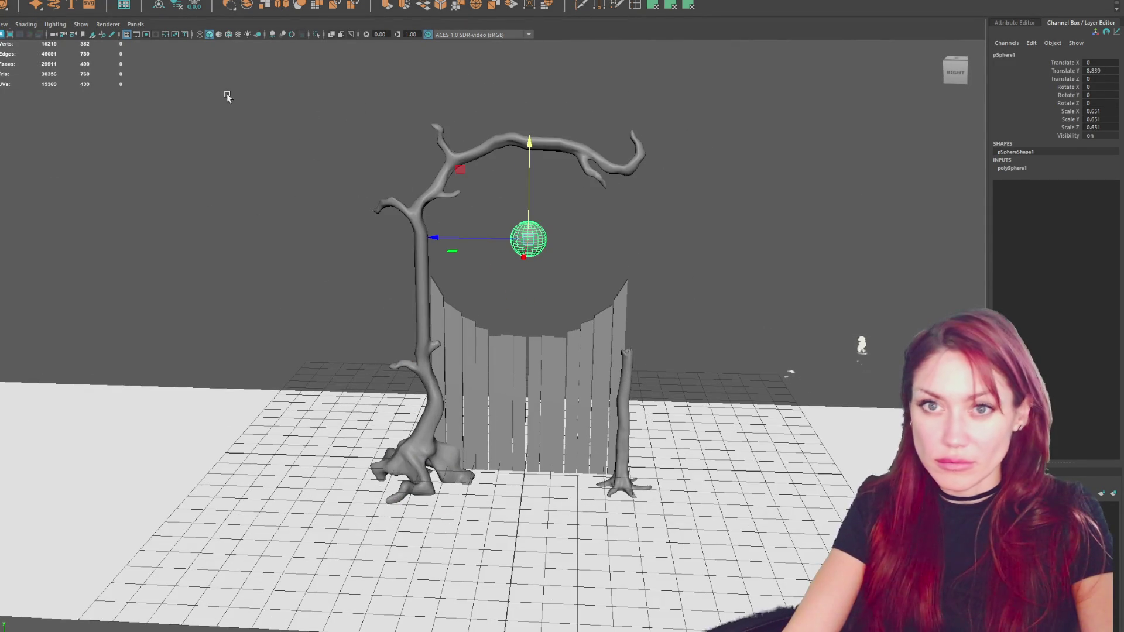
{"action": "right_click_drag", "start_coordinate": [528, 474], "coordinate": [522, 458], "text": "shift"}
{"action": "mouse_move", "coordinate": [522, 459]}
{"action": "left_mouse_down"}
{"action": "mouse_move", "coordinate": [529, 41]}
{"action": "mouse_move", "coordinate": [527, 149]}
{"action": "mouse_move", "coordinate": [529, 94]}
{"action": "mouse_move", "coordinate": [531, 137]}
{"action": "left_mouse_up"}
{"action": "key", "text": "r"}
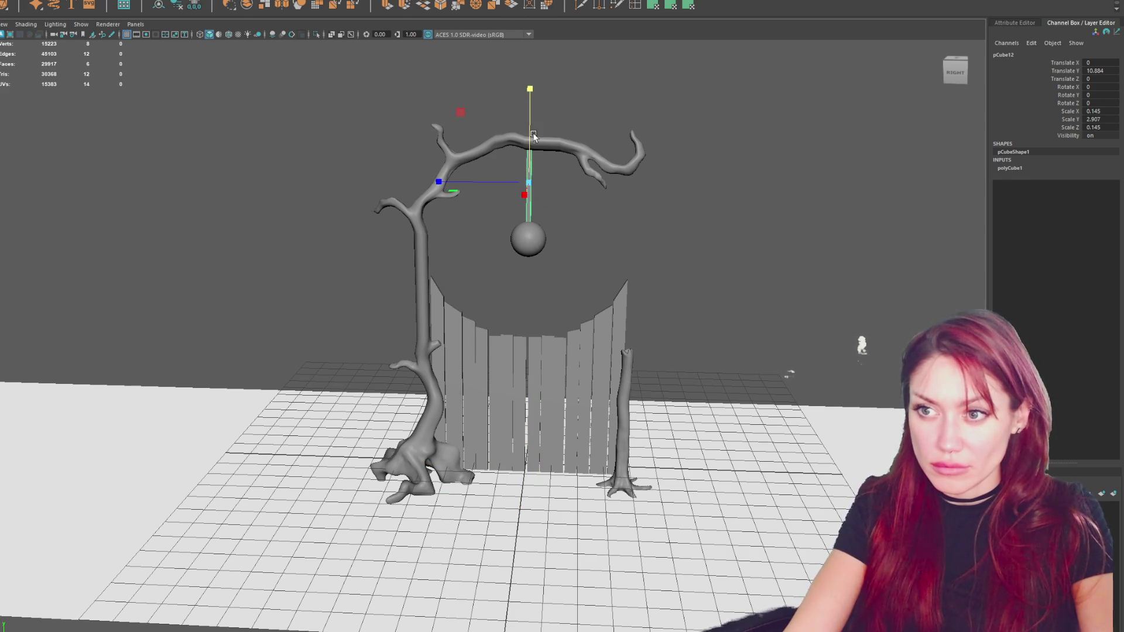
Shorten the rod so it reaches down to the sphere.
{"action": "left_click", "coordinate": [548, 146]}
{"action": "left_click", "coordinate": [729, 230]}
{"action": "left_click", "coordinate": [528, 238]}
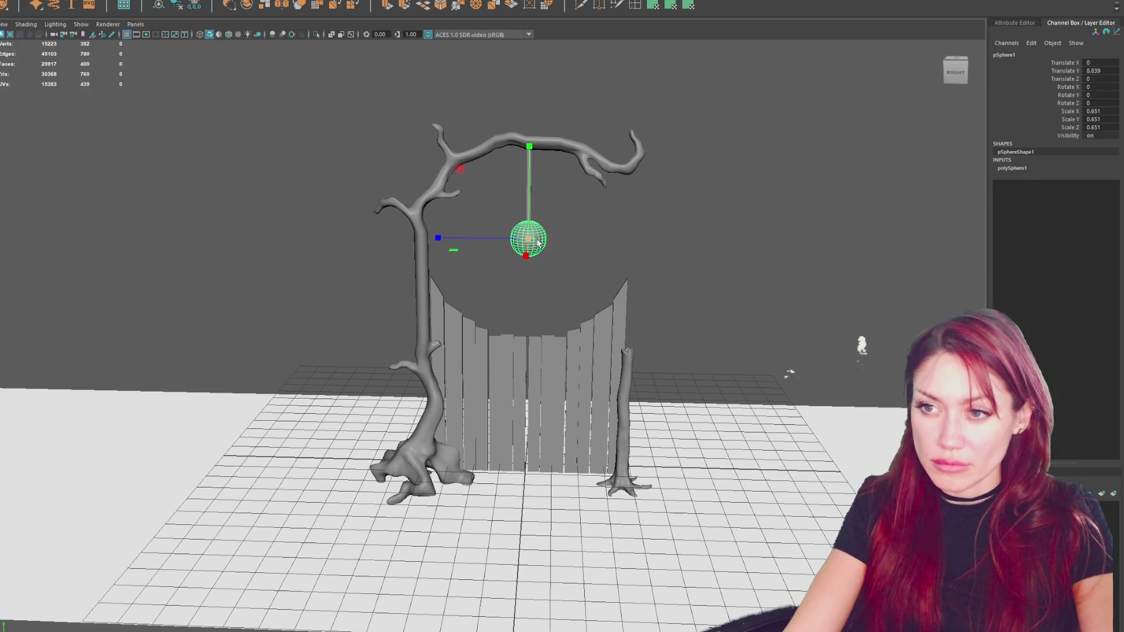
{"action": "left_click", "coordinate": [532, 203]}
{"action": "left_click", "coordinate": [529, 196]}
{"action": "left_click_drag", "start_coordinate": [530, 176], "coordinate": [531, 166]}
Shift the sphere sideways so it hangs directly under the rod.
{"action": "left_click", "coordinate": [621, 155]}
{"action": "left_click", "coordinate": [708, 242]}
{"action": "left_click", "coordinate": [540, 238]}
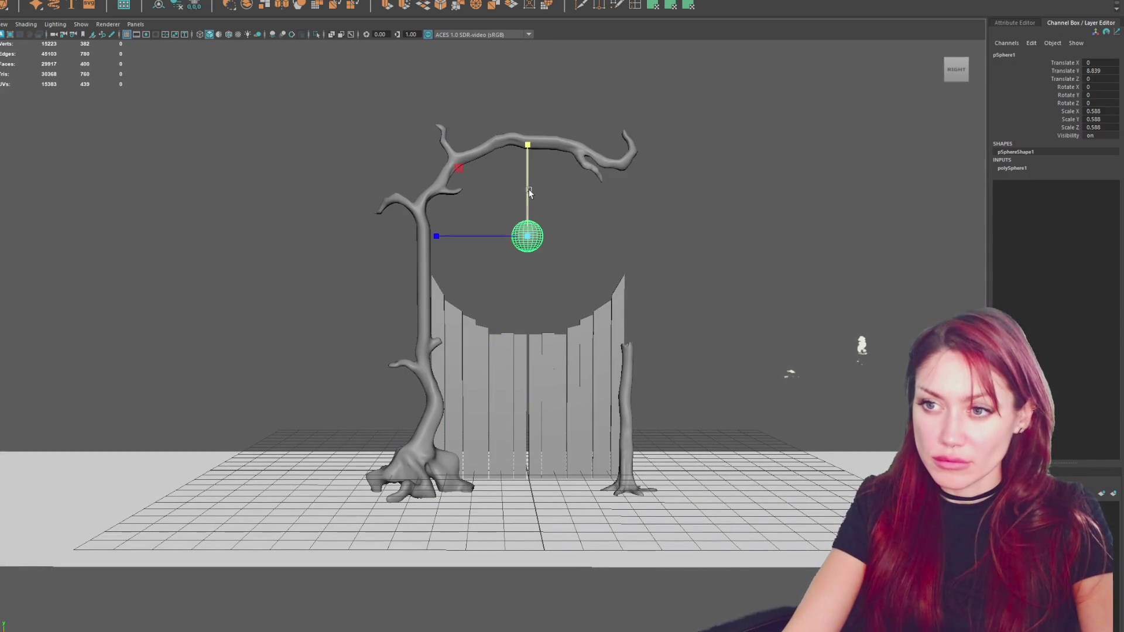
{"action": "left_click", "coordinate": [554, 211]}
{"action": "mouse_move", "coordinate": [555, 211]}
{"action": "left_mouse_down", "text": "alt"}
{"action": "mouse_move", "coordinate": [617, 236]}
{"action": "mouse_move", "coordinate": [454, 242]}
{"action": "mouse_move", "coordinate": [602, 258]}
{"action": "mouse_move", "coordinate": [627, 233]}
{"action": "mouse_move", "coordinate": [580, 205]}
{"action": "left_mouse_up", "text": "alt"}
{"action": "left_click_drag", "start_coordinate": [569, 202], "coordinate": [536, 246]}
{"action": "mouse_move", "coordinate": [536, 245]}
{"action": "left_mouse_down", "text": "alt"}
{"action": "mouse_move", "coordinate": [574, 260]}
{"action": "mouse_move", "coordinate": [632, 258]}
{"action": "mouse_move", "coordinate": [585, 251]}
{"action": "left_mouse_up", "text": "alt"}
{"action": "left_click_drag", "start_coordinate": [410, 234], "coordinate": [439, 238]}
{"action": "left_click_drag", "start_coordinate": [408, 167], "coordinate": [609, 239], "text": "alt"}
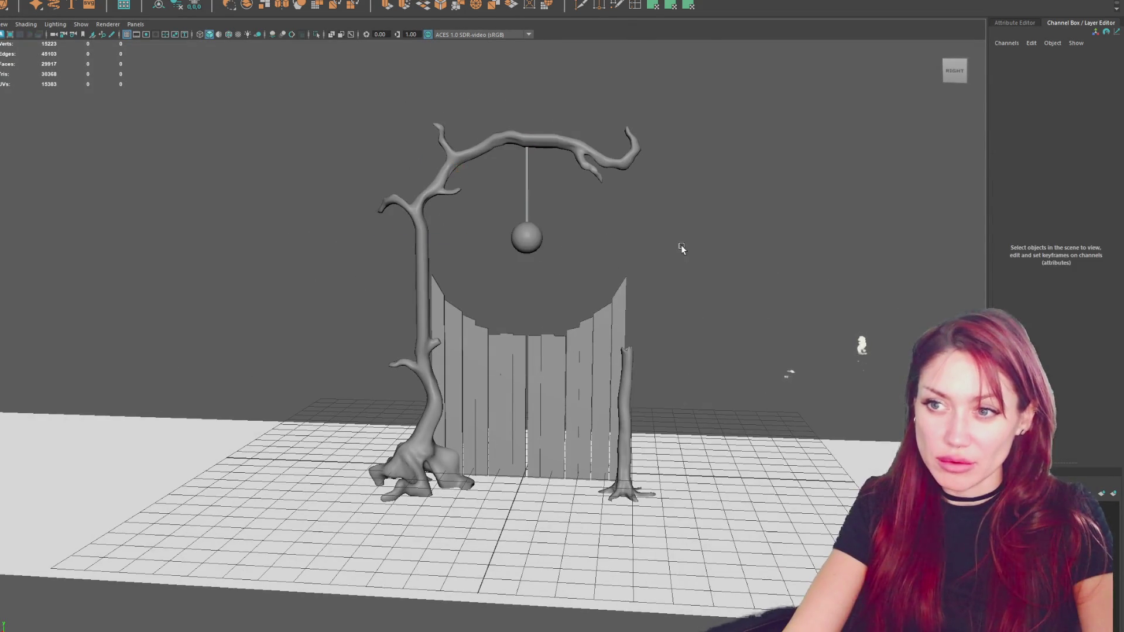
Make the hanging string thinner and lengthen it down to the sphere.
{"action": "left_click", "coordinate": [680, 246]}
{"action": "scroll", "coordinate": [555, 133], "scroll_direction": "up", "scroll_amount": 3}
{"action": "left_click", "coordinate": [547, 135]}
{"action": "scroll", "coordinate": [547, 196], "scroll_direction": "up", "scroll_amount": 5}
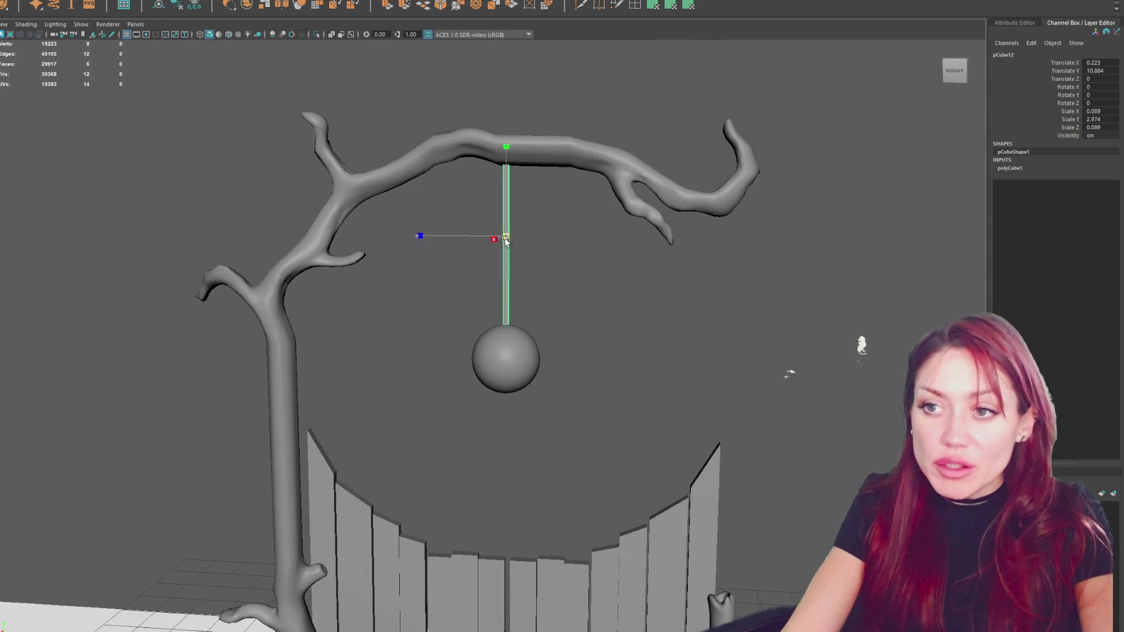
{"action": "mouse_move", "coordinate": [483, 240]}
{"action": "left_mouse_down"}
{"action": "mouse_move", "coordinate": [513, 215]}
{"action": "mouse_move", "coordinate": [507, 140]}
{"action": "mouse_move", "coordinate": [505, 205]}
{"action": "left_mouse_up"}
{"action": "key", "text": "w"}
{"action": "mouse_move", "coordinate": [613, 211]}
{"action": "left_mouse_down", "text": "alt"}
{"action": "mouse_move", "coordinate": [386, 210]}
{"action": "mouse_move", "coordinate": [738, 288]}
{"action": "left_mouse_up", "text": "alt"}
Combine tree, sphere, string and fence into one mesh, delete history, name it FixerGate.
{"action": "left_click", "coordinate": [402, 221]}
{"action": "left_click_drag", "start_coordinate": [660, 166], "coordinate": [522, 306]}
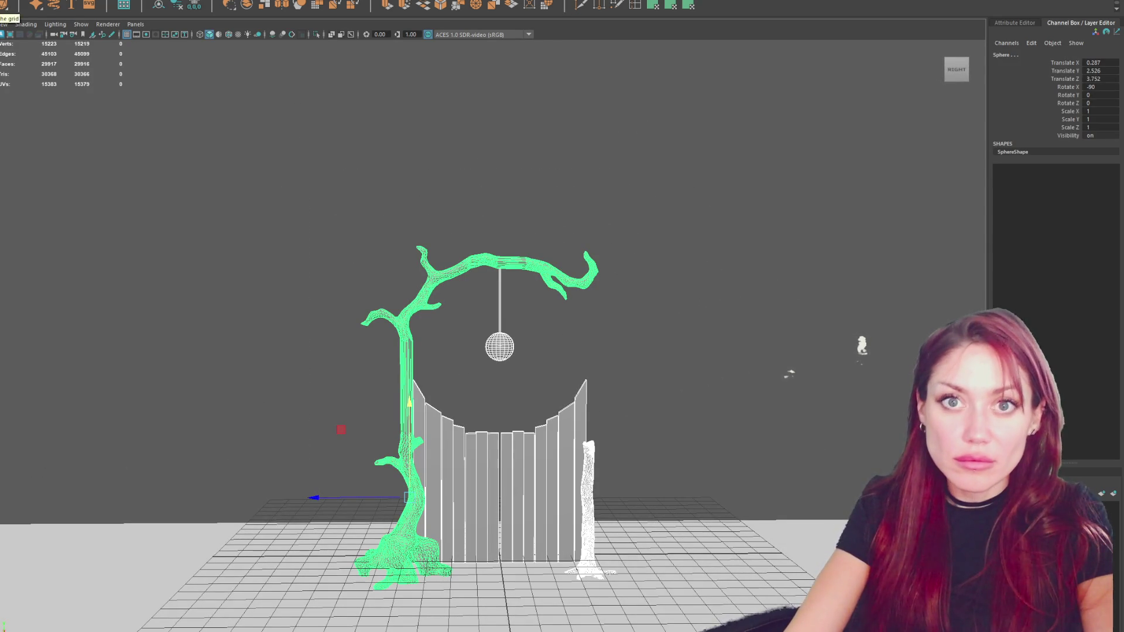
{"action": "left_click", "coordinate": [23, 1]}
{"action": "left_click", "coordinate": [35, 1]}
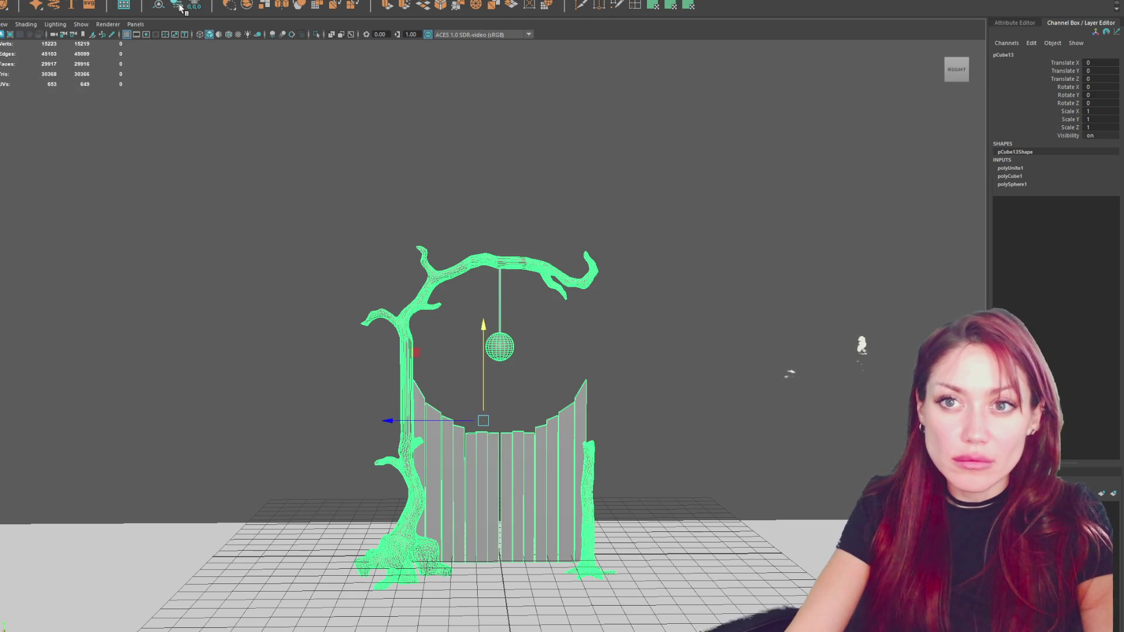
{"action": "left_click", "coordinate": [178, 8]}
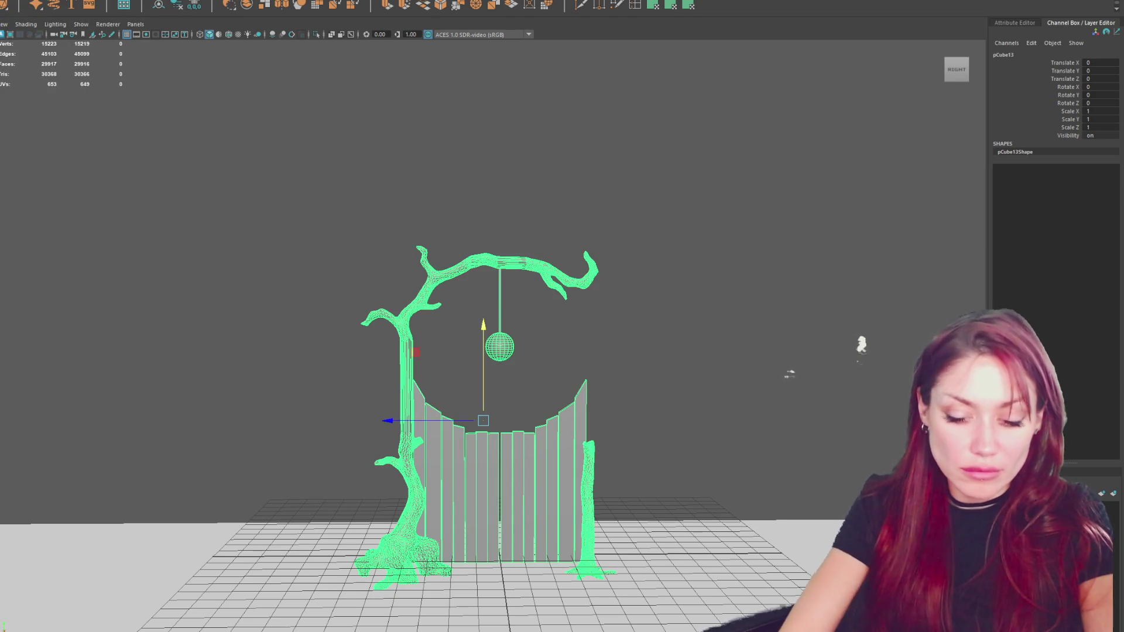
{"action": "key", "text": "Return"}
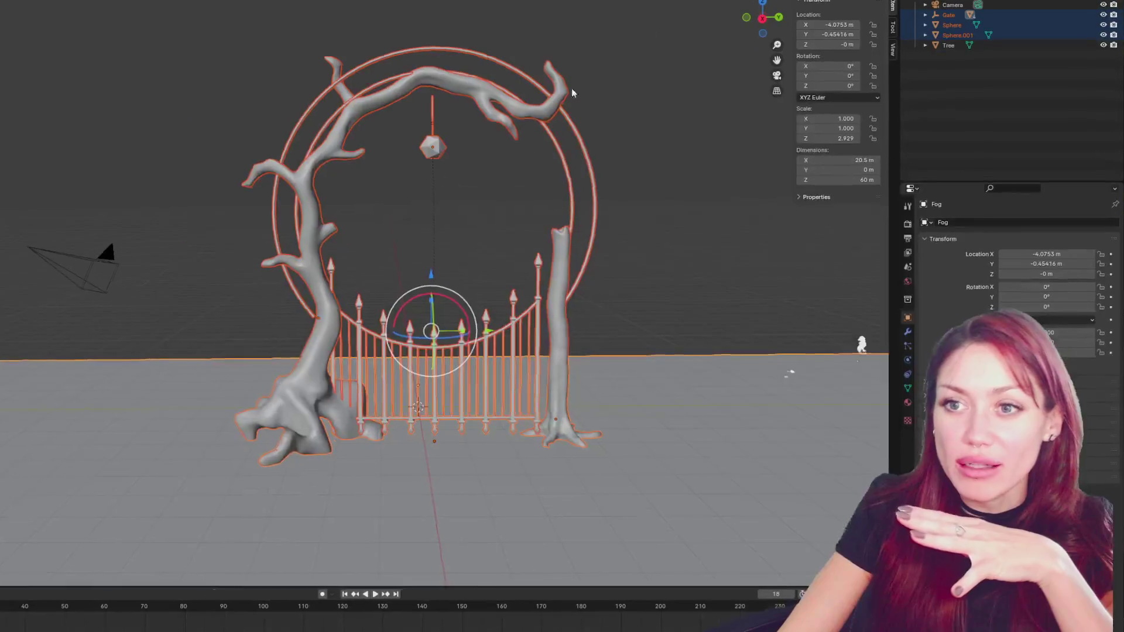
Deselect the gate objects by clicking empty space in Blender's 3D viewport.
{"action": "left_click", "coordinate": [608, 209]}
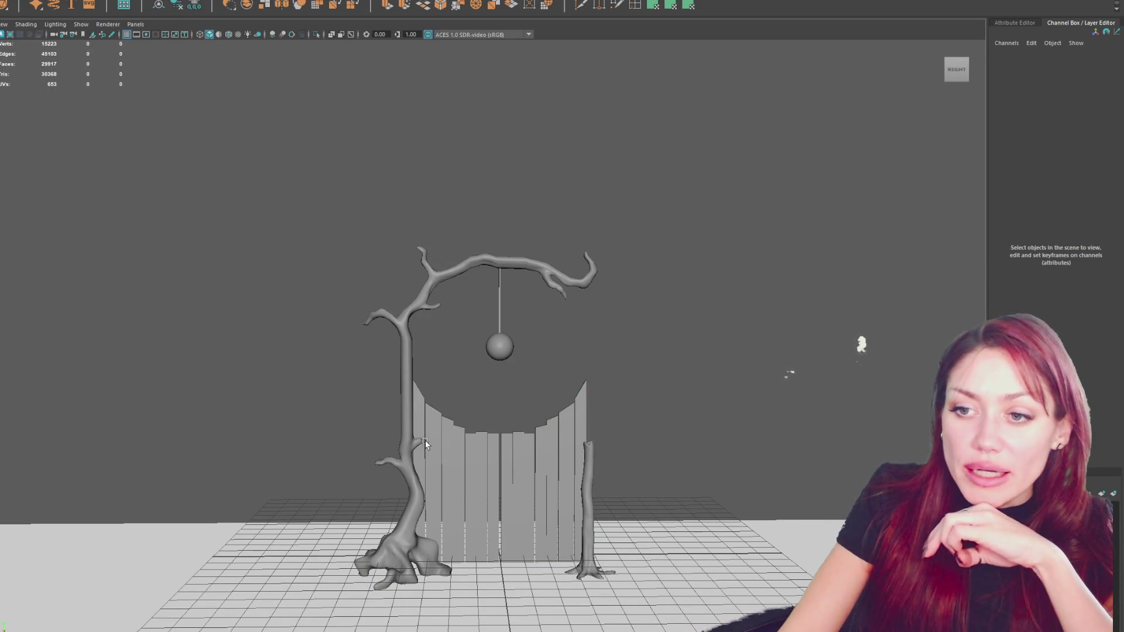
Select the FixerGate model to inspect it, then deselect it.
{"action": "left_click", "coordinate": [405, 442]}
{"action": "left_click", "coordinate": [512, 291]}
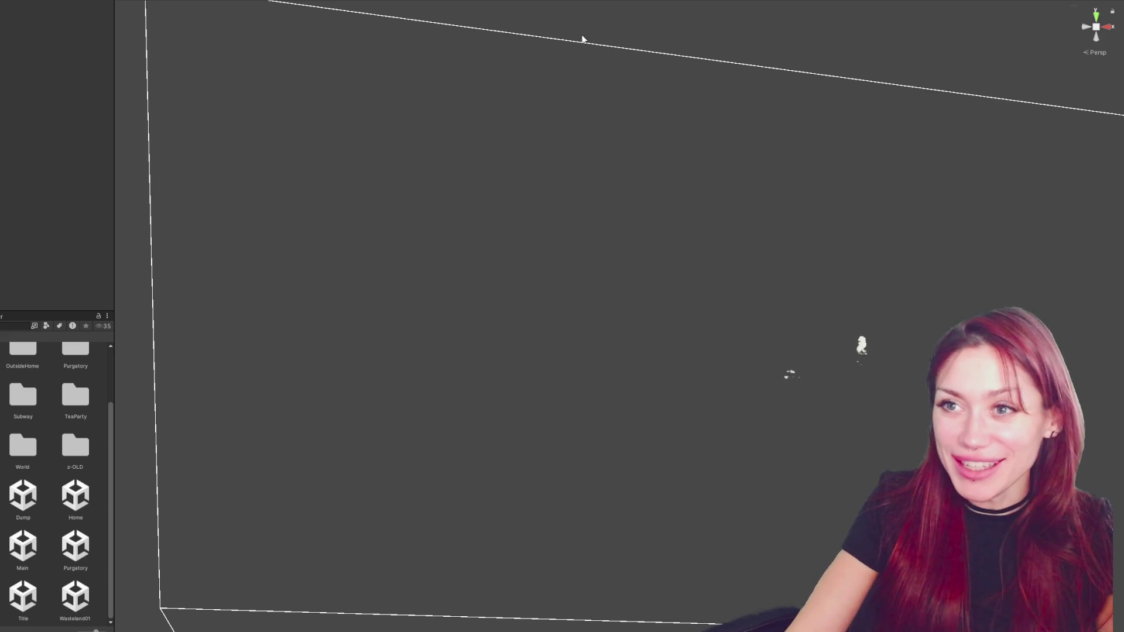
Widen the Project panel and open the Home scene asset.
{"action": "left_click_drag", "start_coordinate": [116, 149], "coordinate": [137, 148]}
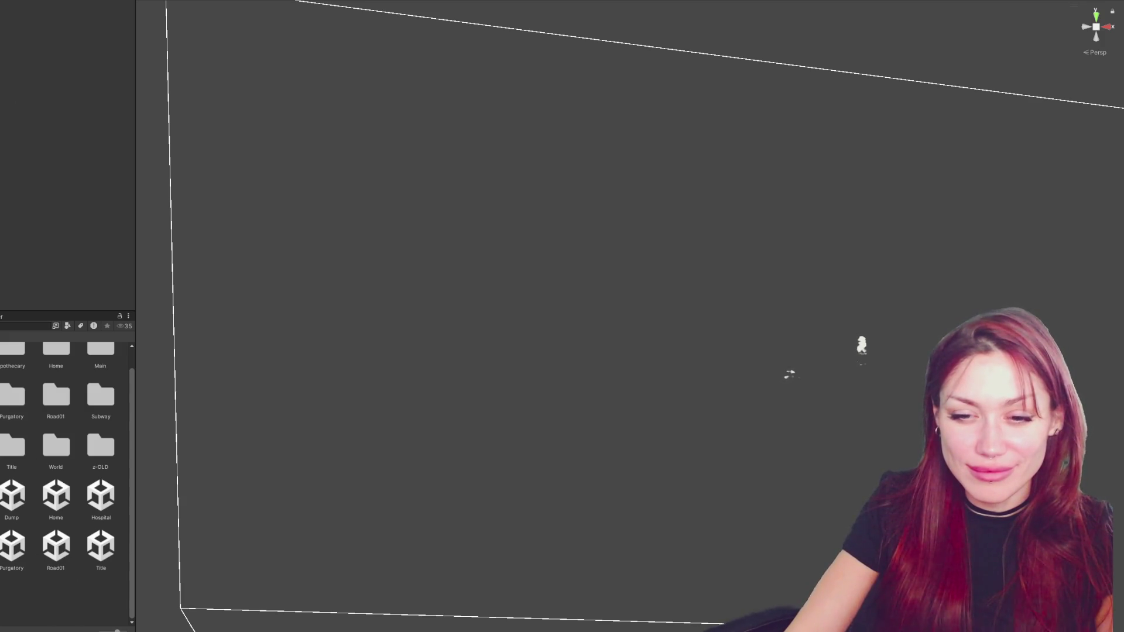
{"action": "left_click", "coordinate": [59, 505]}
{"action": "double_click", "coordinate": [59, 506]}
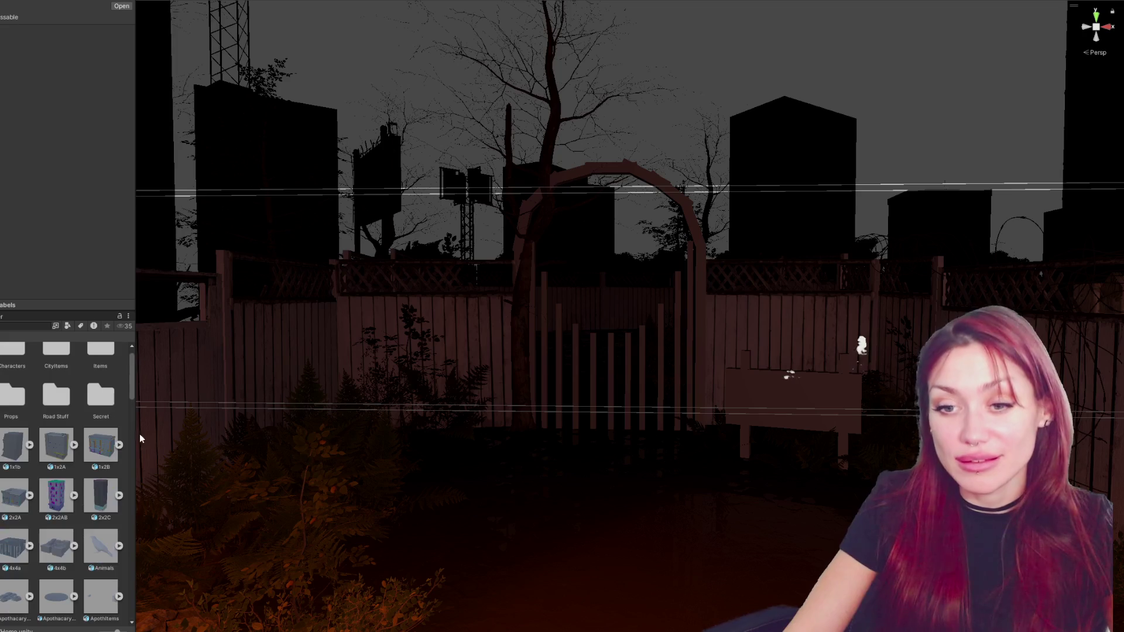
Widen the Project browser and look over the 2x2C model's import settings.
{"action": "left_click_drag", "start_coordinate": [135, 435], "coordinate": [211, 436]}
{"action": "scroll", "coordinate": [158, 497], "scroll_direction": "down", "scroll_amount": 5}
{"action": "scroll", "coordinate": [149, 524], "scroll_direction": "up", "scroll_amount": 6}
{"action": "scroll", "coordinate": [146, 528], "scroll_direction": "up", "scroll_amount": 2}
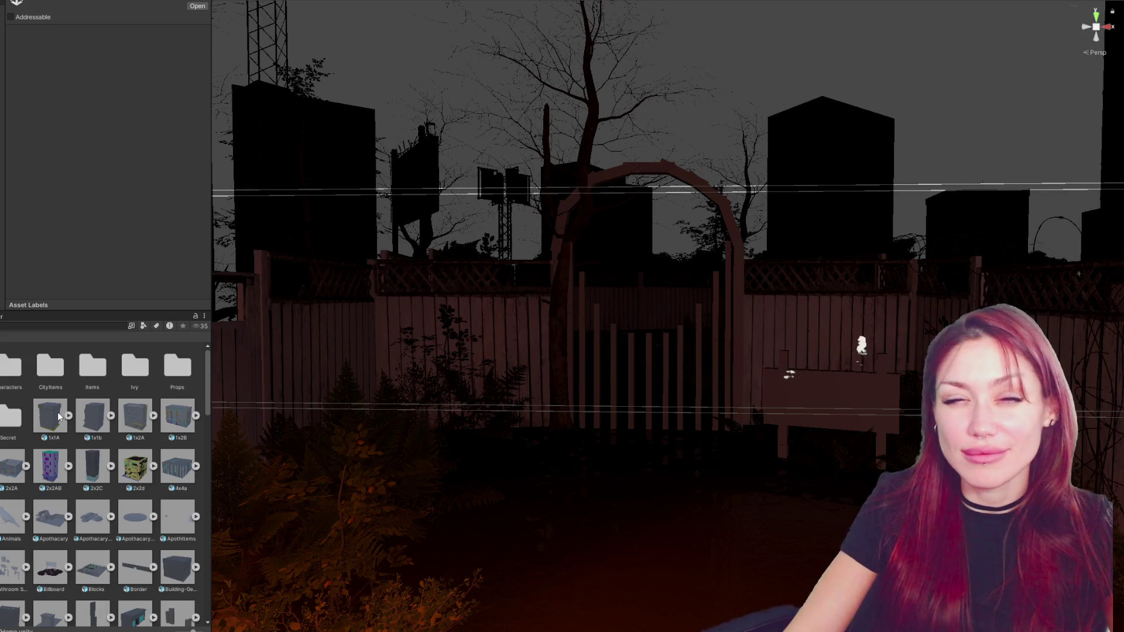
{"action": "left_click", "coordinate": [103, 454]}
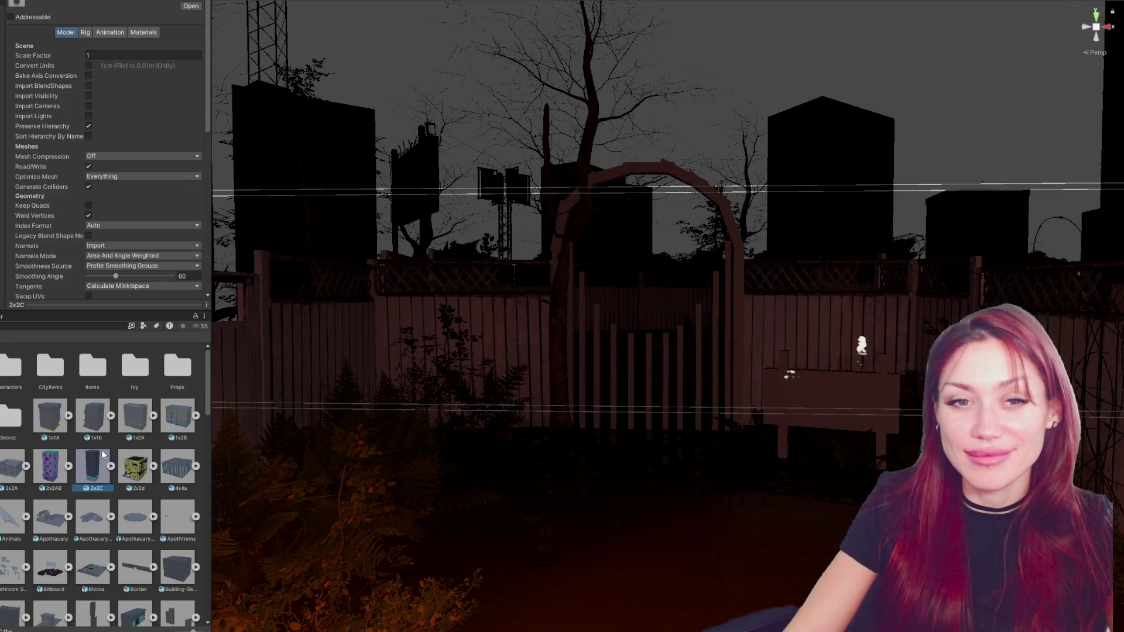
{"action": "scroll", "coordinate": [103, 452], "scroll_direction": "down", "scroll_amount": 1}
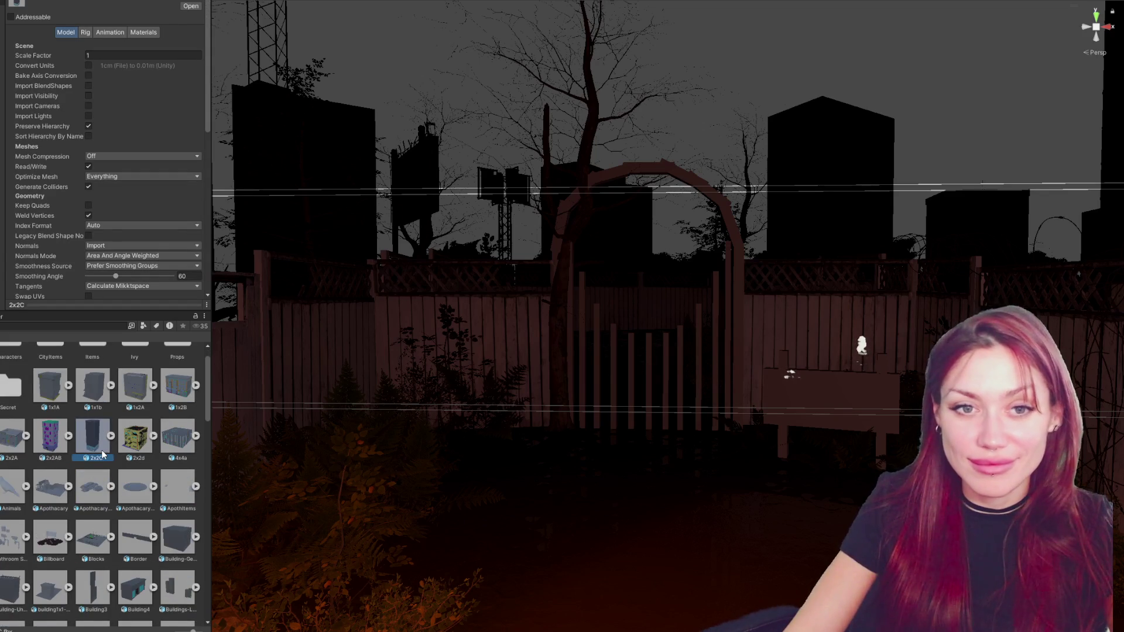
{"action": "scroll", "coordinate": [102, 454], "scroll_direction": "down", "scroll_amount": 2}
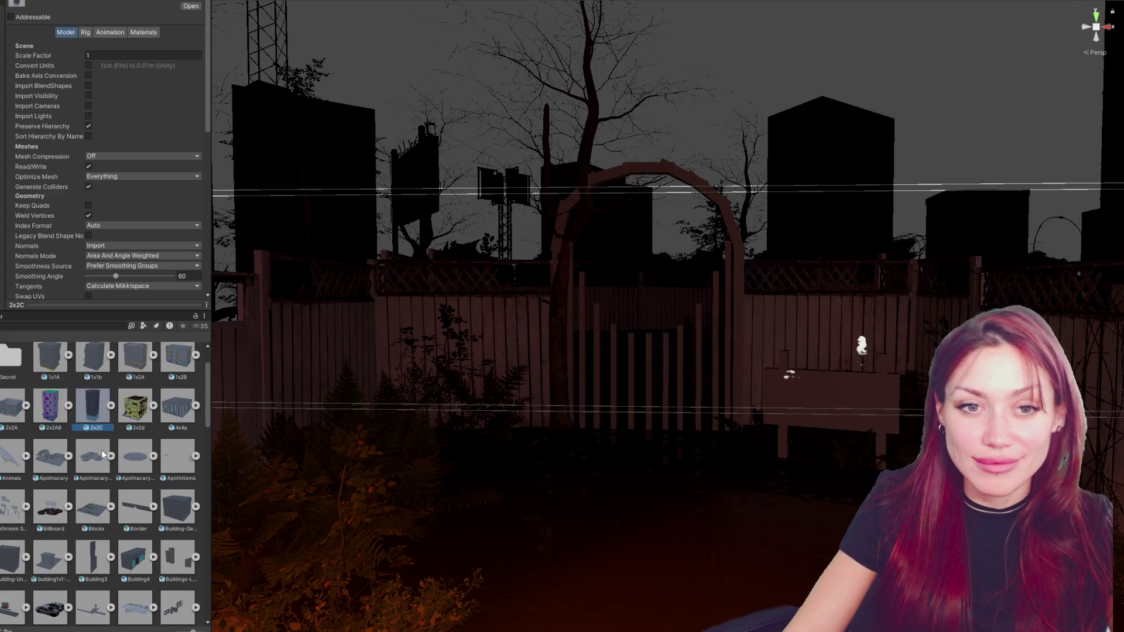
{"action": "scroll", "coordinate": [100, 450], "scroll_direction": "up", "scroll_amount": 3}
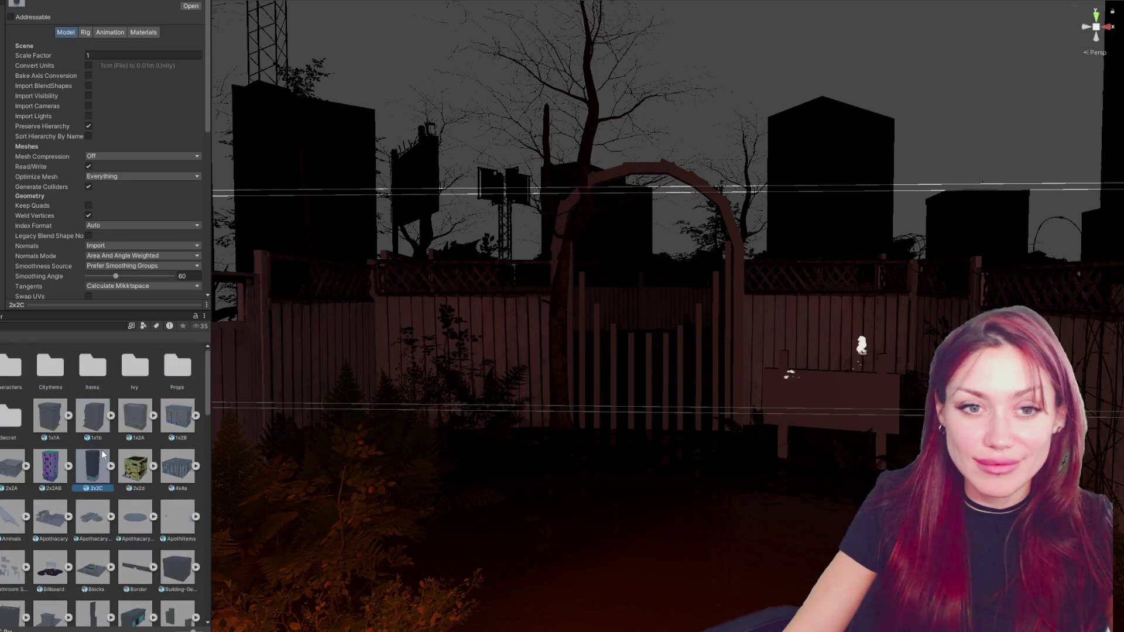
Search the Project for 'ate' and select the FixerGate model.
{"action": "left_click", "coordinate": [45, 327]}
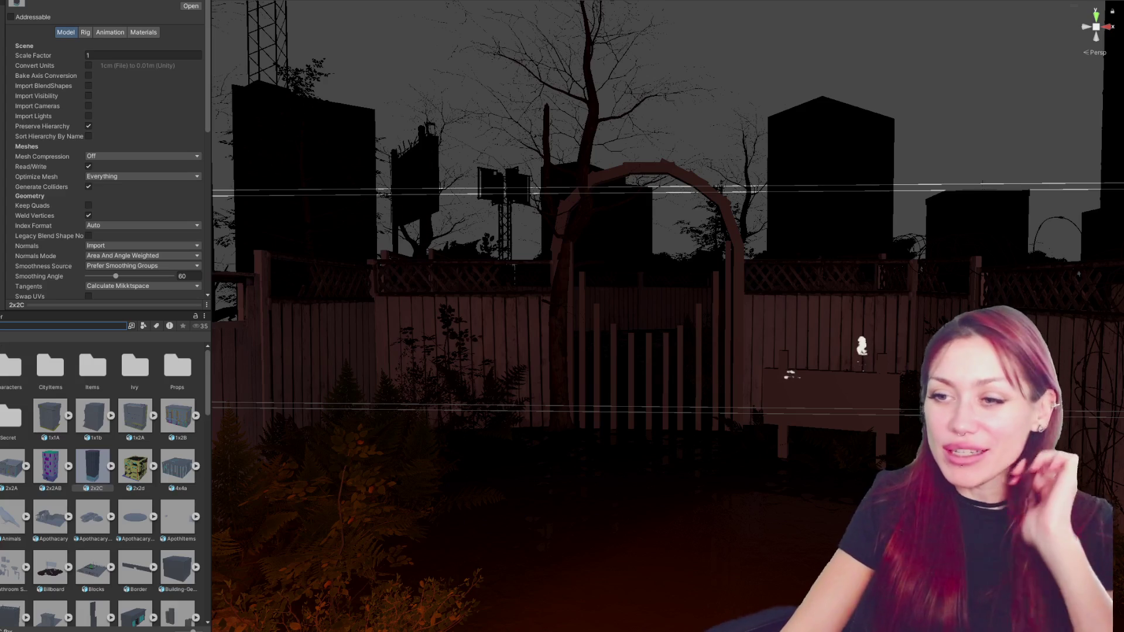
{"action": "scroll", "coordinate": [121, 448], "scroll_direction": "down", "scroll_amount": 3}
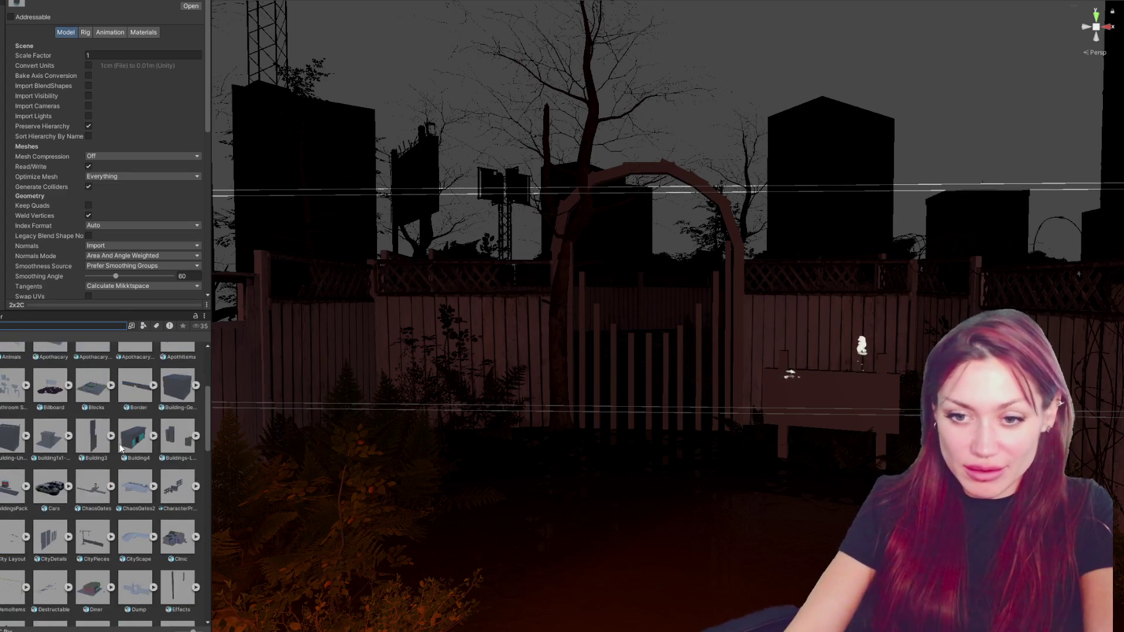
{"action": "scroll", "coordinate": [101, 453], "scroll_direction": "down", "scroll_amount": 3}
{"action": "scroll", "coordinate": [105, 457], "scroll_direction": "down", "scroll_amount": 15}
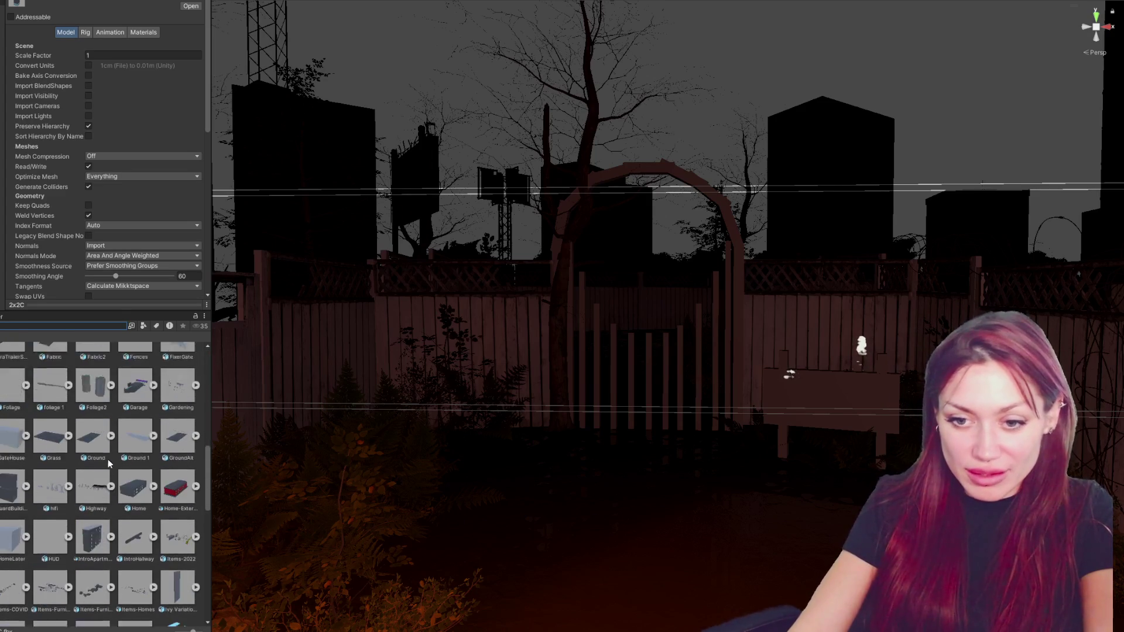
{"action": "scroll", "coordinate": [117, 468], "scroll_direction": "down", "scroll_amount": 1}
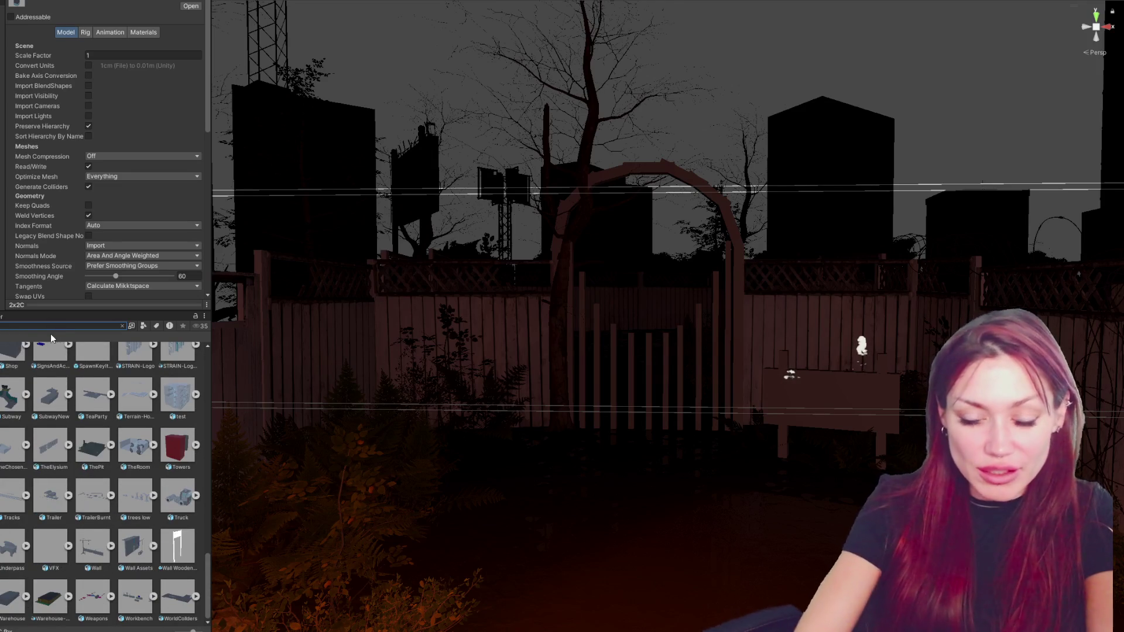
{"action": "type", "text": "ate"}
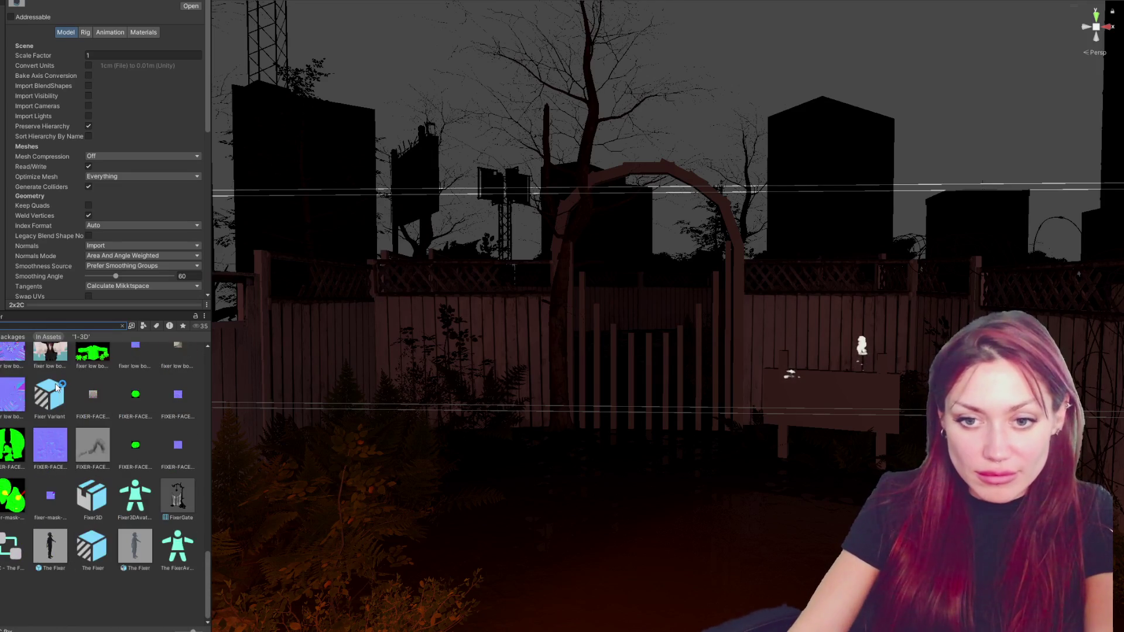
{"action": "left_click", "coordinate": [12, 366]}
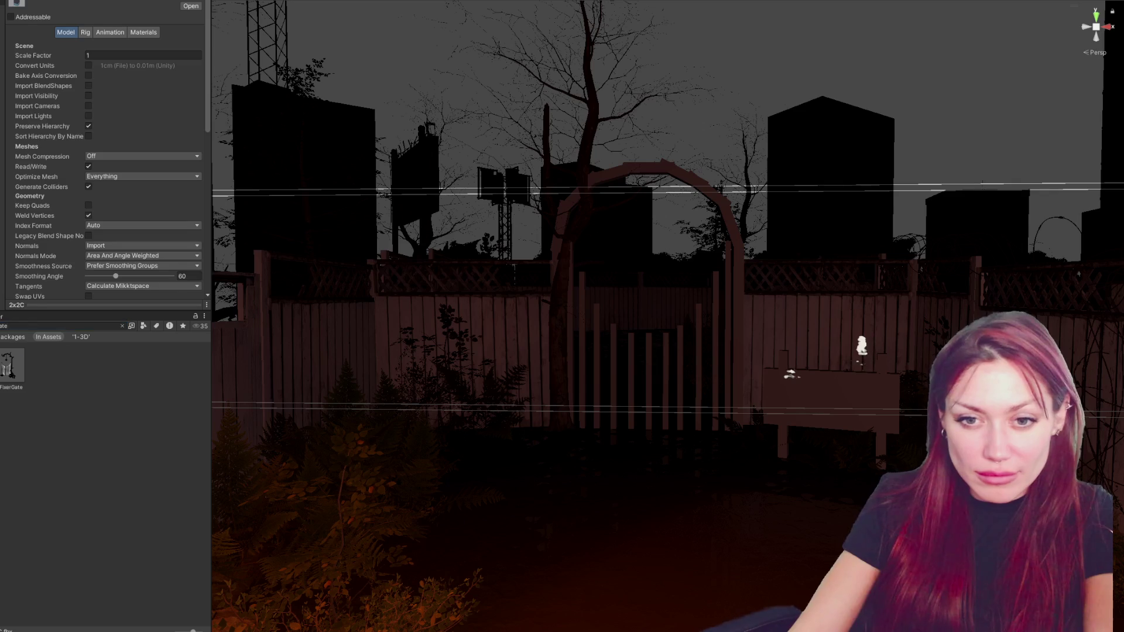
Disable Convert Units, Blend Shapes, Visibility and Lights; enable Generate Colliders and Lightmap UVs.
{"action": "left_click", "coordinate": [89, 66]}
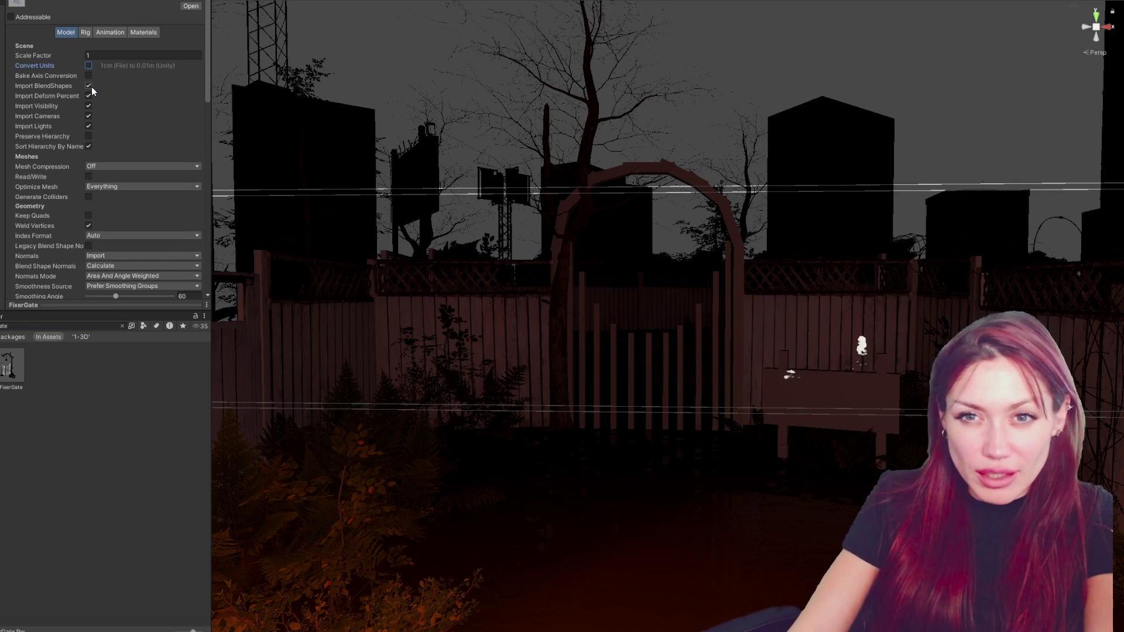
{"action": "left_click", "coordinate": [89, 86]}
{"action": "left_click", "coordinate": [89, 97]}
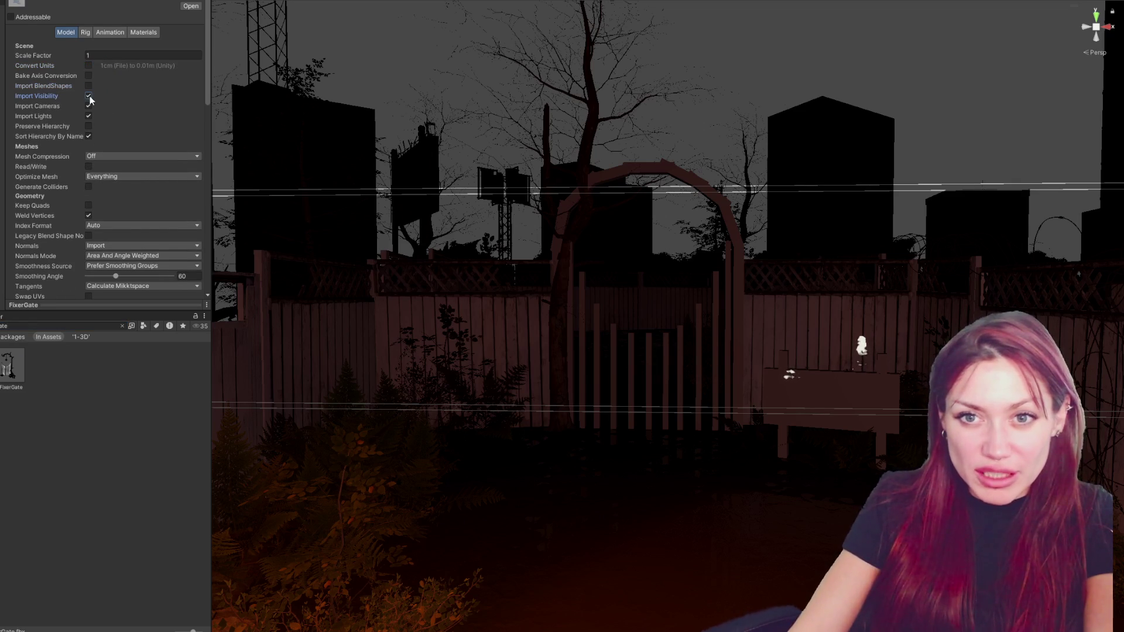
{"action": "left_click", "coordinate": [89, 137]}
{"action": "scroll", "coordinate": [100, 132], "scroll_direction": "down", "scroll_amount": 2}
{"action": "left_click", "coordinate": [89, 132]}
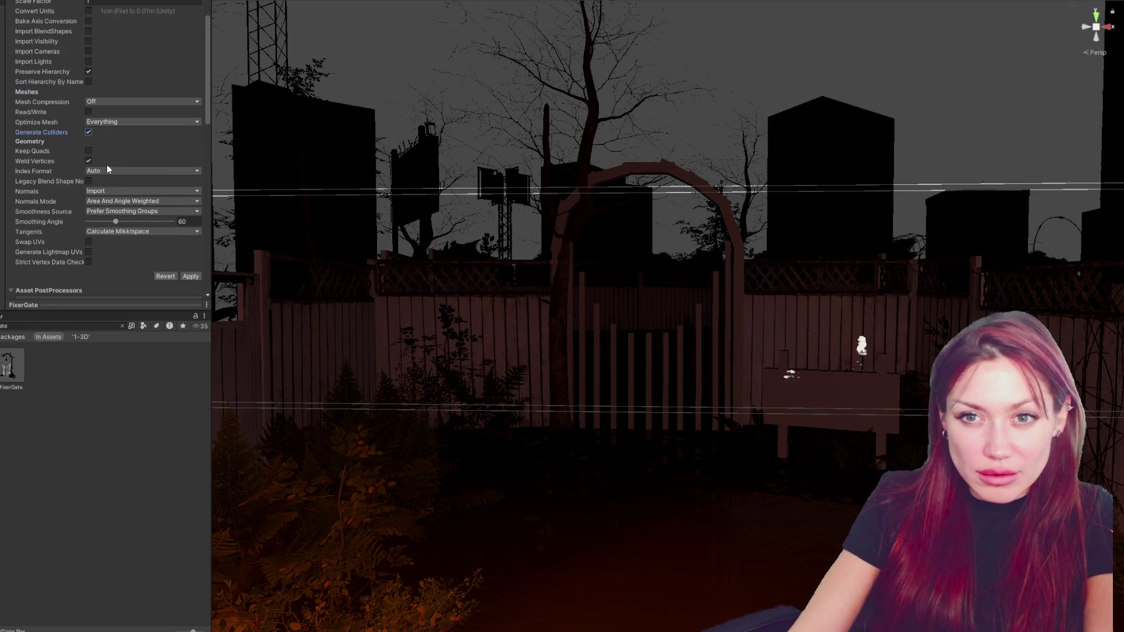
{"action": "left_click", "coordinate": [89, 252]}
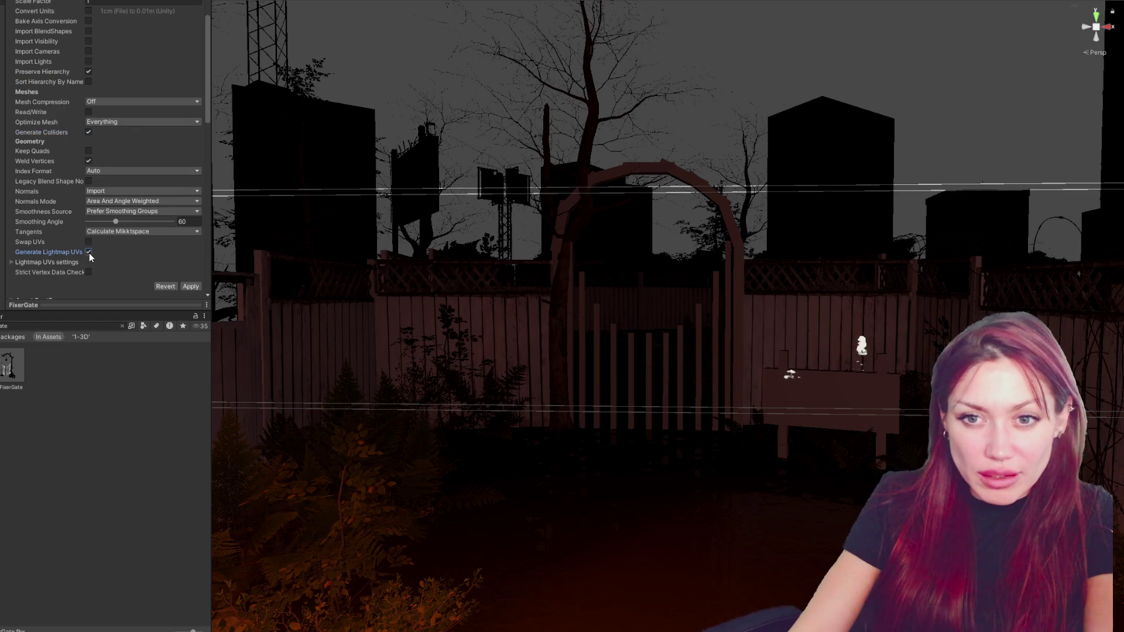
{"action": "scroll", "coordinate": [146, 176], "scroll_direction": "up", "scroll_amount": 10}
Set Material Creation Mode to None, then apply and reimport FixerGate.
{"action": "left_click", "coordinate": [86, 32]}
{"action": "left_click", "coordinate": [117, 47]}
{"action": "left_click", "coordinate": [109, 58]}
{"action": "left_click", "coordinate": [109, 32]}
{"action": "left_click", "coordinate": [89, 61]}
{"action": "left_click", "coordinate": [135, 32]}
{"action": "left_click", "coordinate": [125, 49]}
{"action": "left_click", "coordinate": [117, 55]}
{"action": "left_click", "coordinate": [191, 80]}
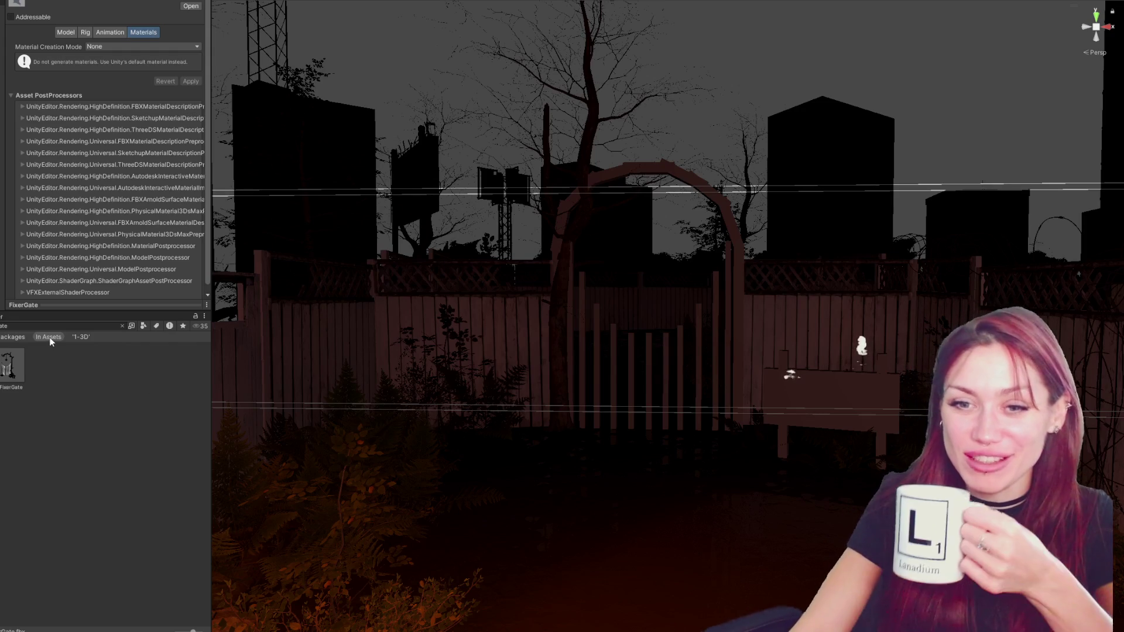
{"action": "left_click", "coordinate": [110, 454]}
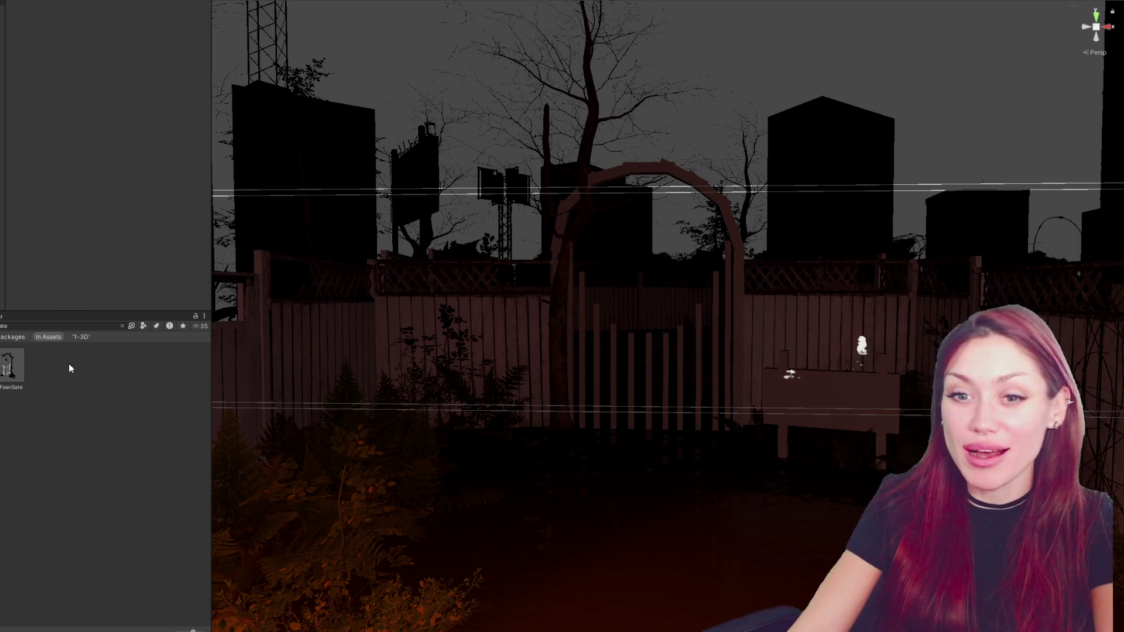
Drag FixerGate from the Project into the backyard Scene view and fly around it.
{"action": "mouse_move", "coordinate": [12, 365]}
{"action": "left_mouse_down"}
{"action": "mouse_move", "coordinate": [705, 388]}
{"action": "mouse_move", "coordinate": [579, 354]}
{"action": "mouse_move", "coordinate": [585, 376]}
{"action": "mouse_move", "coordinate": [680, 363]}
{"action": "left_mouse_up"}
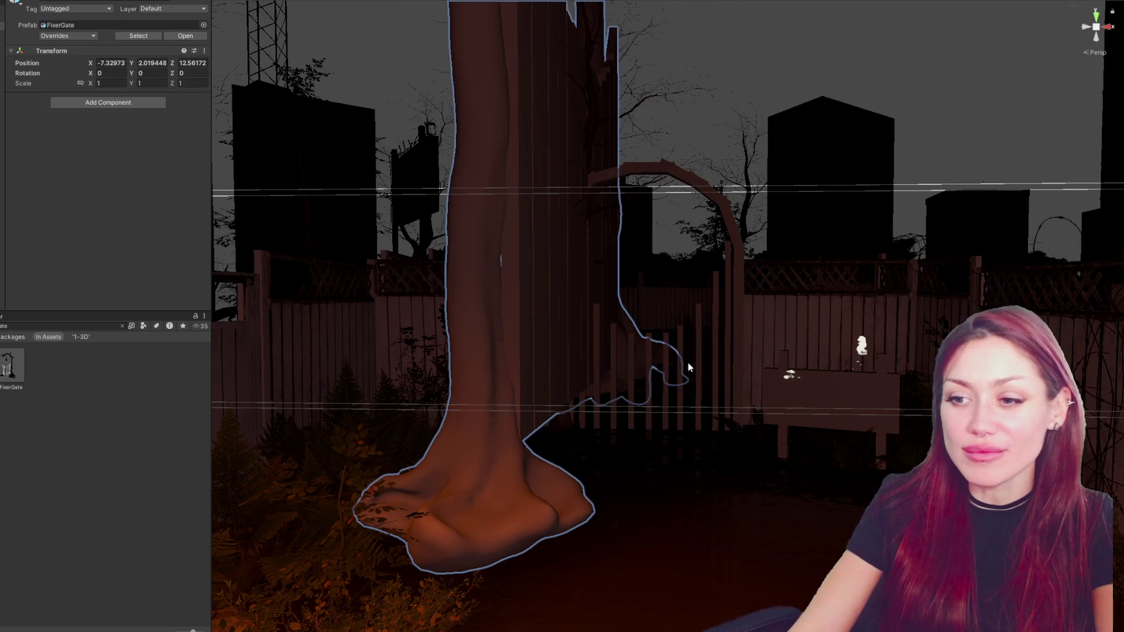
{"action": "scroll", "coordinate": [747, 276], "scroll_direction": "down", "scroll_amount": 2}
{"action": "right_click_drag", "start_coordinate": [747, 275], "coordinate": [826, 273]}
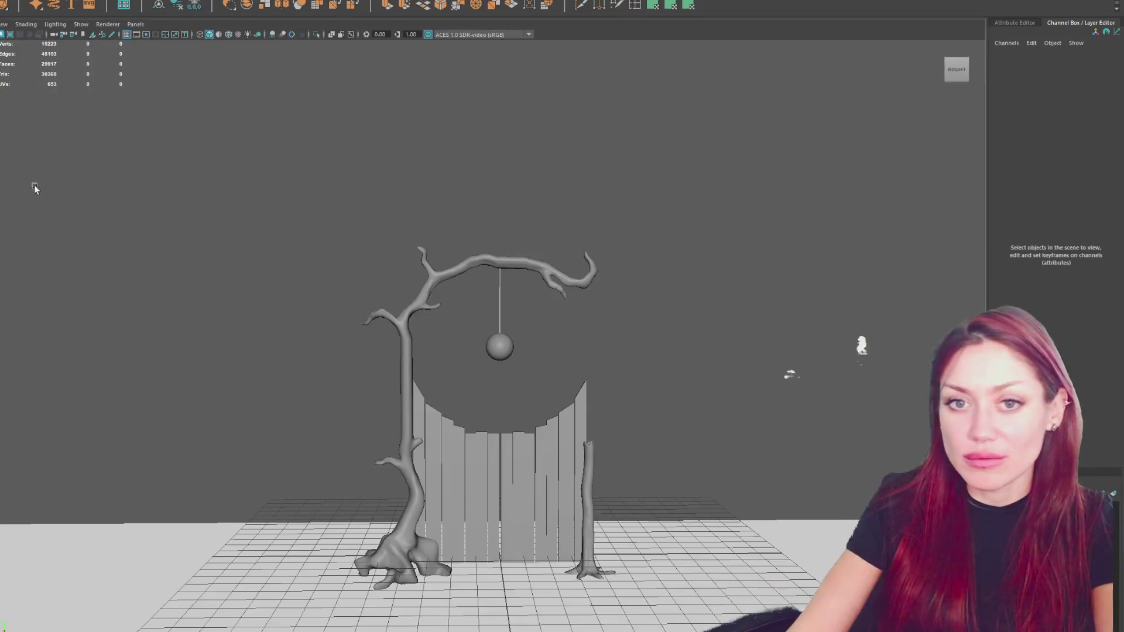
Group the gate objects, shrink the group slightly and freeze its scale.
{"action": "key", "text": "ctrl+g"}
{"action": "key", "text": "r"}
{"action": "left_click_drag", "start_coordinate": [498, 556], "coordinate": [465, 561]}
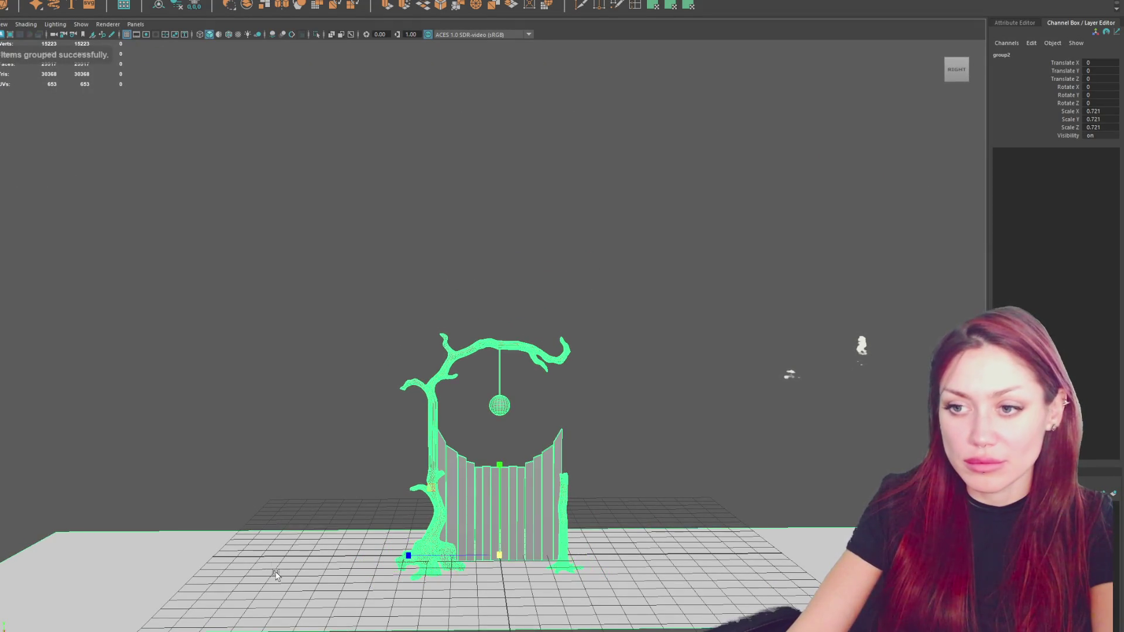
{"action": "left_click", "coordinate": [193, 8]}
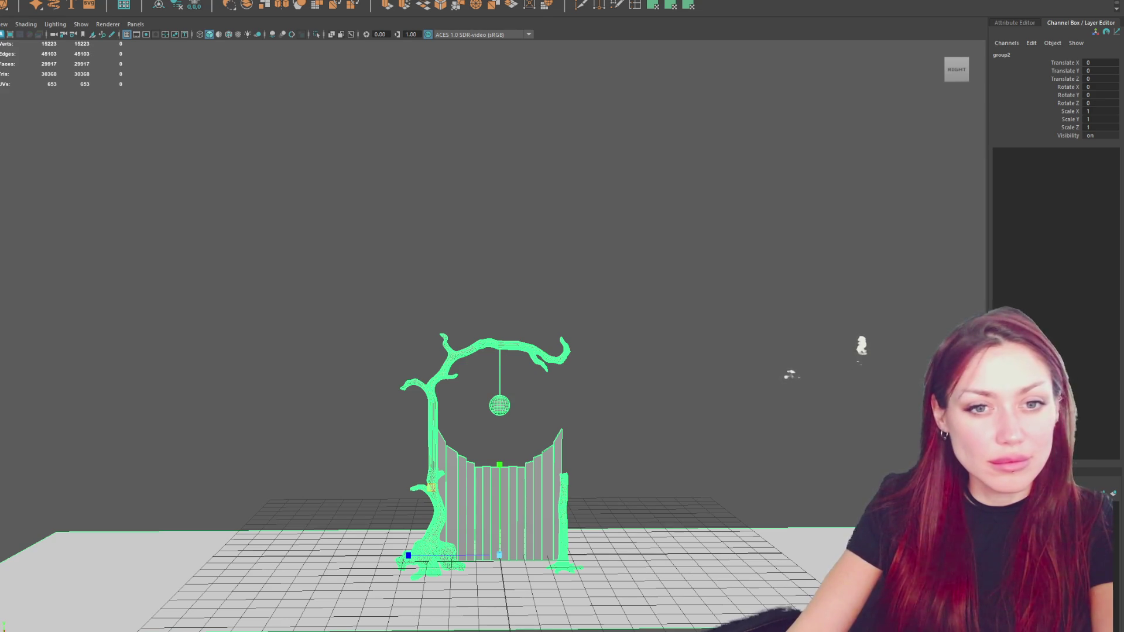
Inspect the reimported gate mesh and FixerGate prefab in Unity, then return to Maya.
{"action": "key", "text": "alt+Tab"}
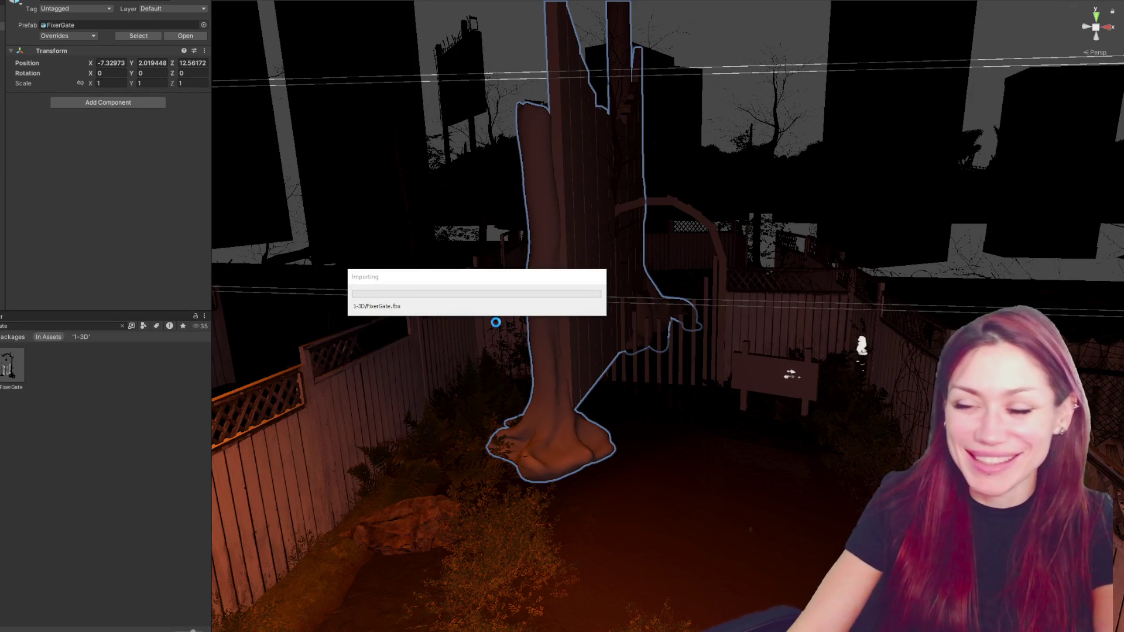
{"action": "left_click", "coordinate": [580, 345]}
{"action": "left_click", "coordinate": [592, 470]}
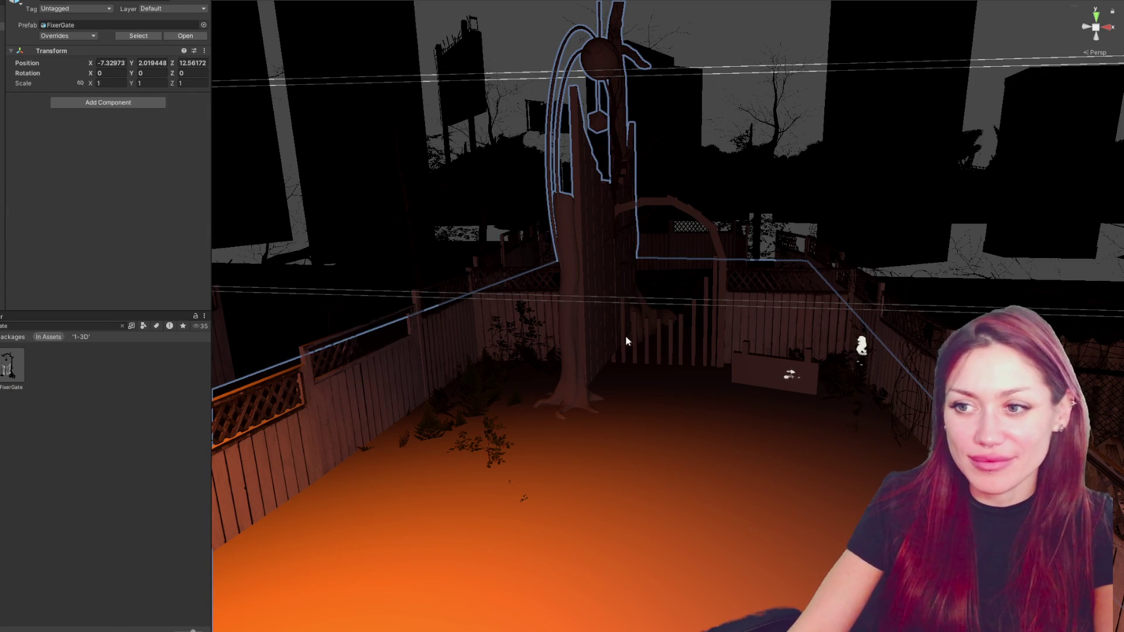
{"action": "key", "text": "alt+Tab"}
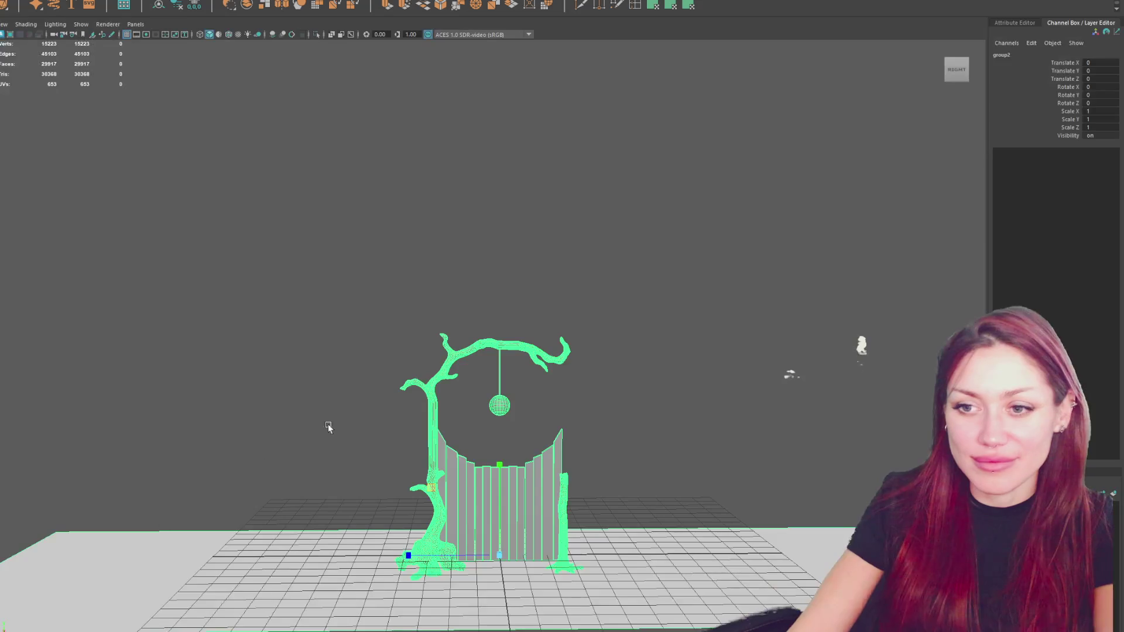
Scale the gate to about 0.76, group tree, gate and sphere, and name it FixerGate.
{"action": "left_click_drag", "start_coordinate": [497, 558], "coordinate": [348, 585]}
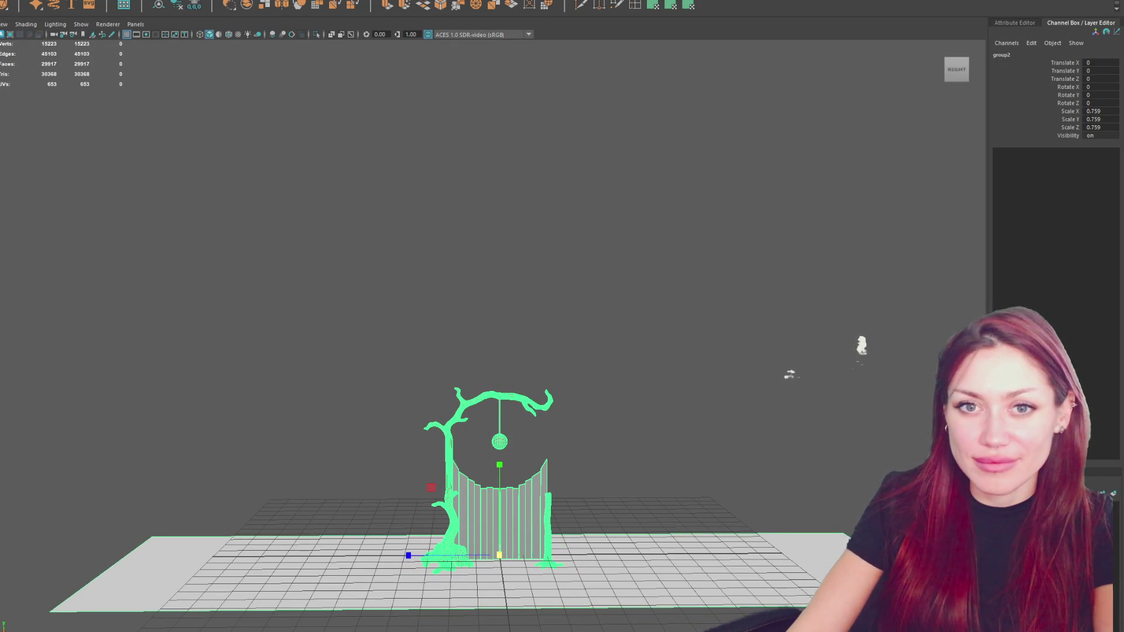
{"action": "key", "text": "Down"}
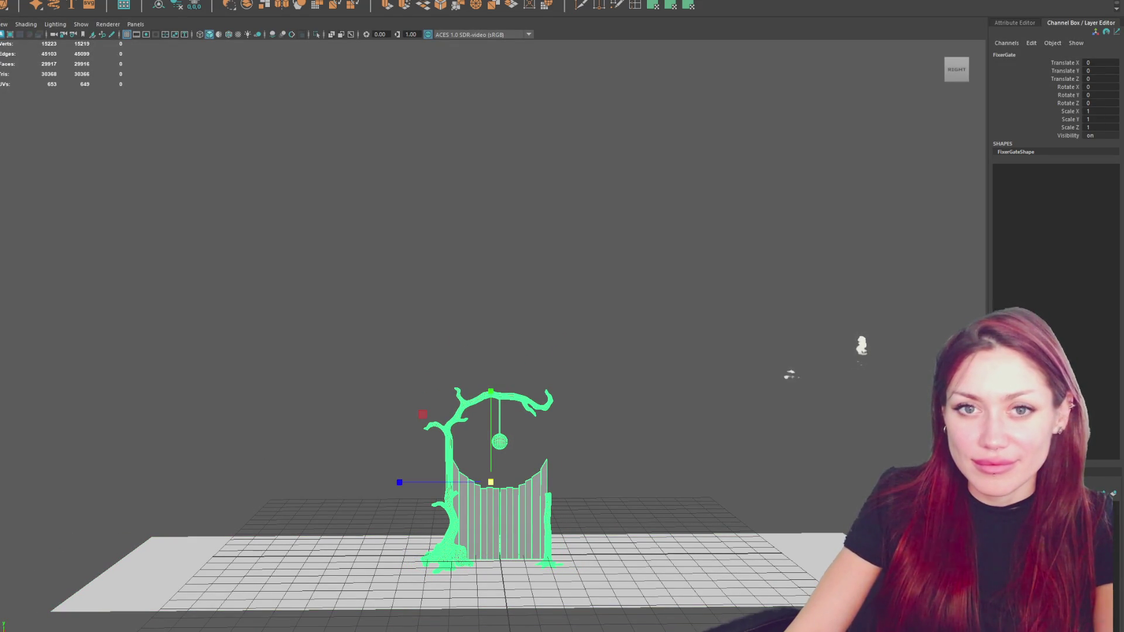
{"action": "left_click_drag", "start_coordinate": [491, 482], "coordinate": [468, 482]}
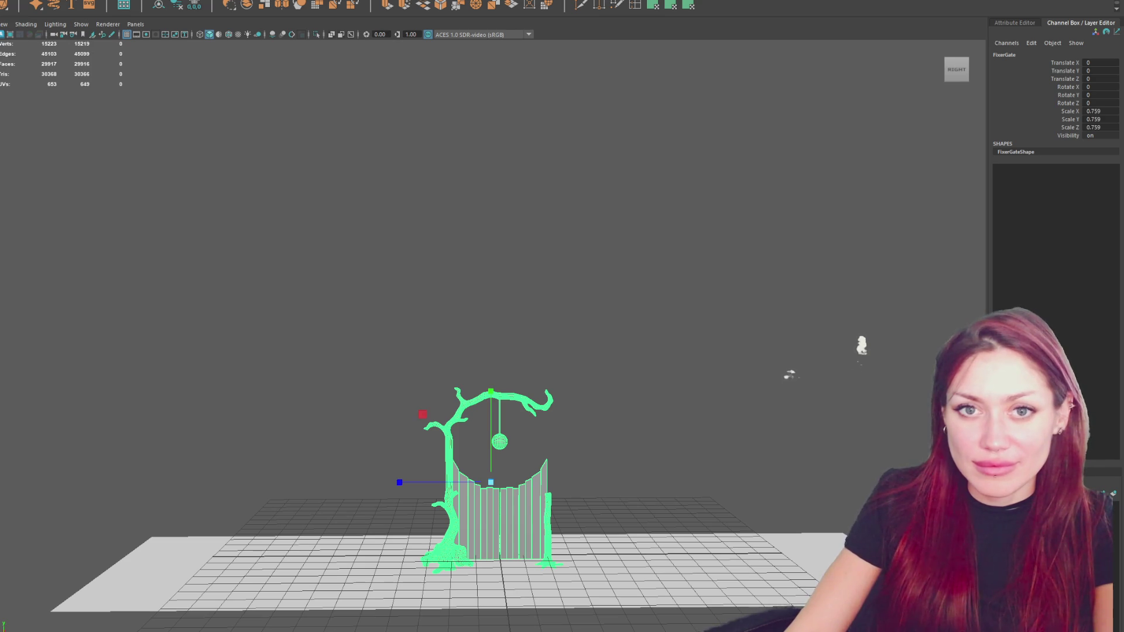
{"action": "key", "text": "ctrl+g"}
{"action": "double_click", "coordinate": [1002, 54]}
{"action": "type", "text": "FixerGate"}
{"action": "key", "text": "Return"}
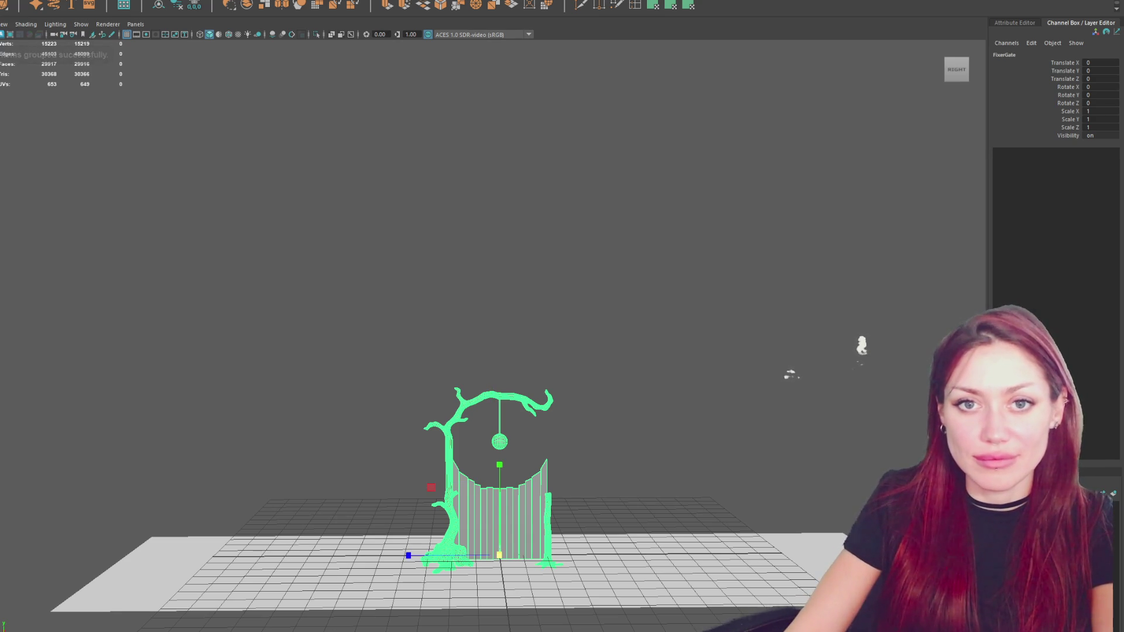
Move the FixerGate pivot to the gate's base and freeze its scale at 1.
{"action": "key", "text": "ctrl+z"}
{"action": "key", "text": "w"}
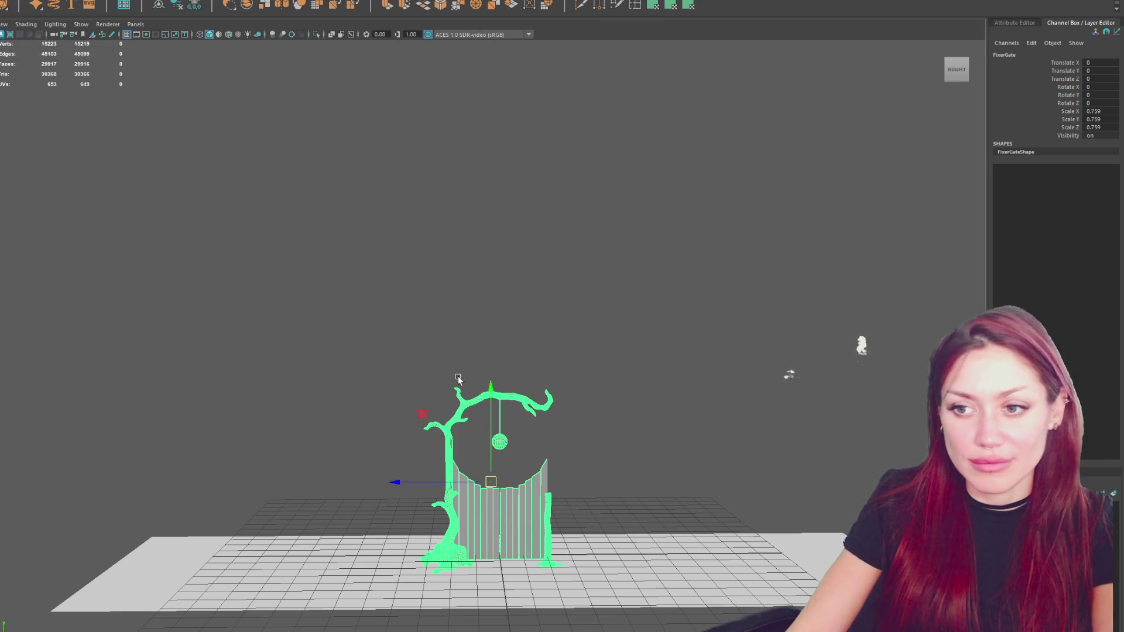
{"action": "left_click_drag", "start_coordinate": [492, 400], "coordinate": [488, 554]}
{"action": "key", "text": "d"}
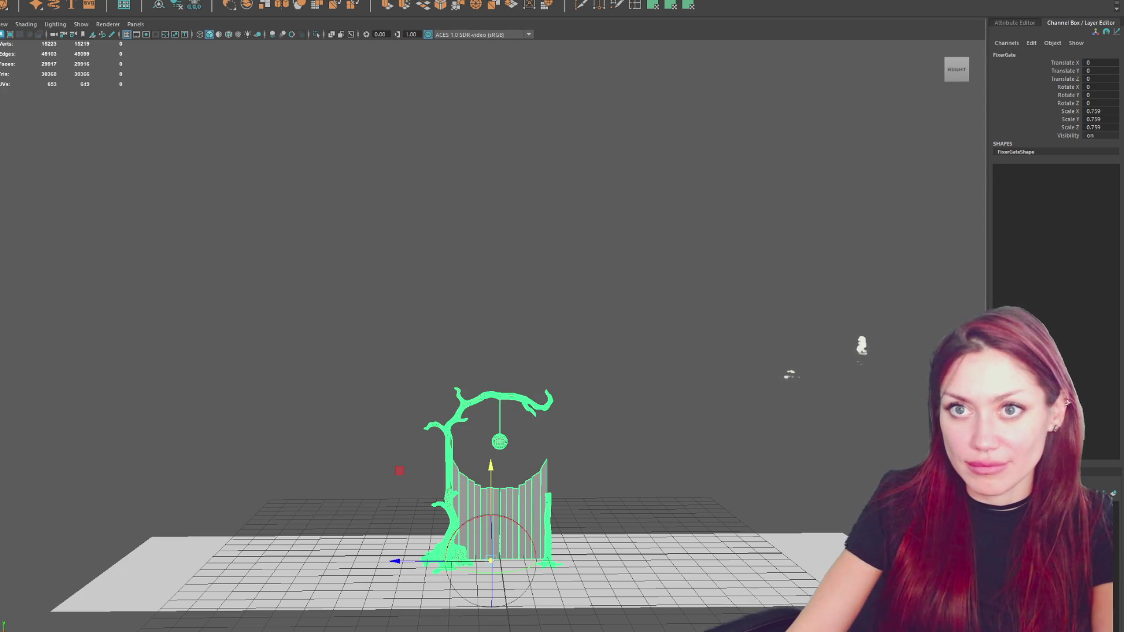
{"action": "middle_click_drag", "start_coordinate": [462, 573], "coordinate": [461, 569]}
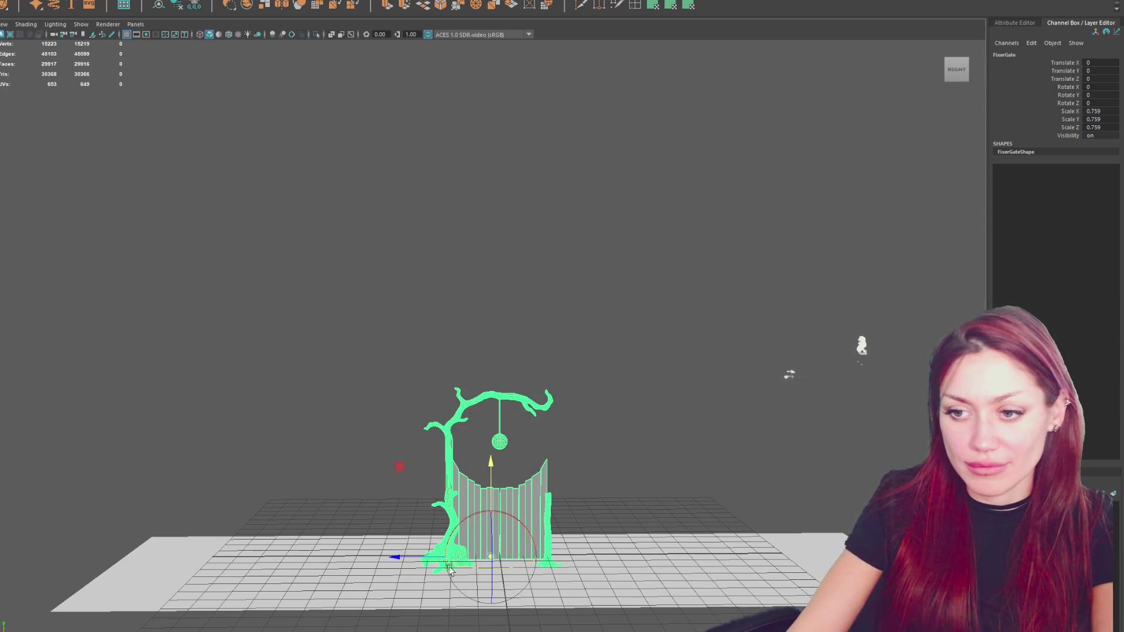
{"action": "mouse_move", "coordinate": [401, 554]}
{"action": "left_mouse_down", "text": "alt"}
{"action": "mouse_move", "coordinate": [754, 572]}
{"action": "mouse_move", "coordinate": [612, 507]}
{"action": "mouse_move", "coordinate": [726, 515]}
{"action": "left_mouse_up", "text": "alt"}
{"action": "left_click", "coordinate": [272, 34]}
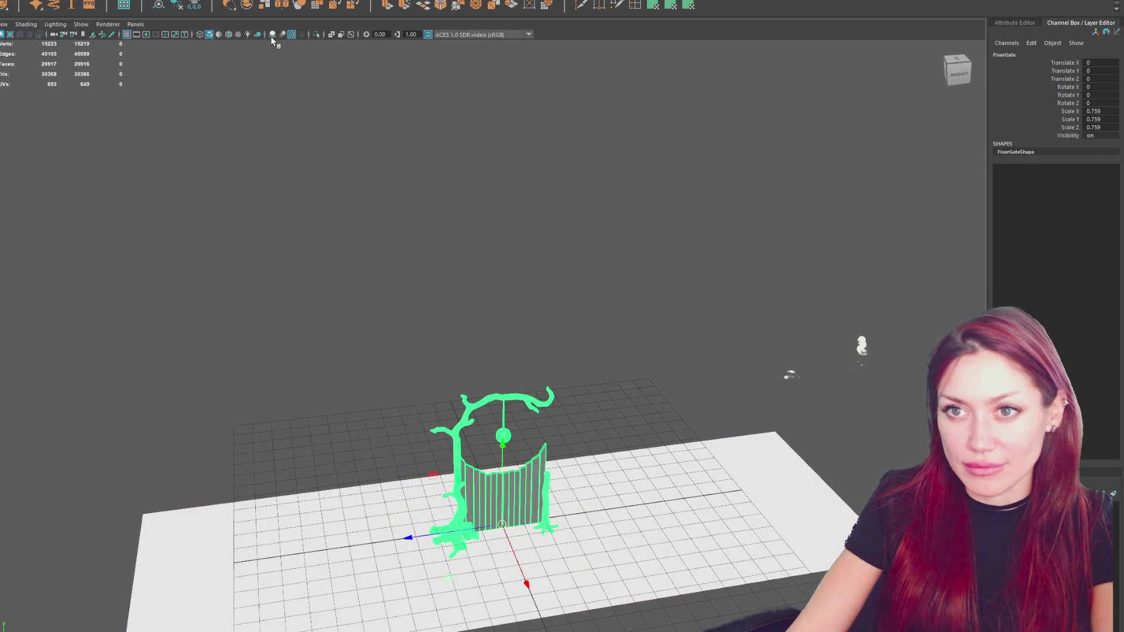
{"action": "left_click", "coordinate": [292, 34]}
{"action": "key", "text": "ctrl+shift+f"}
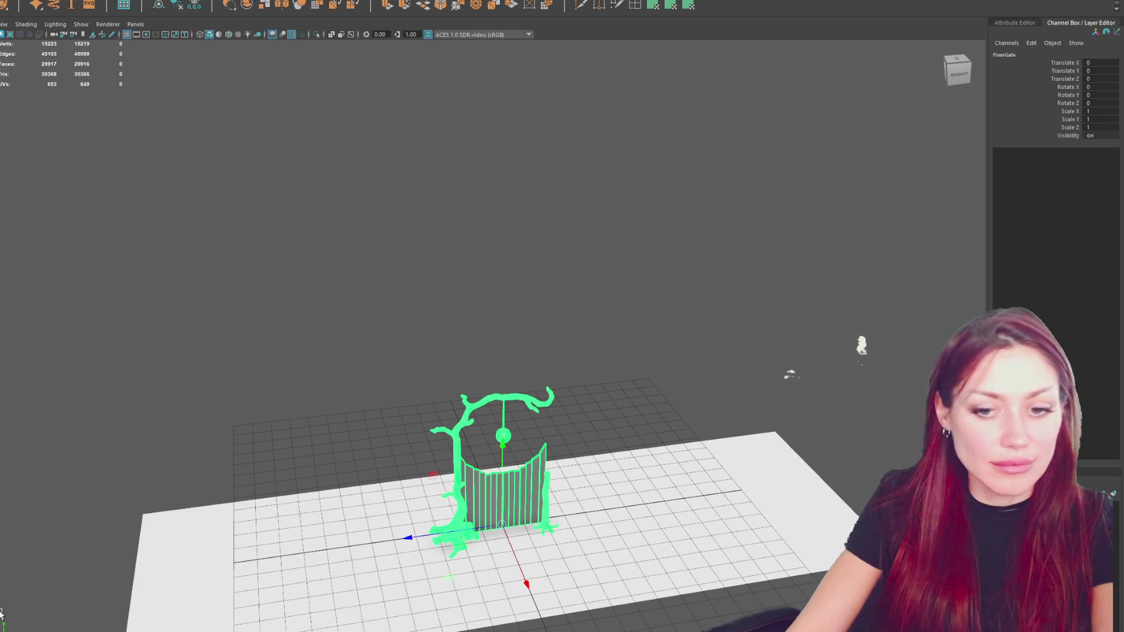
{"action": "key", "text": "alt+Tab"}
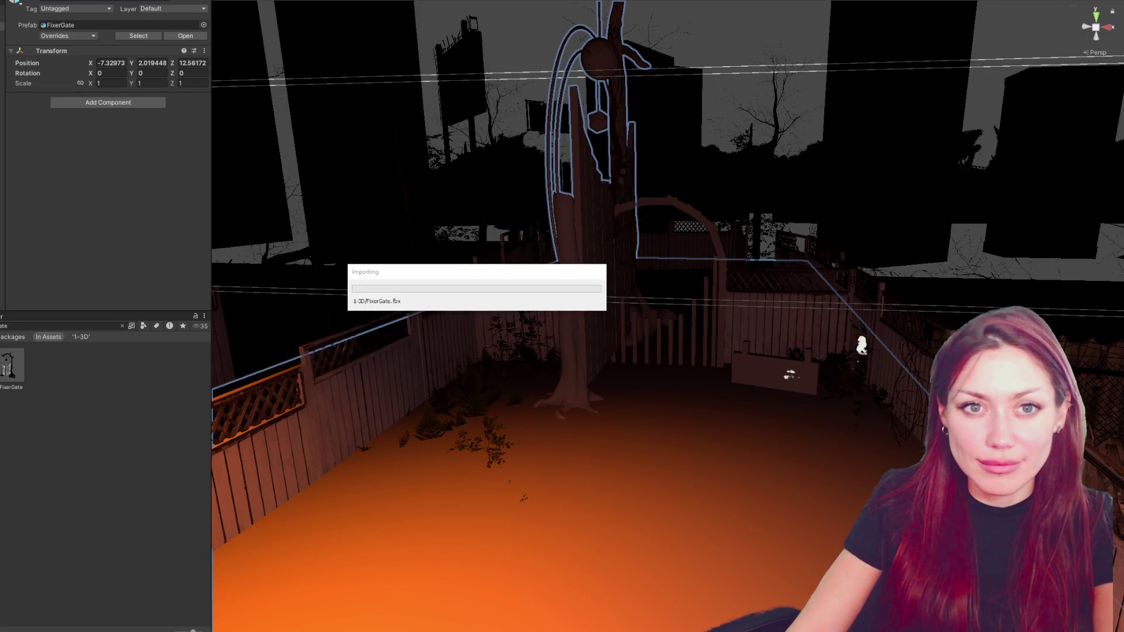
Rotate FixerGate -90 degrees on Y and move it along X and down into the fence line.
{"action": "left_click_drag", "start_coordinate": [886, 333], "coordinate": [845, 351], "text": "alt"}
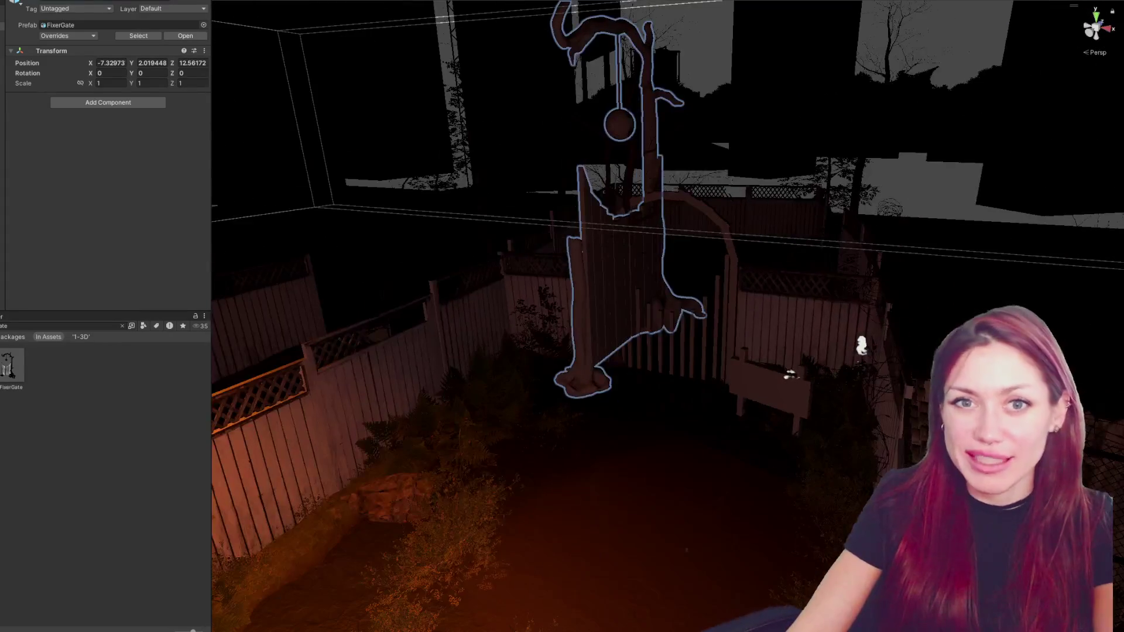
{"action": "mouse_move", "coordinate": [774, 307]}
{"action": "left_mouse_down", "text": "alt"}
{"action": "mouse_move", "coordinate": [880, 298]}
{"action": "mouse_move", "coordinate": [773, 269]}
{"action": "mouse_move", "coordinate": [702, 280]}
{"action": "left_mouse_up", "text": "alt"}
{"action": "key", "text": "e"}
{"action": "mouse_move", "coordinate": [595, 361]}
{"action": "left_mouse_down"}
{"action": "mouse_move", "coordinate": [727, 338]}
{"action": "mouse_move", "coordinate": [680, 360]}
{"action": "mouse_move", "coordinate": [691, 351]}
{"action": "left_mouse_up"}
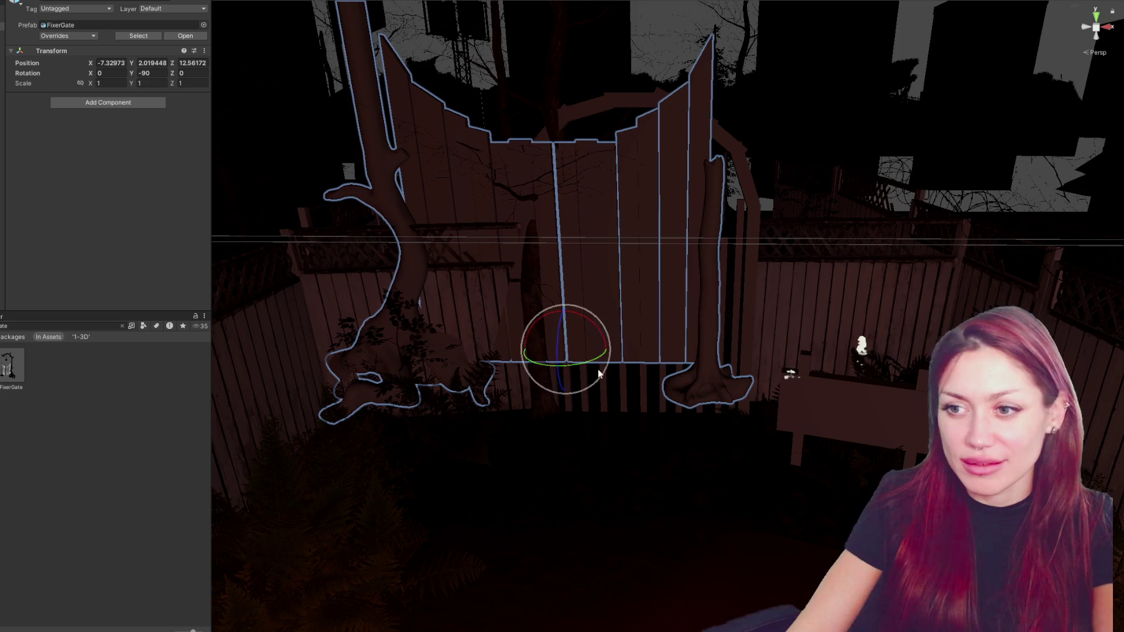
{"action": "mouse_move", "coordinate": [598, 363]}
{"action": "left_mouse_down", "text": "alt"}
{"action": "mouse_move", "coordinate": [787, 455]}
{"action": "mouse_move", "coordinate": [702, 381]}
{"action": "left_mouse_up", "text": "alt"}
{"action": "key", "text": "w"}
{"action": "mouse_move", "coordinate": [515, 293]}
{"action": "left_mouse_down"}
{"action": "mouse_move", "coordinate": [827, 362]}
{"action": "mouse_move", "coordinate": [789, 231]}
{"action": "left_mouse_up"}
{"action": "mouse_move", "coordinate": [650, 343]}
{"action": "left_mouse_down"}
{"action": "mouse_move", "coordinate": [657, 394]}
{"action": "mouse_move", "coordinate": [682, 337]}
{"action": "mouse_move", "coordinate": [679, 314]}
{"action": "left_mouse_up"}
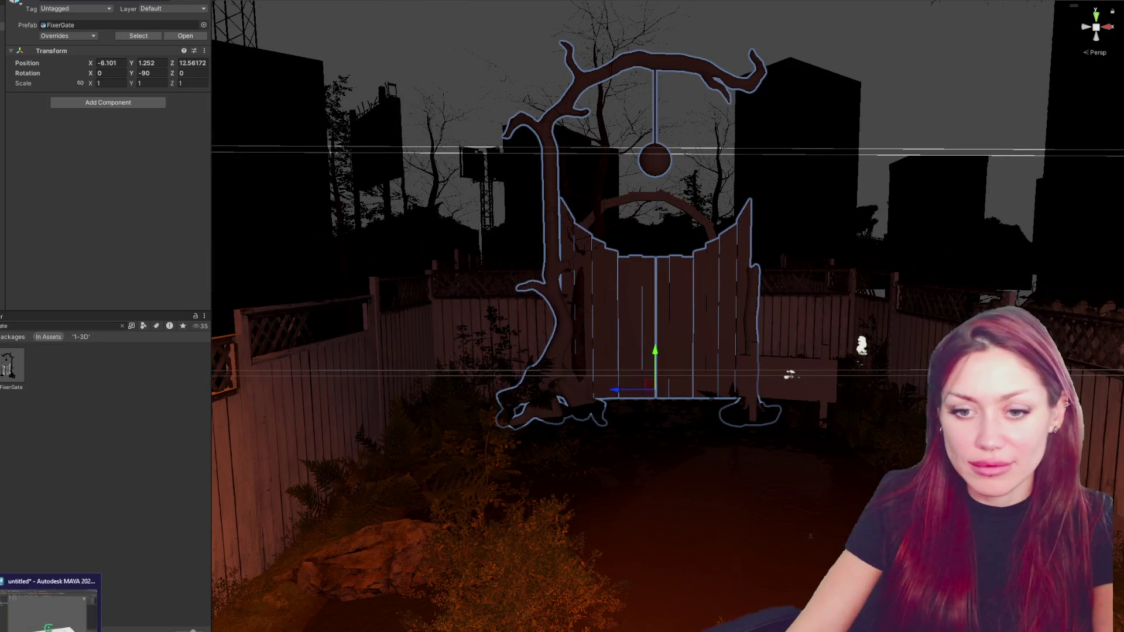
Try shrinking the gate to 0.68 in Maya, undo it, and close the Blender scene unsaved.
{"action": "key", "text": "alt+Tab"}
{"action": "key", "text": "r"}
{"action": "left_click_drag", "start_coordinate": [502, 524], "coordinate": [448, 546]}
{"action": "key", "text": "ctrl+z"}
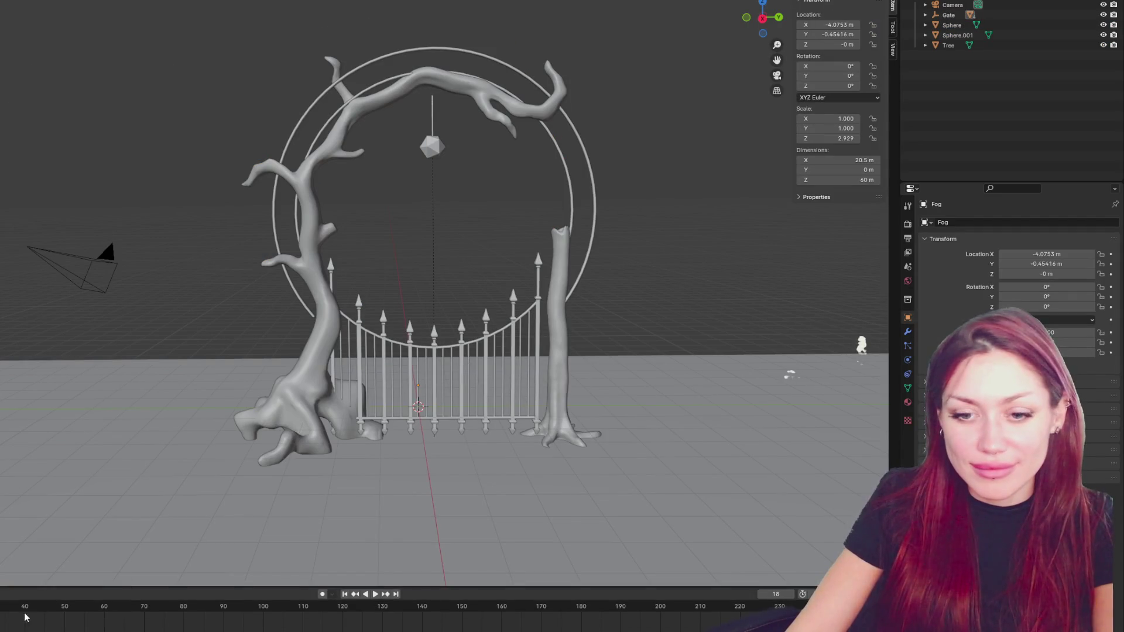
{"action": "key", "text": "ctrl+q"}
{"action": "left_click", "coordinate": [504, 319]}
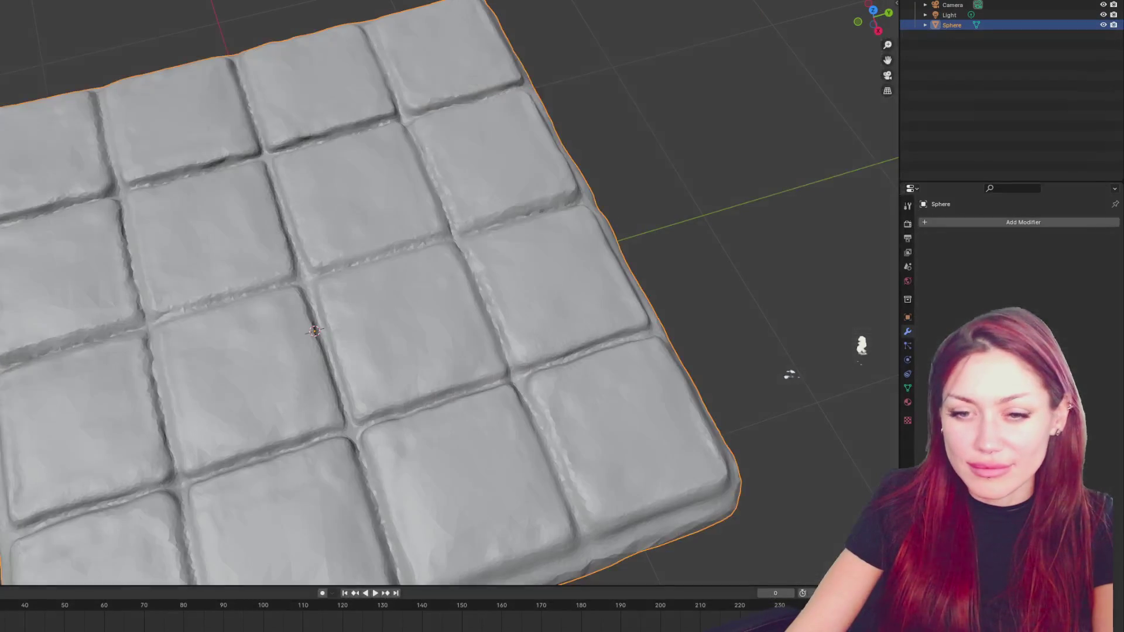
{"action": "mouse_move", "coordinate": [50, 630]}
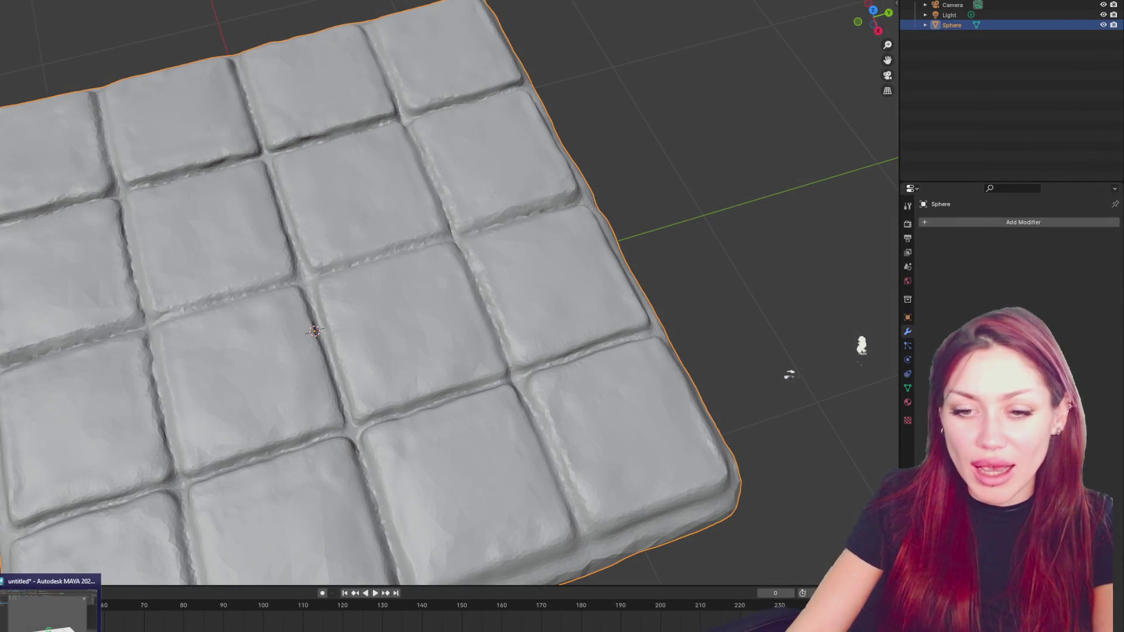
{"action": "left_click", "coordinate": [49, 609]}
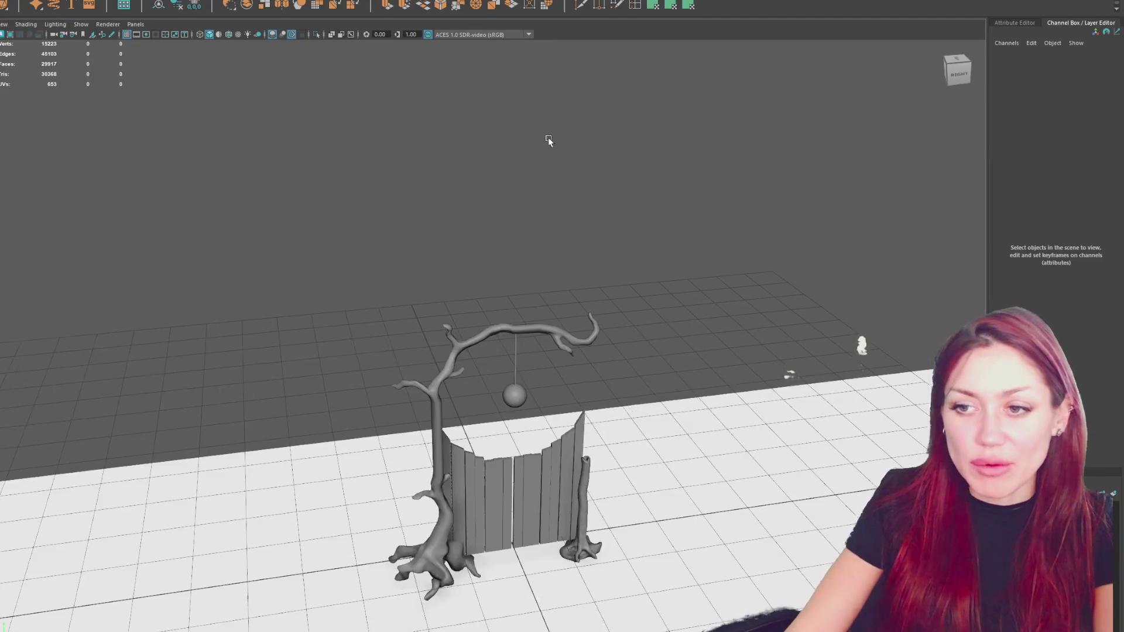
Select FixerGate, zoom in on the top branch holding the sphere, then orbit back out.
{"action": "left_click", "coordinate": [553, 325]}
{"action": "scroll", "coordinate": [553, 326], "scroll_direction": "up", "scroll_amount": 5}
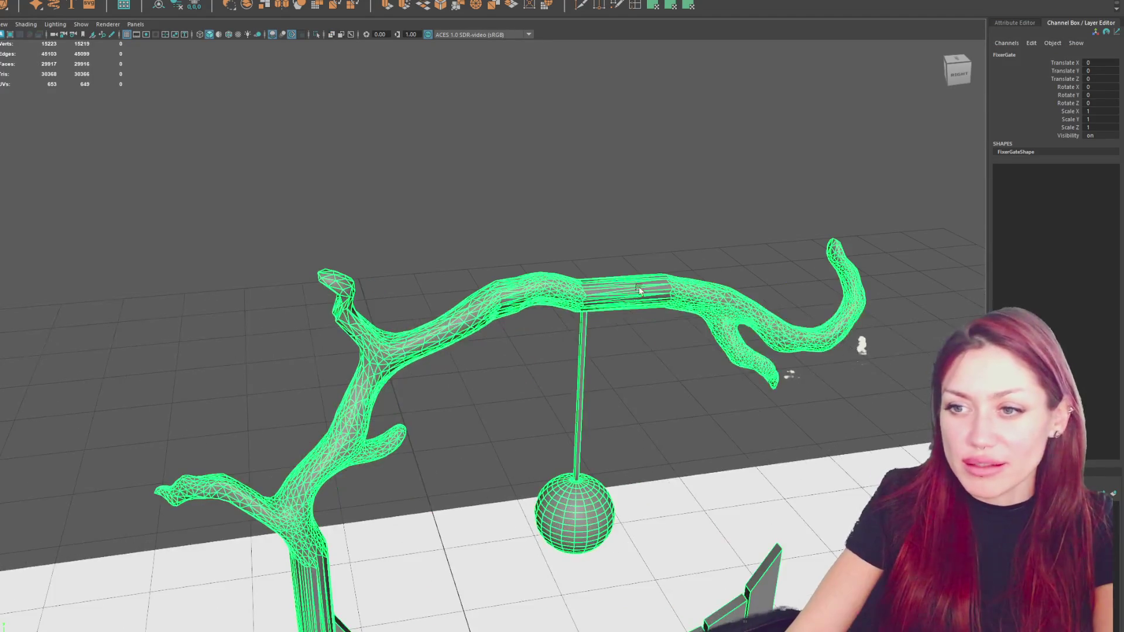
{"action": "scroll", "coordinate": [644, 281], "scroll_direction": "up", "scroll_amount": 3}
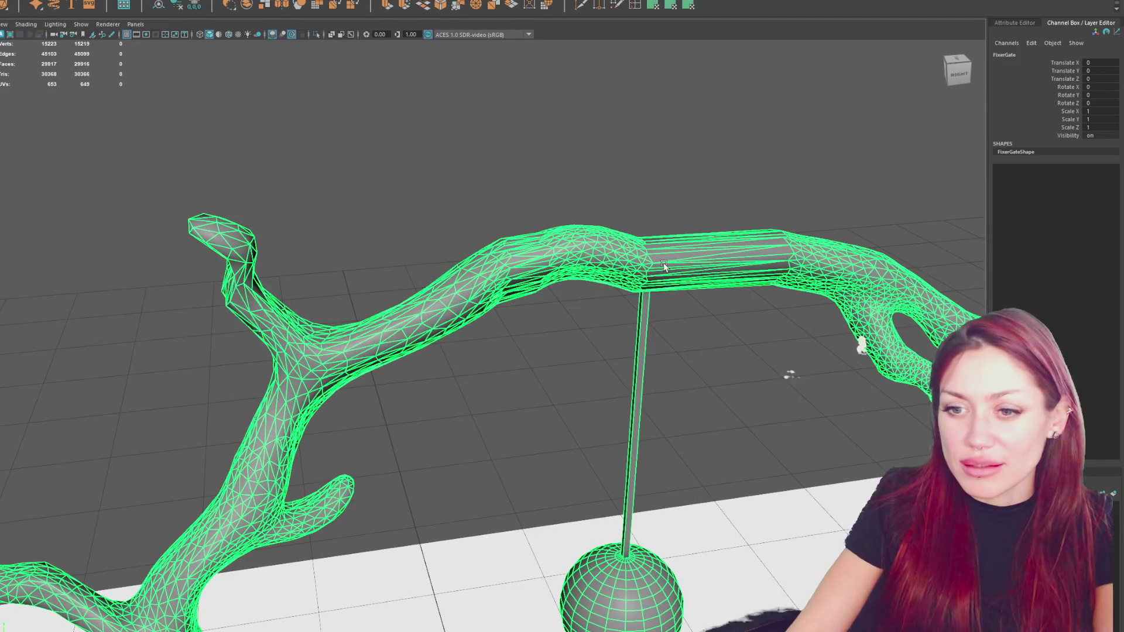
{"action": "scroll", "coordinate": [665, 265], "scroll_direction": "down", "scroll_amount": 5}
{"action": "mouse_move", "coordinate": [665, 328]}
{"action": "left_mouse_down", "text": "alt"}
{"action": "mouse_move", "coordinate": [594, 193]}
{"action": "mouse_move", "coordinate": [563, 227]}
{"action": "mouse_move", "coordinate": [528, 194]}
{"action": "left_mouse_up", "text": "alt"}
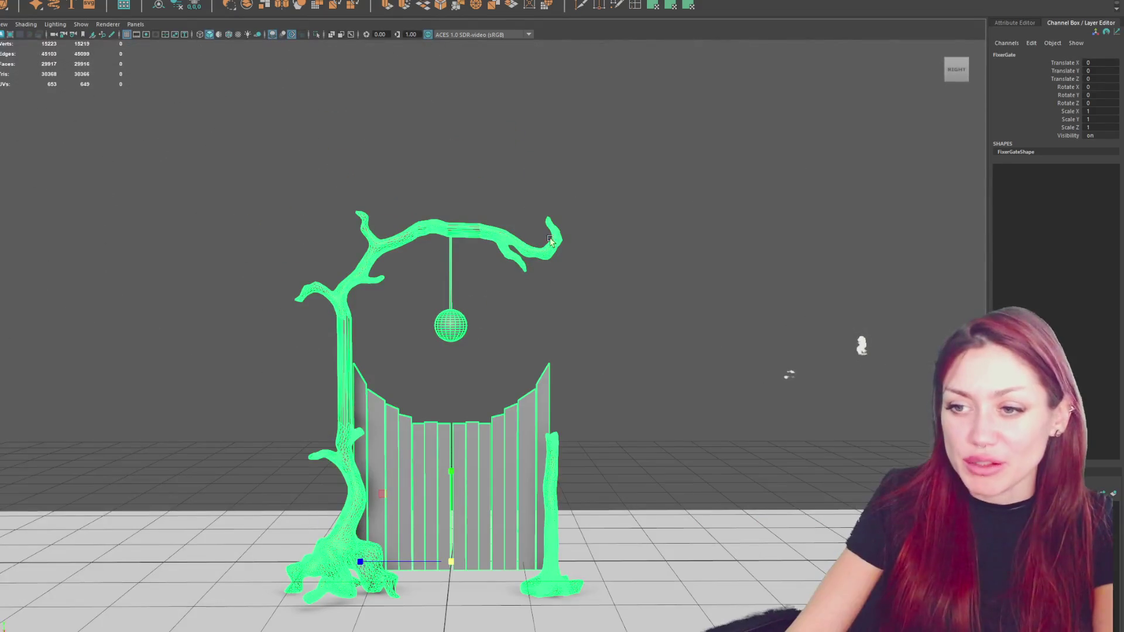
{"action": "key", "text": "alt+Tab"}
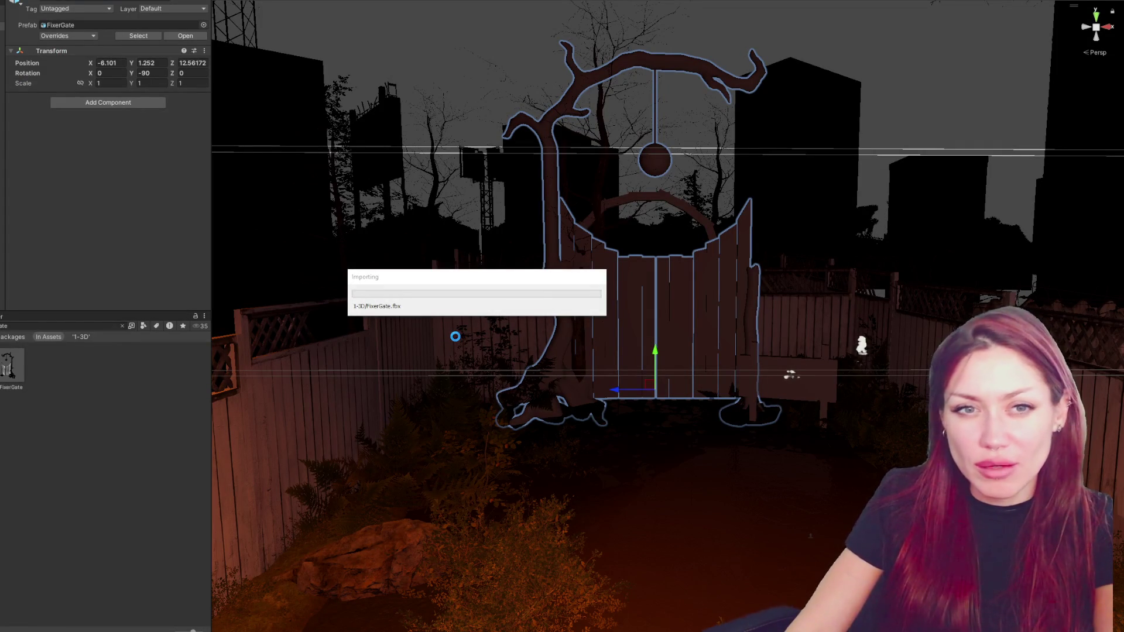
Lower FixerGate to Position Y 1.18, then scale it to 1.052 in Maya and freeze it.
{"action": "mouse_move", "coordinate": [731, 290]}
{"action": "left_mouse_down", "text": "alt"}
{"action": "mouse_move", "coordinate": [661, 351]}
{"action": "mouse_move", "coordinate": [665, 374]}
{"action": "left_mouse_up", "text": "alt"}
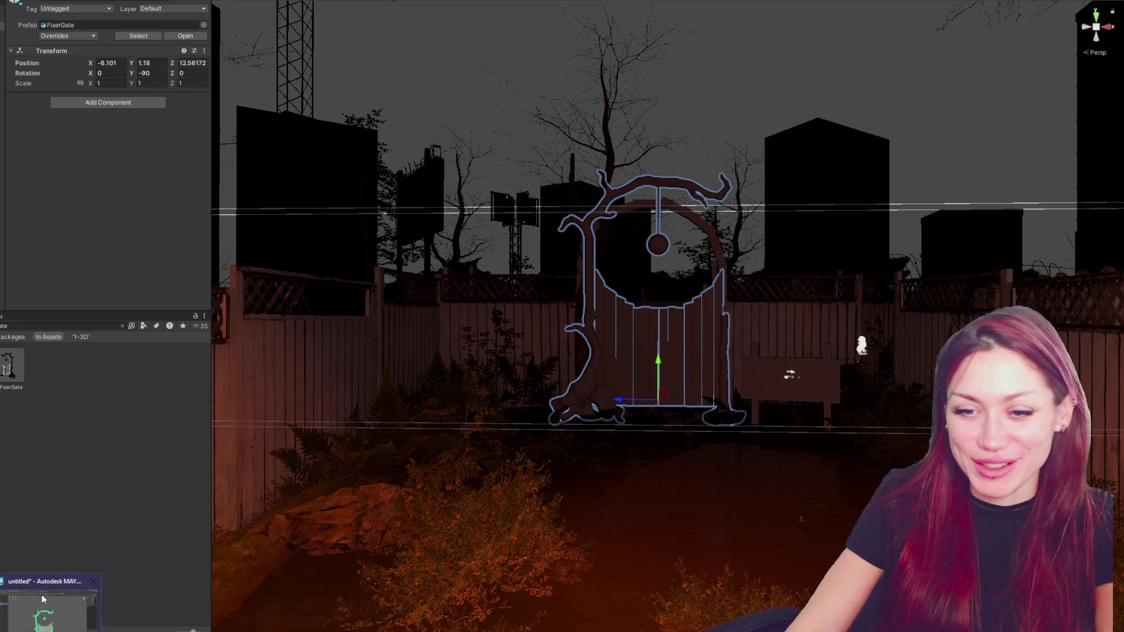
{"action": "key", "text": "alt+Tab"}
{"action": "left_click_drag", "start_coordinate": [446, 550], "coordinate": [459, 550]}
{"action": "left_click", "coordinate": [194, 6]}
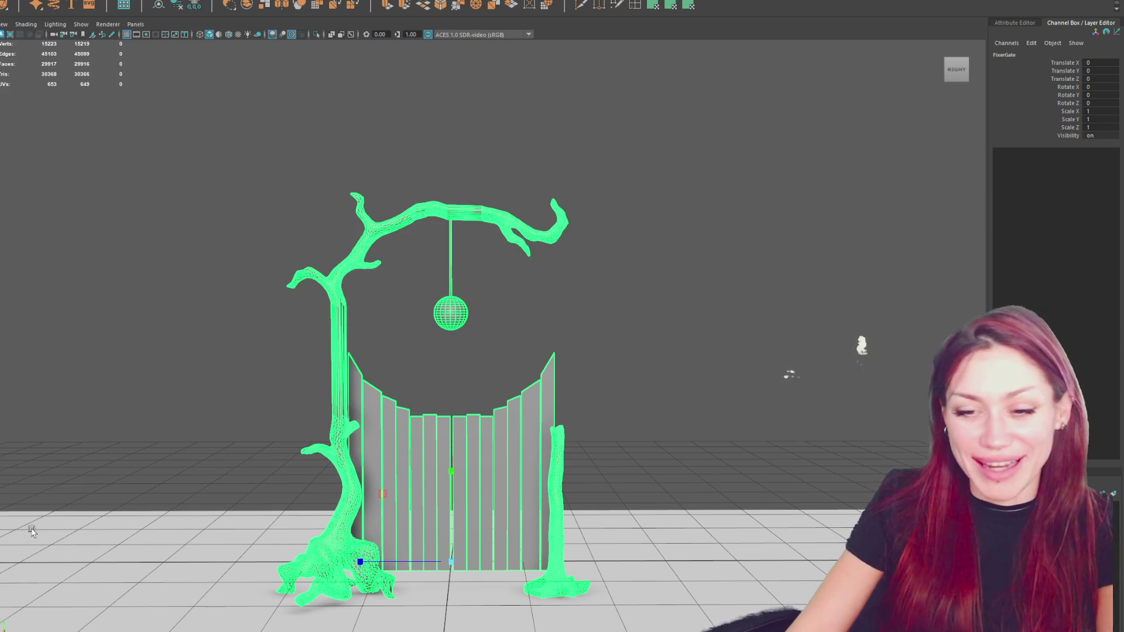
Return to Unity so FixerGate.fbx reimports with the enlarged gate.
{"action": "mouse_move", "coordinate": [50, 631]}
{"action": "key", "text": "alt+Tab"}
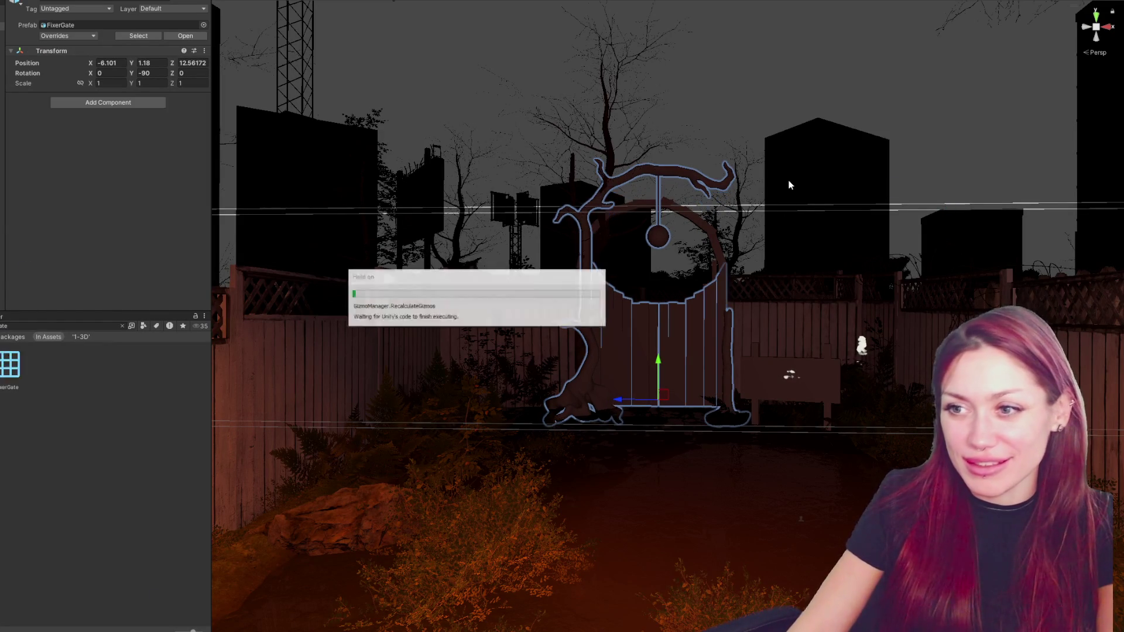
Check the arch box piece, then push FixerGate slightly along Z into the fence.
{"action": "mouse_move", "coordinate": [790, 183]}
{"action": "left_mouse_down", "text": "alt"}
{"action": "mouse_move", "coordinate": [686, 251]}
{"action": "mouse_move", "coordinate": [757, 246]}
{"action": "mouse_move", "coordinate": [671, 435]}
{"action": "mouse_move", "coordinate": [632, 459]}
{"action": "mouse_move", "coordinate": [633, 433]}
{"action": "left_mouse_up", "text": "alt"}
{"action": "scroll", "coordinate": [640, 434], "scroll_direction": "down", "scroll_amount": 3}
{"action": "left_click", "coordinate": [742, 186]}
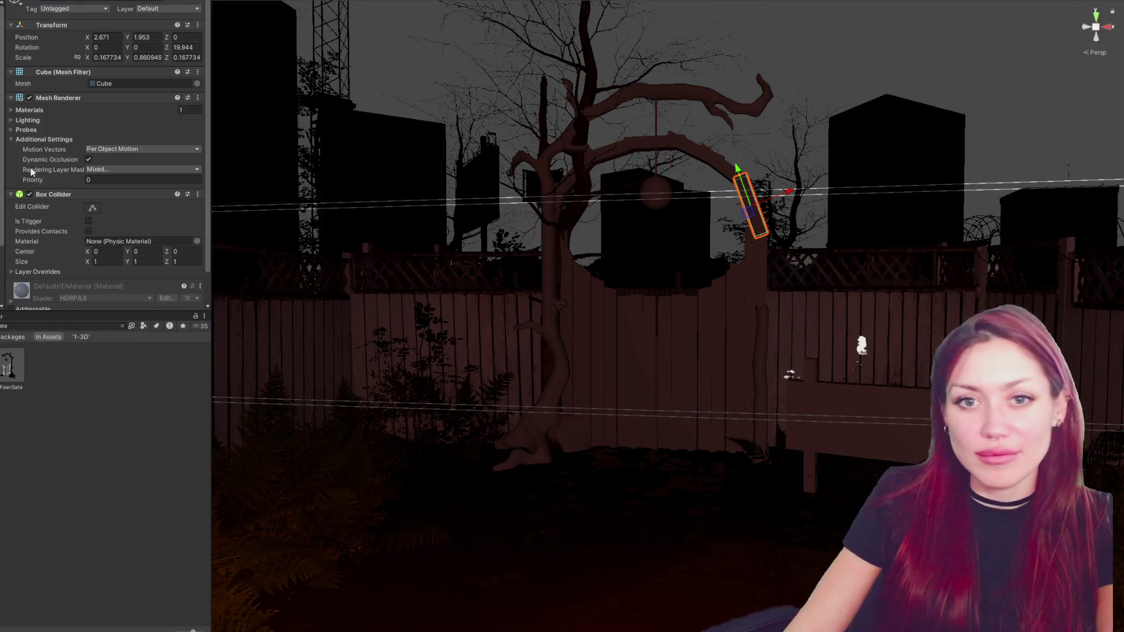
{"action": "left_click", "coordinate": [743, 186]}
{"action": "mouse_move", "coordinate": [562, 199]}
{"action": "left_mouse_down", "text": "alt"}
{"action": "mouse_move", "coordinate": [528, 197]}
{"action": "mouse_move", "coordinate": [530, 252]}
{"action": "mouse_move", "coordinate": [522, 244]}
{"action": "mouse_move", "coordinate": [595, 256]}
{"action": "mouse_move", "coordinate": [514, 289]}
{"action": "mouse_move", "coordinate": [531, 288]}
{"action": "mouse_move", "coordinate": [498, 351]}
{"action": "mouse_move", "coordinate": [451, 396]}
{"action": "left_mouse_up", "text": "alt"}
{"action": "left_click", "coordinate": [542, 199]}
{"action": "left_click", "coordinate": [486, 375]}
{"action": "left_click", "coordinate": [749, 312]}
{"action": "left_click", "coordinate": [731, 328]}
{"action": "mouse_move", "coordinate": [732, 330]}
{"action": "left_mouse_down"}
{"action": "mouse_move", "coordinate": [746, 315]}
{"action": "mouse_move", "coordinate": [715, 367]}
{"action": "mouse_move", "coordinate": [897, 252]}
{"action": "mouse_move", "coordinate": [814, 322]}
{"action": "left_mouse_up"}
{"action": "key", "text": "e"}
Inspect Post_2 and the yard, try dropping the Wood material, and clear the search.
{"action": "left_click", "coordinate": [534, 234]}
{"action": "scroll", "coordinate": [405, 224], "scroll_direction": "up", "scroll_amount": 5}
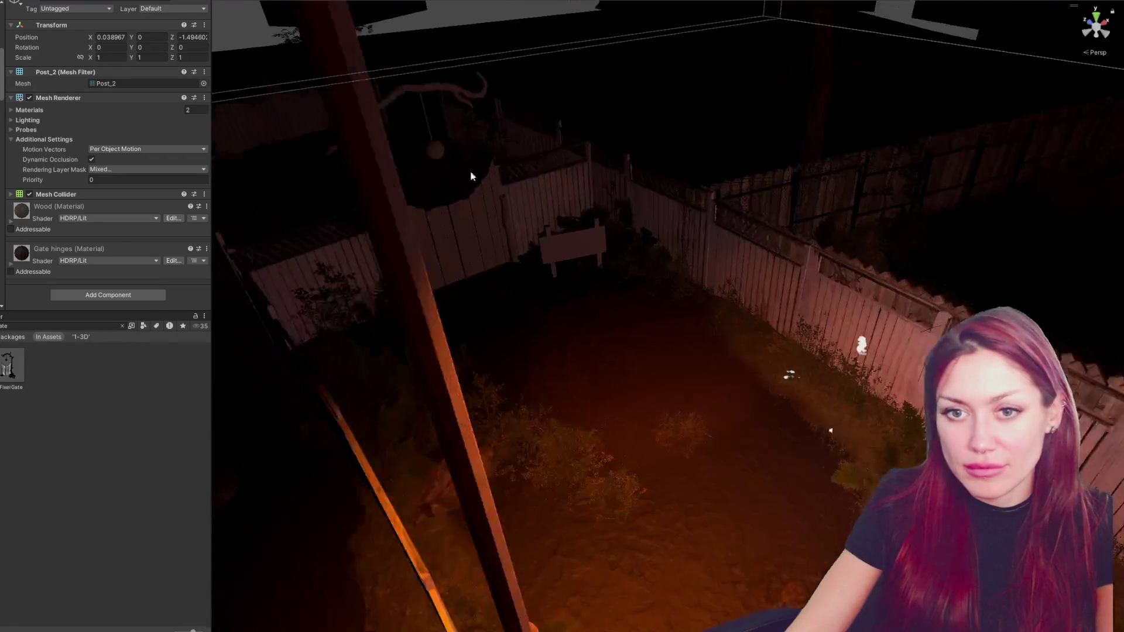
{"action": "mouse_move", "coordinate": [404, 224]}
{"action": "left_mouse_down", "text": "alt"}
{"action": "mouse_move", "coordinate": [424, 149]}
{"action": "mouse_move", "coordinate": [474, 153]}
{"action": "left_mouse_up", "text": "alt"}
{"action": "left_click_drag", "start_coordinate": [544, 233], "coordinate": [660, 249], "text": "alt"}
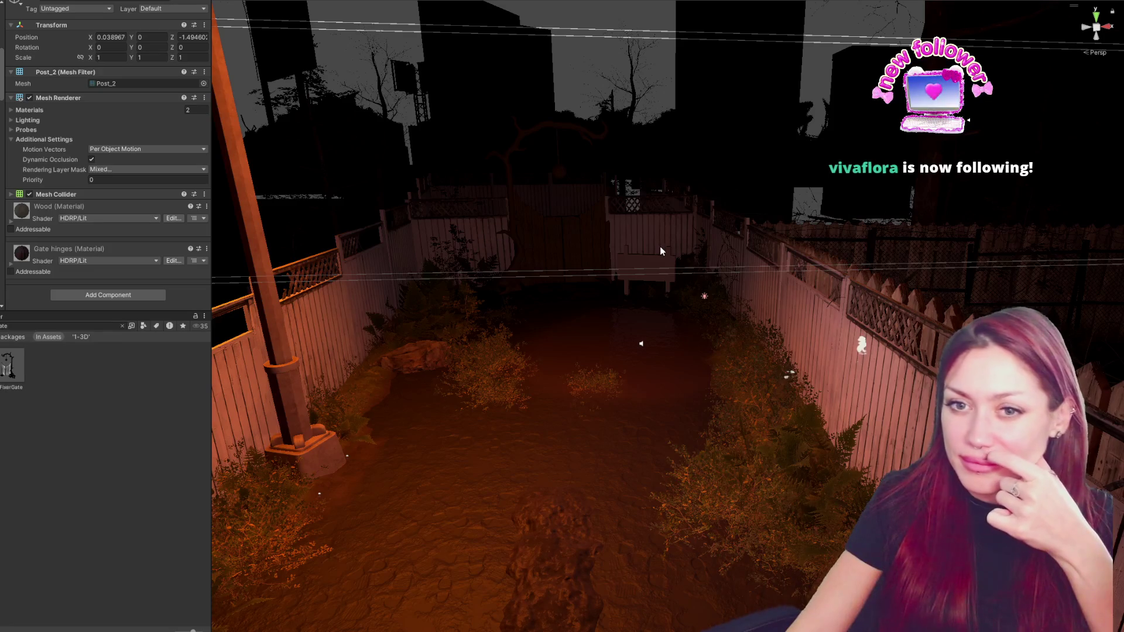
{"action": "left_click_drag", "start_coordinate": [58, 209], "coordinate": [640, 266]}
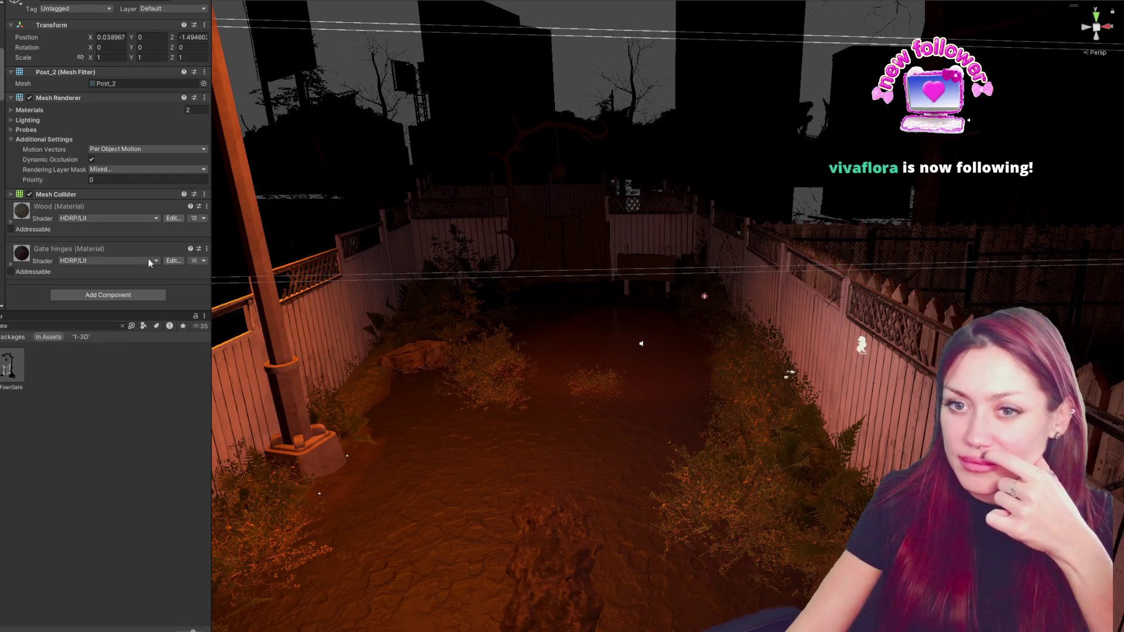
{"action": "left_click", "coordinate": [121, 326]}
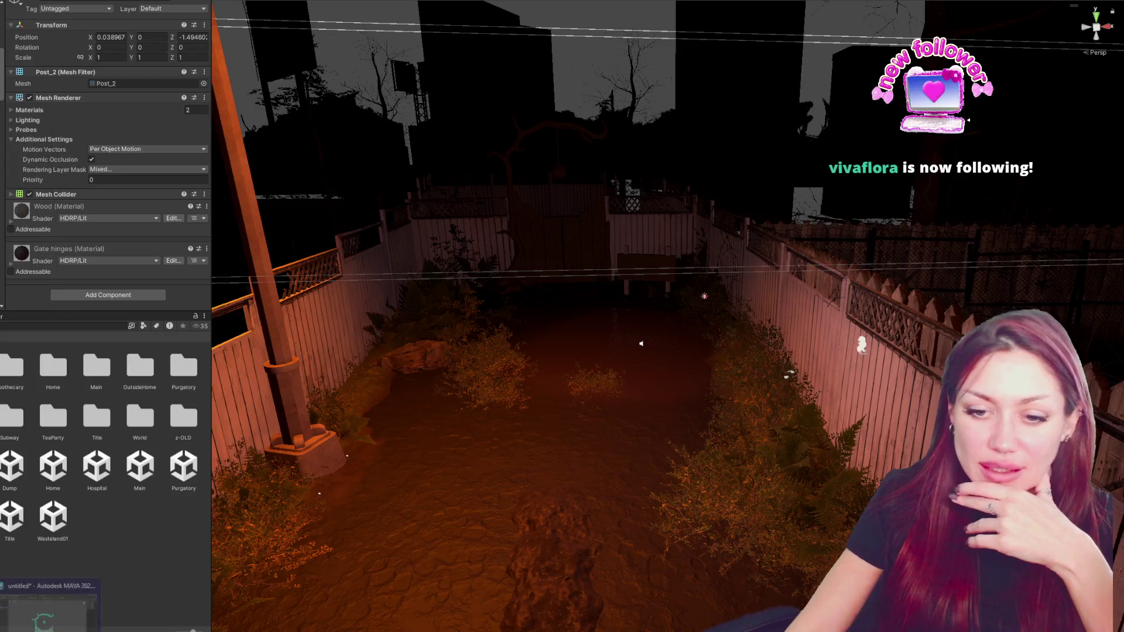
In Maya, assign the existing Blinn material to the hanging sphere.
{"action": "left_click", "coordinate": [37, 627]}
{"action": "left_click", "coordinate": [486, 318]}
{"action": "left_click", "coordinate": [459, 313]}
{"action": "right_click", "coordinate": [672, 237]}
{"action": "key", "text": "Escape"}
{"action": "right_click_drag", "start_coordinate": [491, 318], "coordinate": [466, 312]}
{"action": "left_click", "coordinate": [466, 312]}
{"action": "mouse_move", "coordinate": [748, 258]}
{"action": "right_mouse_down"}
{"action": "mouse_move", "coordinate": [761, 543]}
{"action": "mouse_move", "coordinate": [771, 532]}
{"action": "right_mouse_up"}
{"action": "right_click_drag", "start_coordinate": [836, 550], "coordinate": [836, 549]}
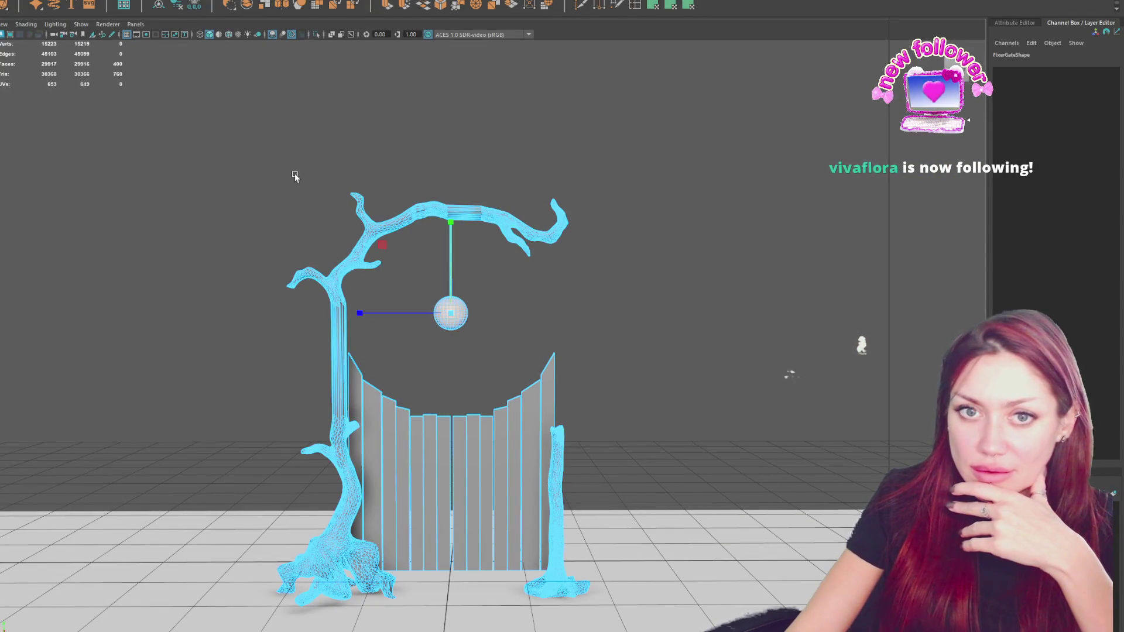
Select the whole FixerGate parent group with the Up arrow.
{"action": "key", "text": "Up"}
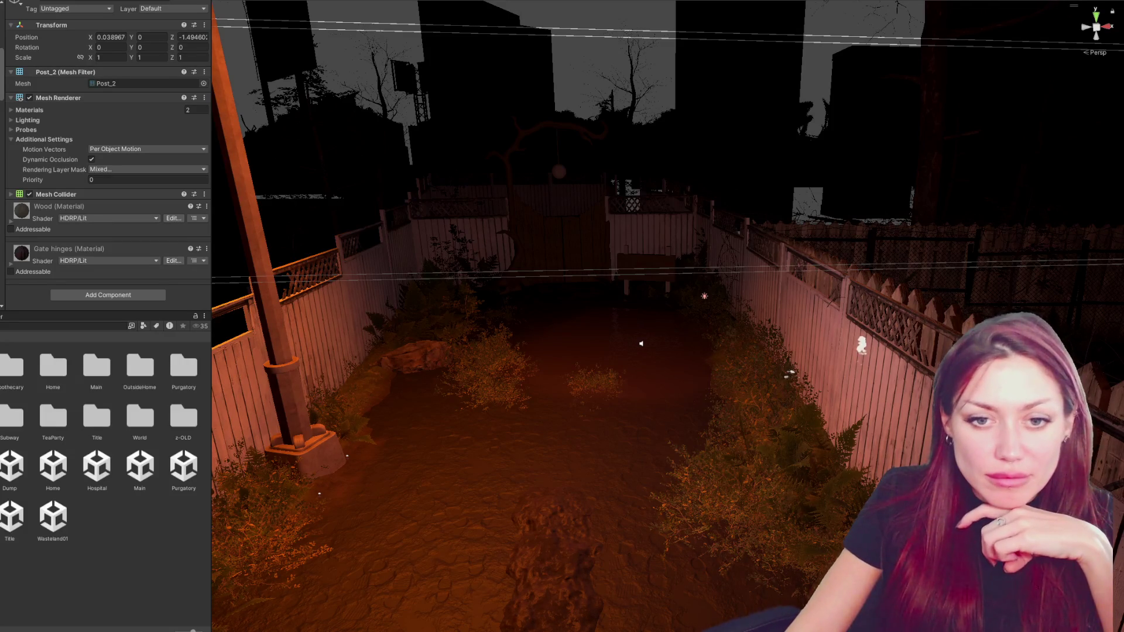
Open the OutsideHome folder, then step back up two folder levels.
{"action": "double_click", "coordinate": [140, 366]}
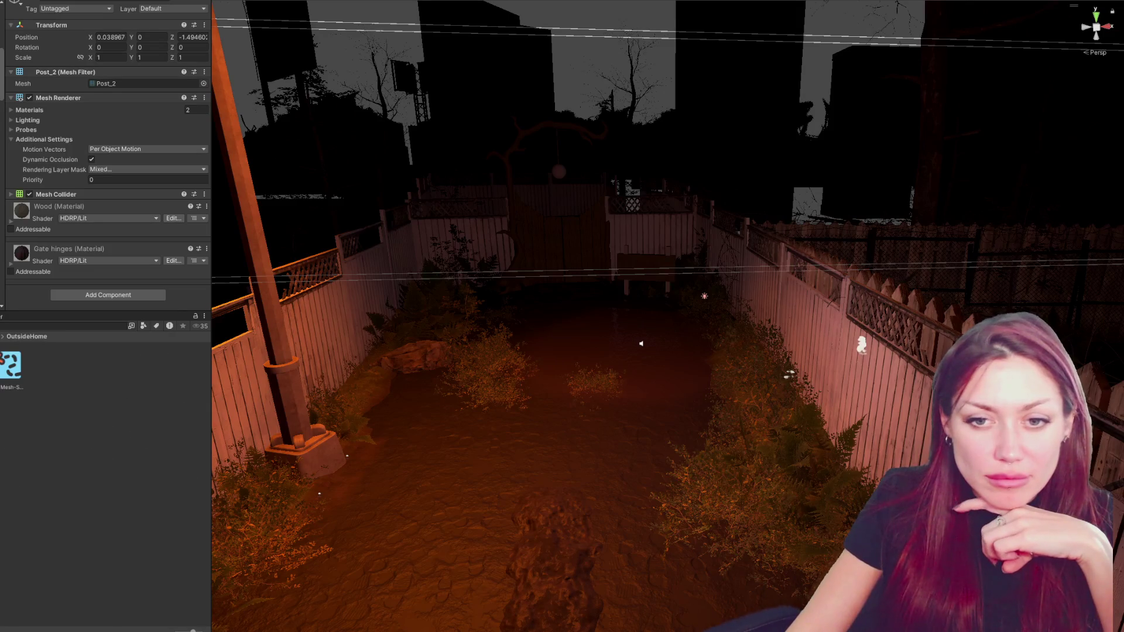
{"action": "key", "text": "BackSpace"}
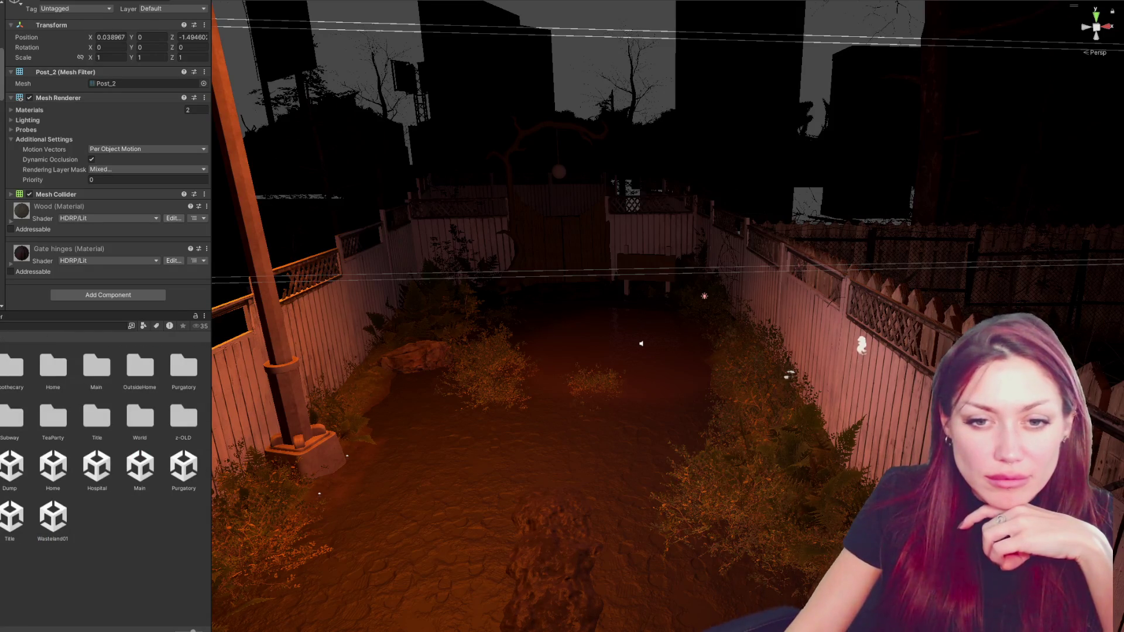
{"action": "key", "text": "BackSpace"}
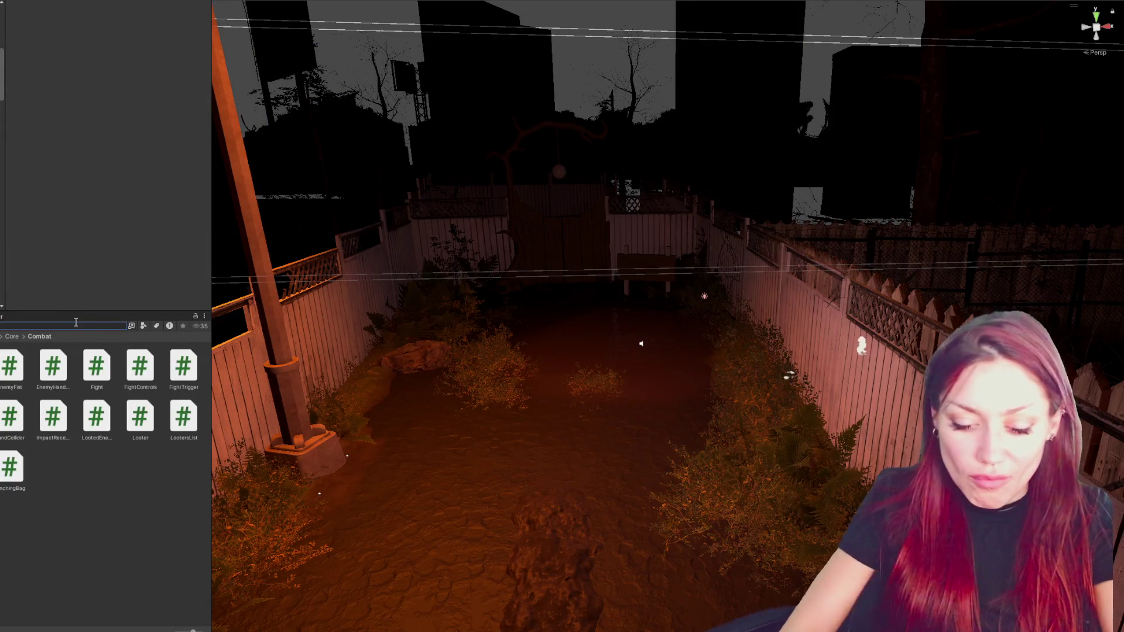
Start a search across In Assets, then watch the Carmageddon: Rogue Shift trailer full screen.
{"action": "type", "text": "e"}
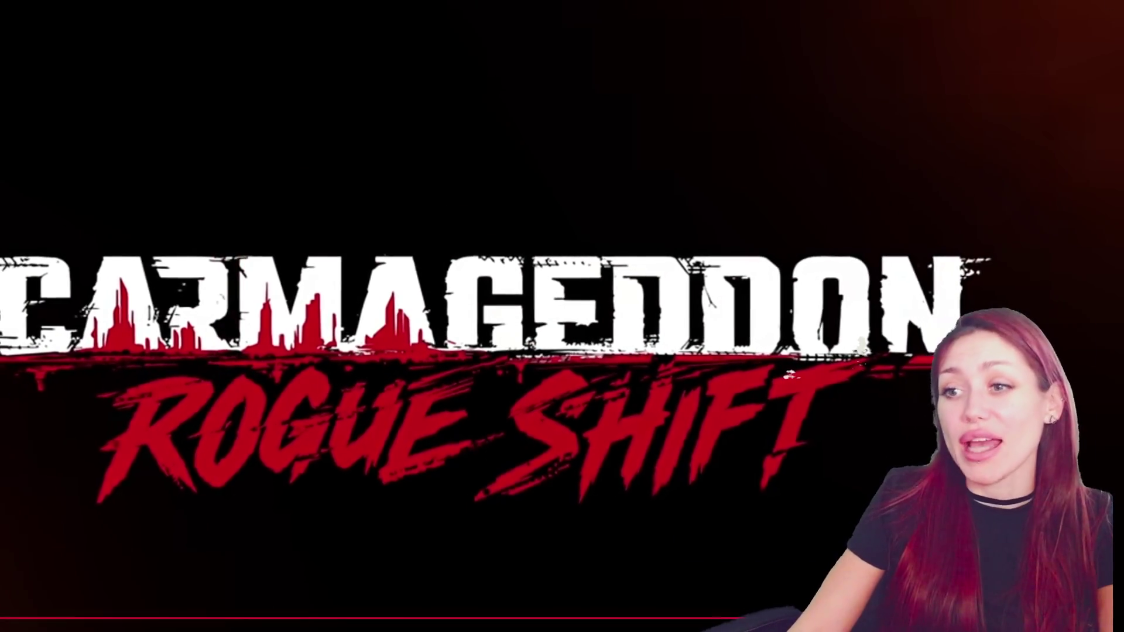
Pause the Carmageddon trailer, leave full screen and close its popup.
{"action": "key", "text": "space"}
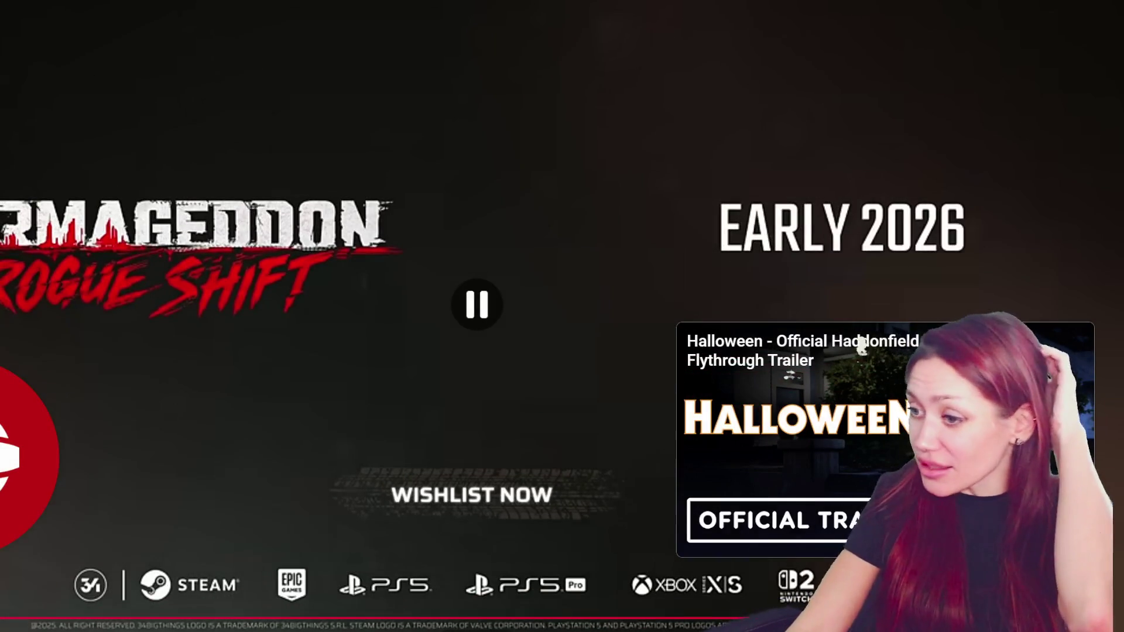
{"action": "key", "text": "Escape"}
{"action": "key", "text": "ctrl+w"}
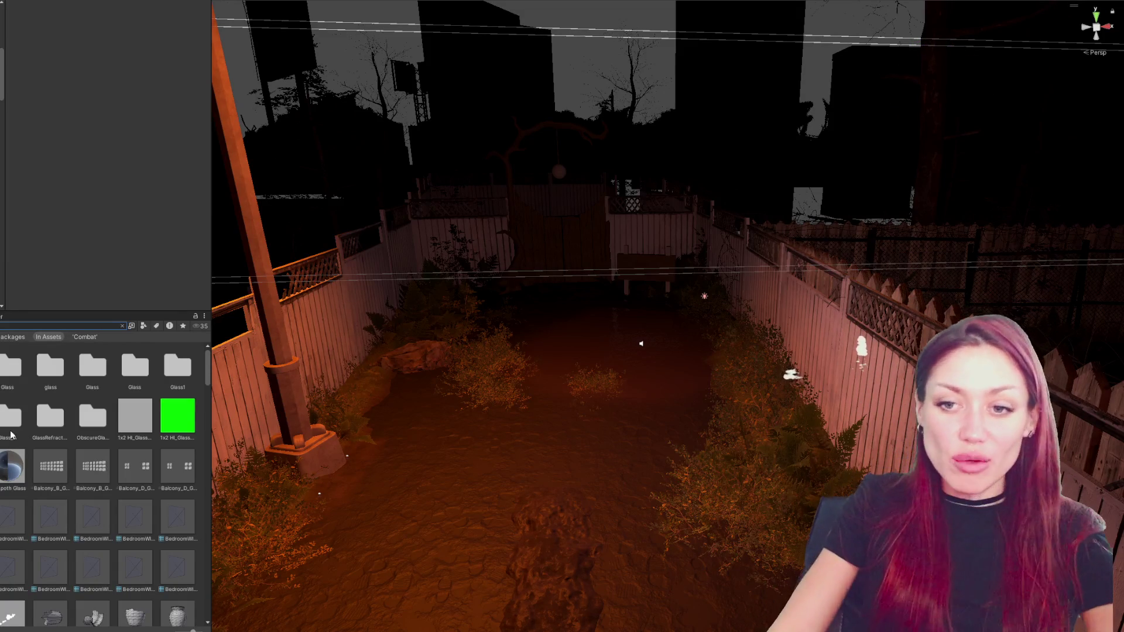
Filter the Project window to Material assets and drag a Glass material into the scene.
{"action": "left_click", "coordinate": [143, 328]}
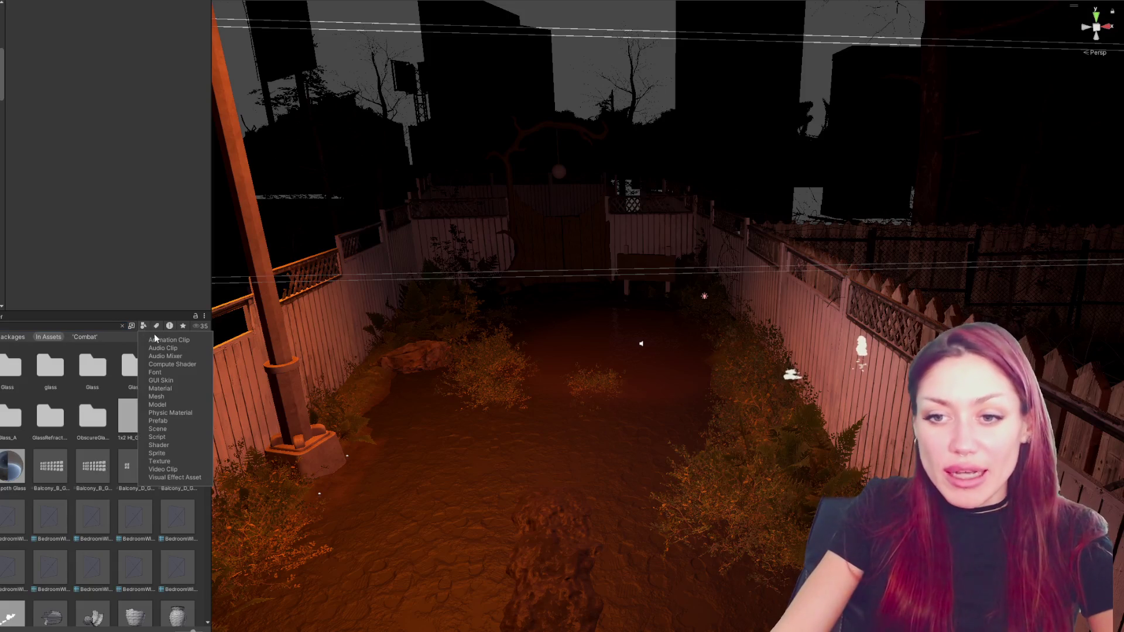
{"action": "left_click", "coordinate": [180, 388]}
{"action": "left_click", "coordinate": [17, 415]}
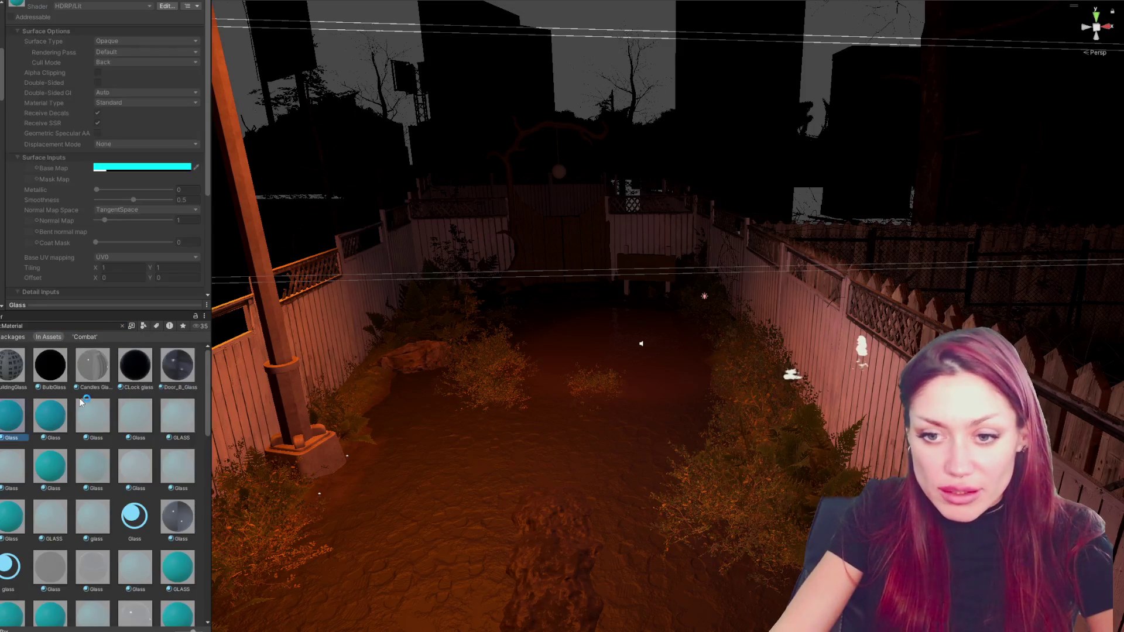
{"action": "scroll", "coordinate": [173, 428], "scroll_direction": "down", "scroll_amount": 5}
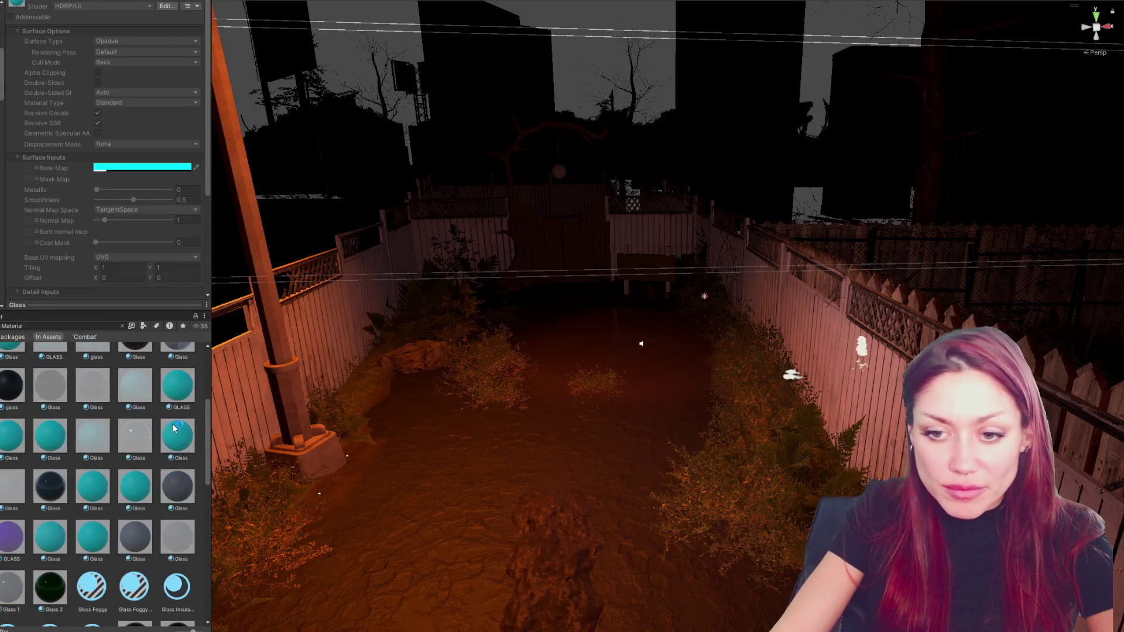
{"action": "mouse_move", "coordinate": [11, 586]}
{"action": "left_mouse_down"}
{"action": "mouse_move", "coordinate": [426, 231]}
{"action": "mouse_move", "coordinate": [571, 174]}
{"action": "mouse_move", "coordinate": [566, 184]}
{"action": "left_mouse_up"}
{"action": "scroll", "coordinate": [562, 182], "scroll_direction": "up", "scroll_amount": 5}
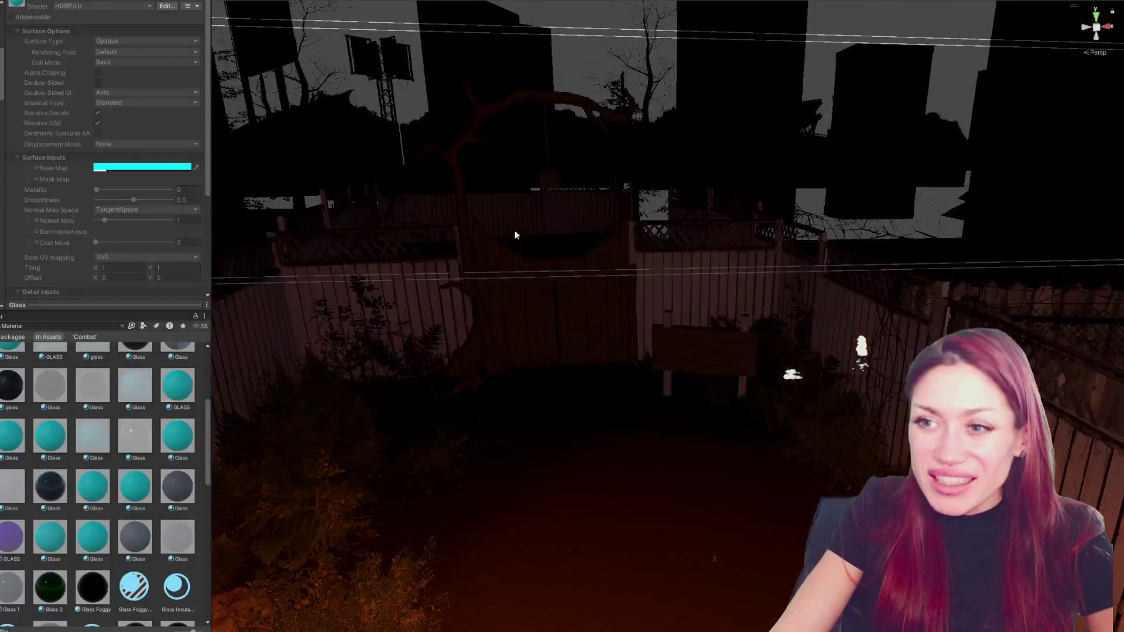
Add a point light and raise it above the yard by the side fence.
{"action": "right_click", "coordinate": [1, 117]}
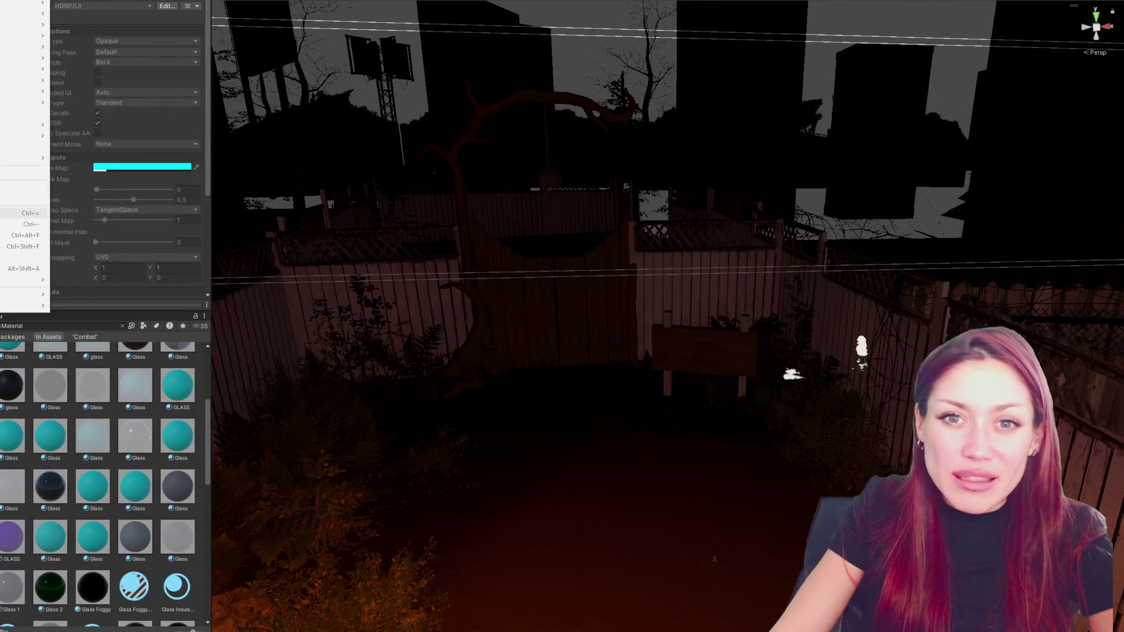
{"action": "mouse_move", "coordinate": [23, 113]}
{"action": "left_click", "coordinate": [94, 55]}
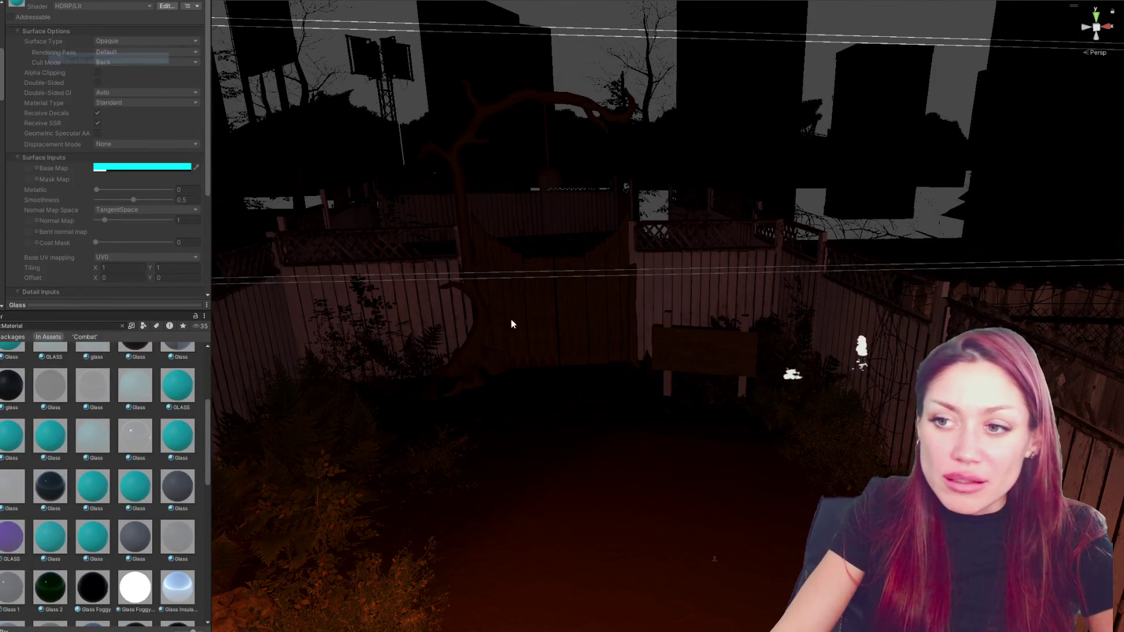
{"action": "mouse_move", "coordinate": [609, 351]}
{"action": "left_mouse_down", "text": "alt"}
{"action": "mouse_move", "coordinate": [542, 367]}
{"action": "mouse_move", "coordinate": [700, 321]}
{"action": "mouse_move", "coordinate": [300, 293]}
{"action": "mouse_move", "coordinate": [385, 290]}
{"action": "mouse_move", "coordinate": [376, 293]}
{"action": "left_mouse_up", "text": "alt"}
{"action": "mouse_move", "coordinate": [437, 273]}
{"action": "left_mouse_down"}
{"action": "mouse_move", "coordinate": [332, 314]}
{"action": "mouse_move", "coordinate": [320, 192]}
{"action": "left_mouse_up"}
Move the point light along X and Z toward the tree arch.
{"action": "left_click_drag", "start_coordinate": [593, 229], "coordinate": [651, 215], "text": "alt"}
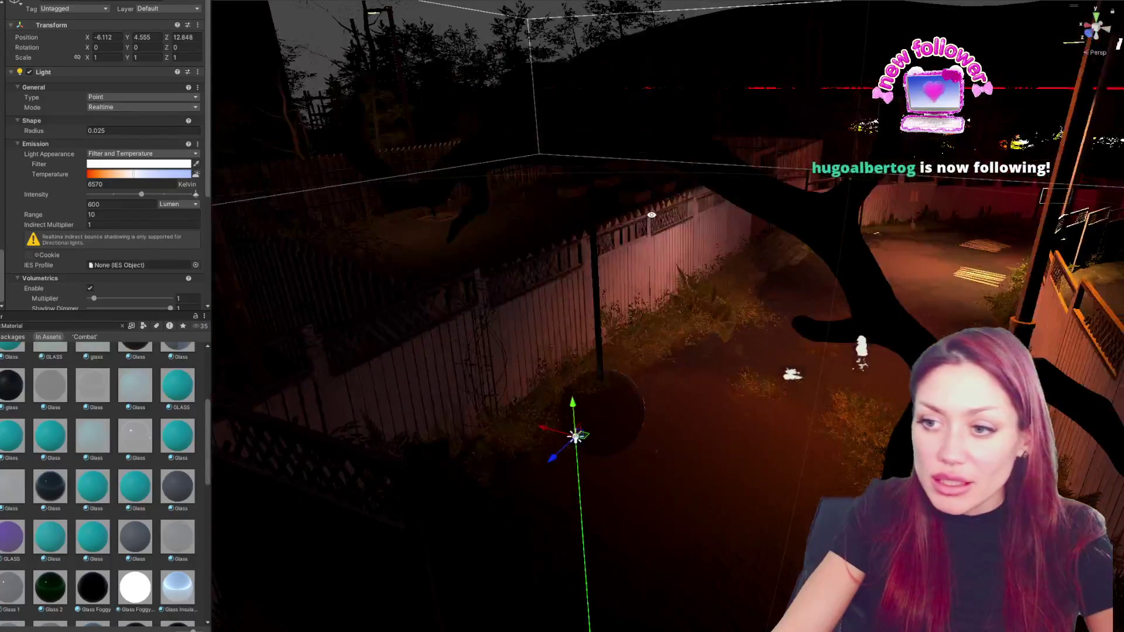
{"action": "mouse_move", "coordinate": [552, 489]}
{"action": "left_mouse_down", "text": "alt"}
{"action": "mouse_move", "coordinate": [697, 316]}
{"action": "mouse_move", "coordinate": [796, 224]}
{"action": "mouse_move", "coordinate": [713, 214]}
{"action": "mouse_move", "coordinate": [713, 200]}
{"action": "left_mouse_up", "text": "alt"}
{"action": "mouse_move", "coordinate": [675, 234]}
{"action": "left_mouse_down"}
{"action": "mouse_move", "coordinate": [532, 271]}
{"action": "mouse_move", "coordinate": [520, 220]}
{"action": "mouse_move", "coordinate": [527, 259]}
{"action": "left_mouse_up"}
{"action": "mouse_move", "coordinate": [428, 283]}
{"action": "left_mouse_down"}
{"action": "mouse_move", "coordinate": [498, 273]}
{"action": "mouse_move", "coordinate": [444, 292]}
{"action": "left_mouse_up"}
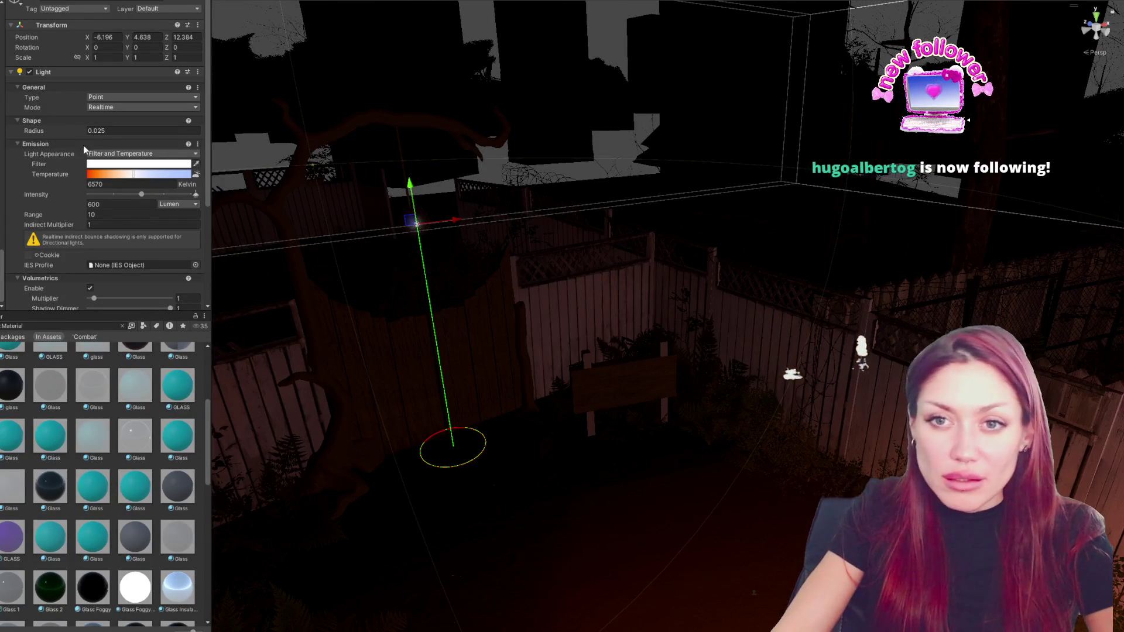
Set the light's radius to 0.5 and its intensity to 10000 Lux.
{"action": "left_click", "coordinate": [119, 130]}
{"action": "type", "text": "1"}
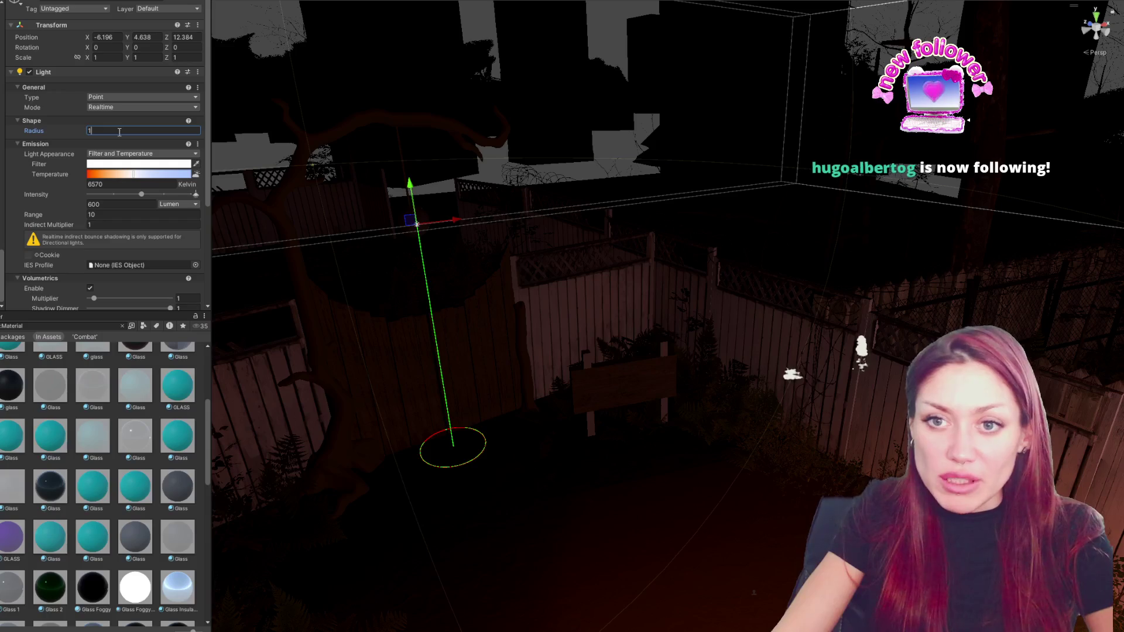
{"action": "key", "text": "BackSpace"}
{"action": "type", "text": ".5"}
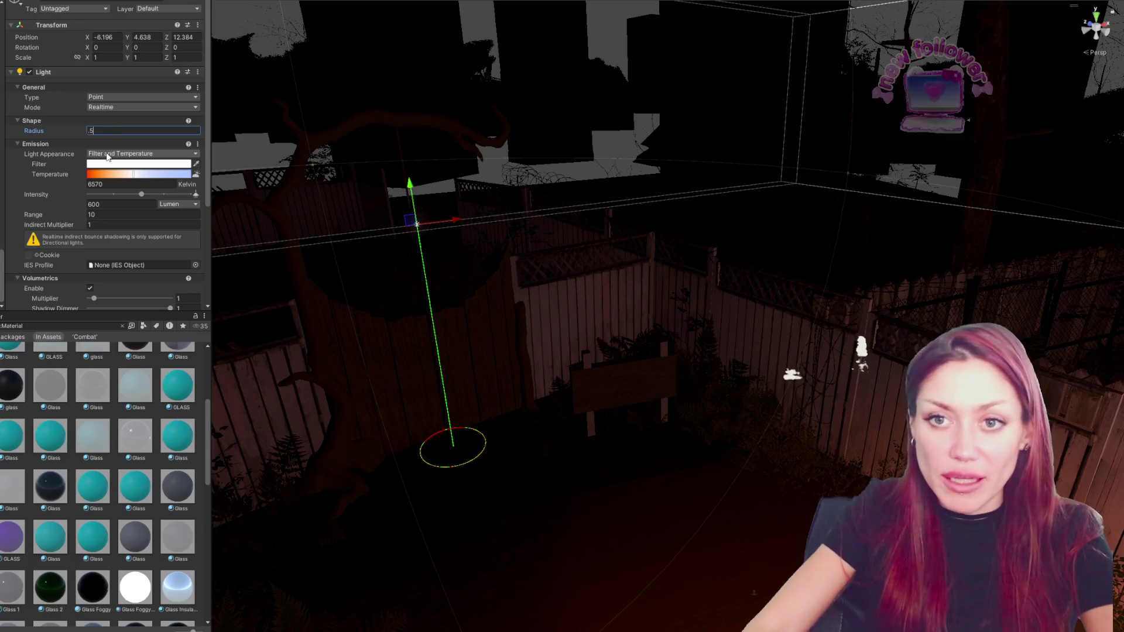
{"action": "scroll", "coordinate": [99, 237], "scroll_direction": "down", "scroll_amount": 2}
{"action": "left_click", "coordinate": [179, 150]}
{"action": "left_click", "coordinate": [176, 183]}
{"action": "double_click", "coordinate": [114, 149]}
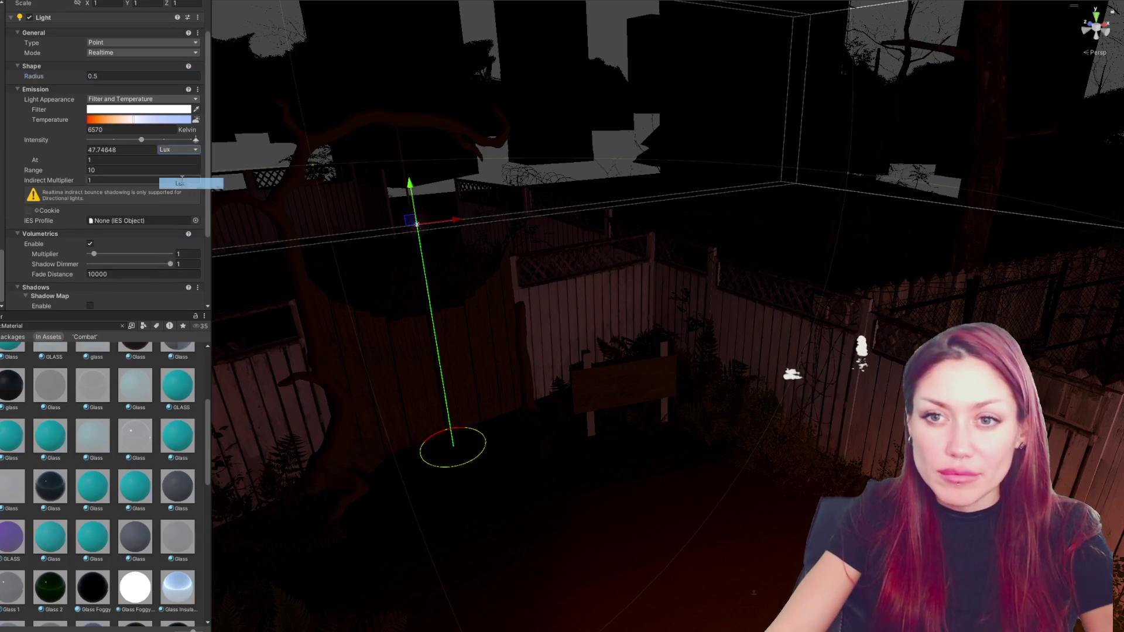
{"action": "type", "text": "10000"}
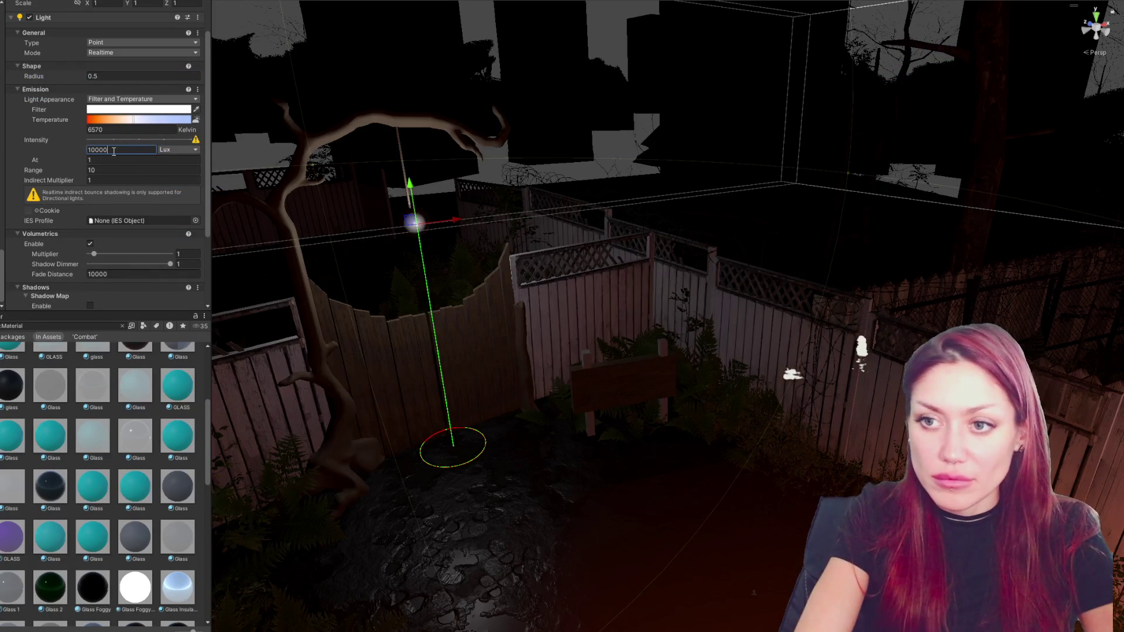
Tint the light's filter colour orange (FFA243).
{"action": "left_click", "coordinate": [132, 111]}
{"action": "left_click", "coordinate": [223, 199]}
{"action": "left_click", "coordinate": [254, 201]}
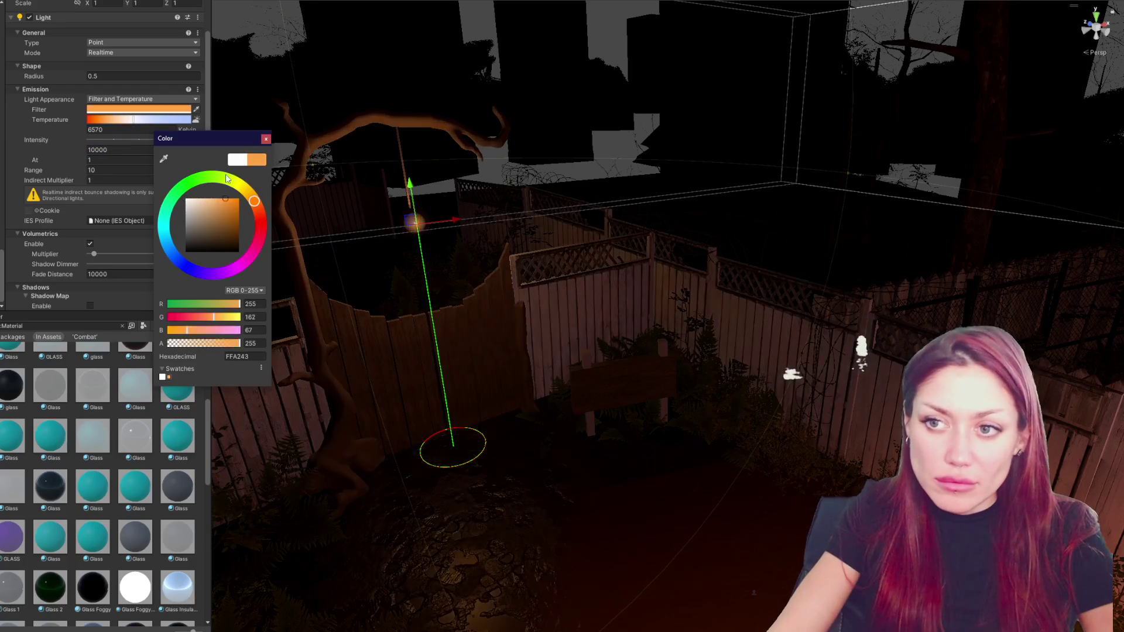
{"action": "left_click", "coordinate": [265, 140]}
Clear the material search and select the Title scene asset.
{"action": "scroll", "coordinate": [489, 305], "scroll_direction": "down", "scroll_amount": 3}
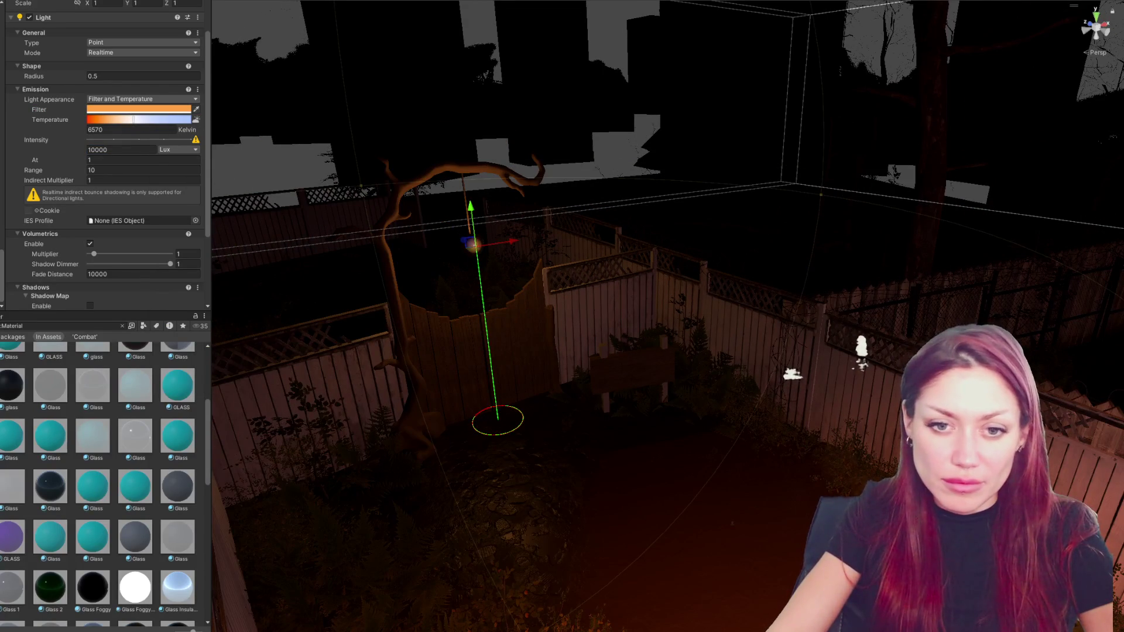
{"action": "left_click", "coordinate": [122, 326]}
{"action": "left_click", "coordinate": [17, 515]}
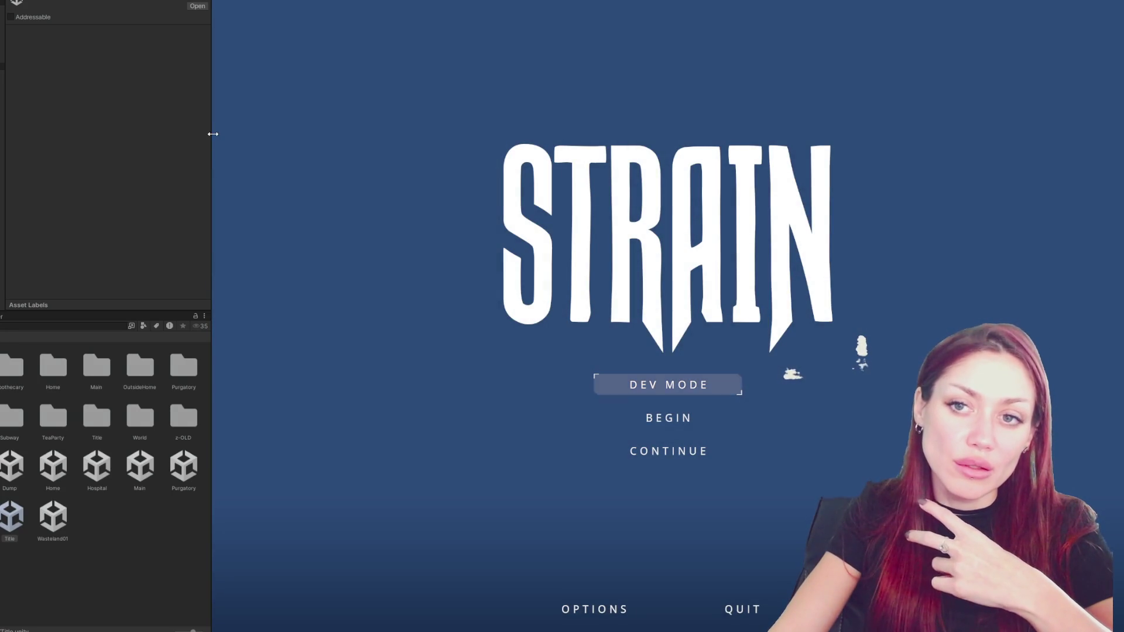
Collapse the left panels so the STRAIN title menu fills the Game view.
{"action": "left_click_drag", "start_coordinate": [212, 134], "coordinate": [4, 140]}
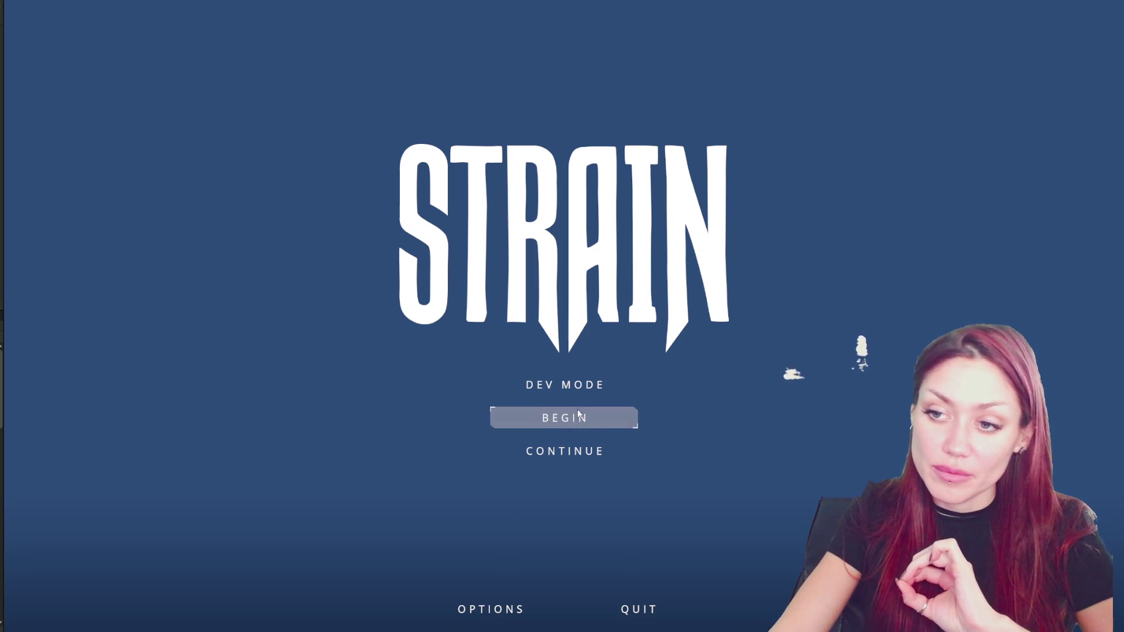
Start the game in DEV MODE and walk through the alley up to the wooden gate.
{"action": "left_click", "coordinate": [591, 388]}
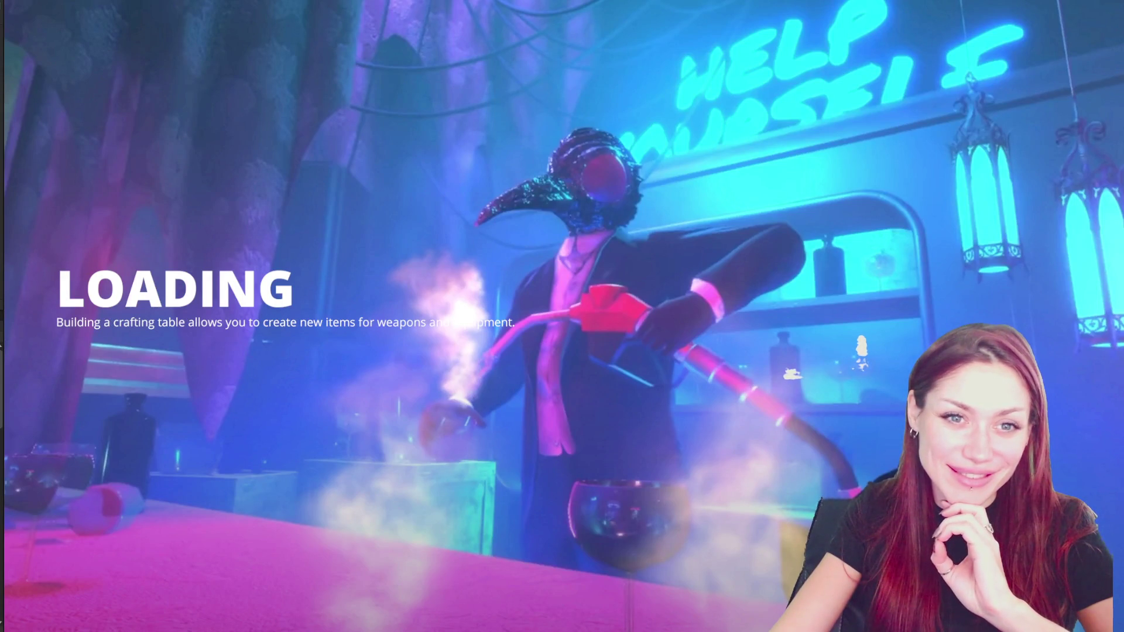
{"action": "key", "text": "w"}
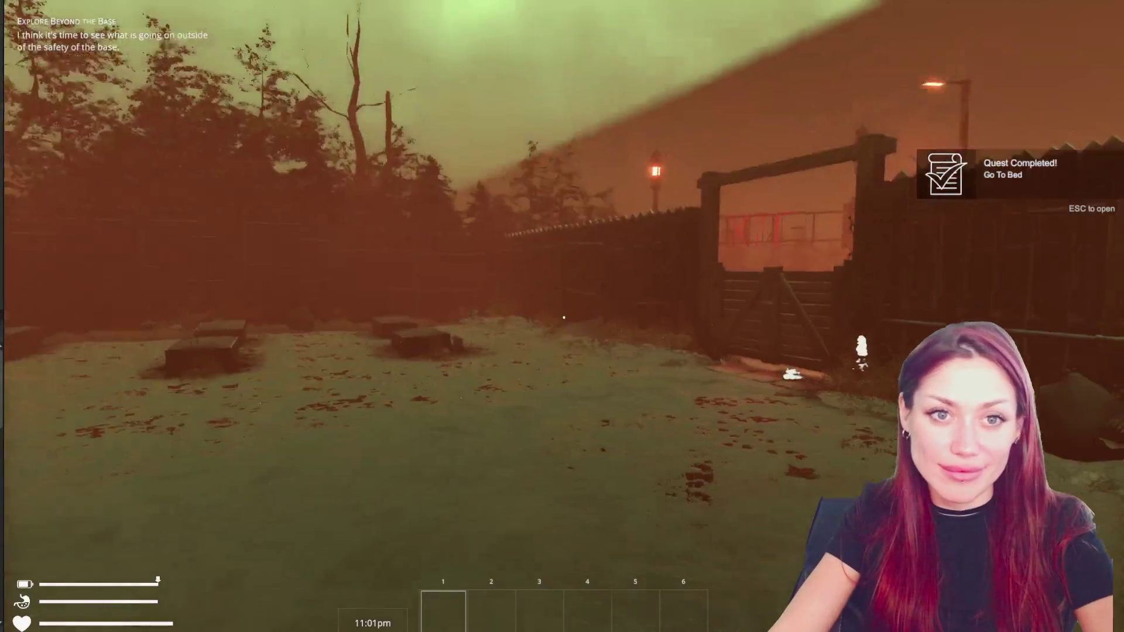
{"action": "key", "text": "w"}
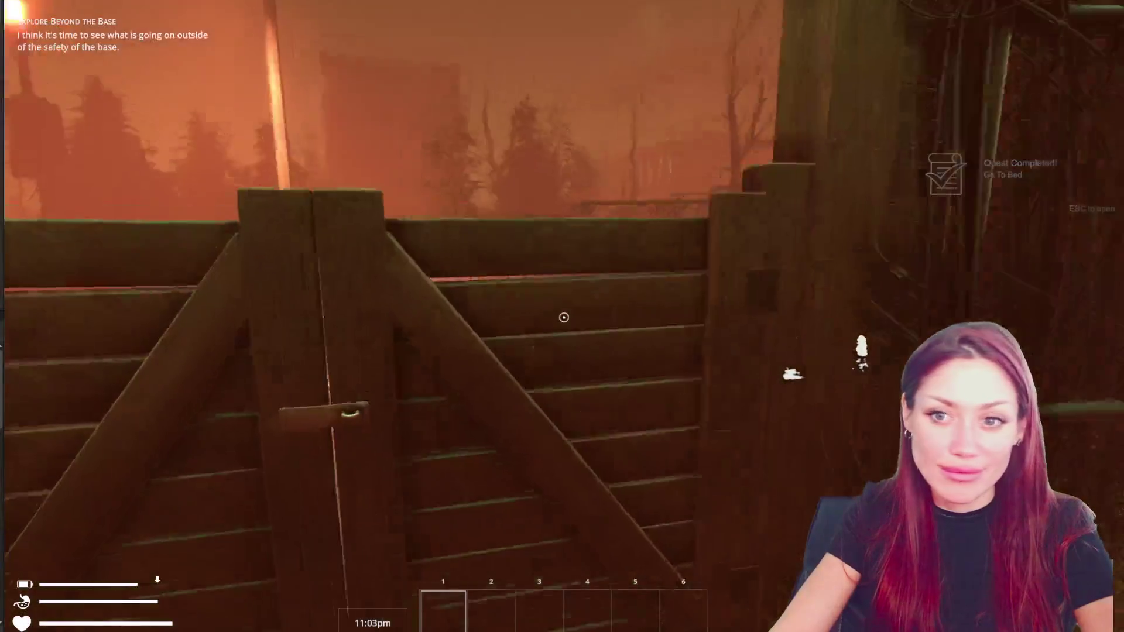
{"action": "key", "text": "e"}
{"action": "key", "text": "w"}
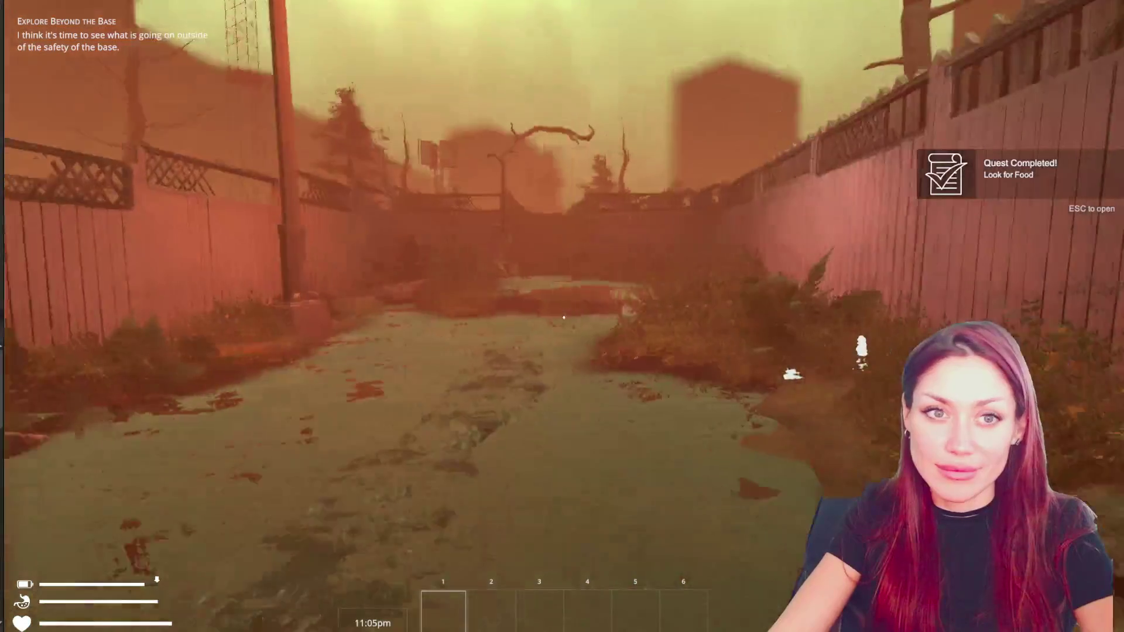
{"action": "key", "text": "w"}
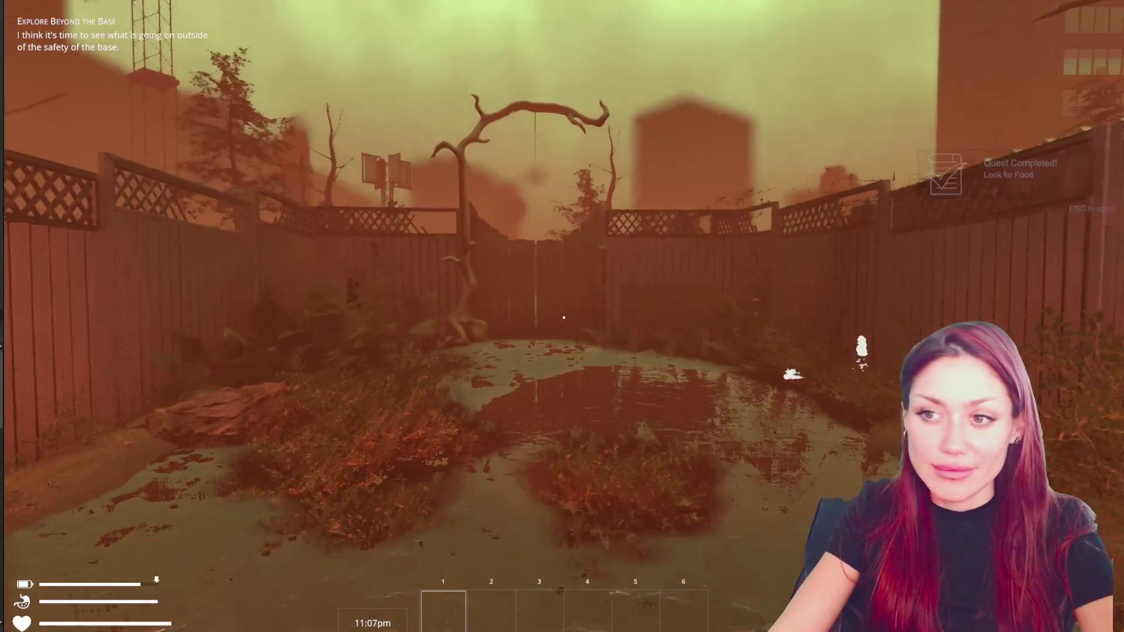
{"action": "key", "text": "w"}
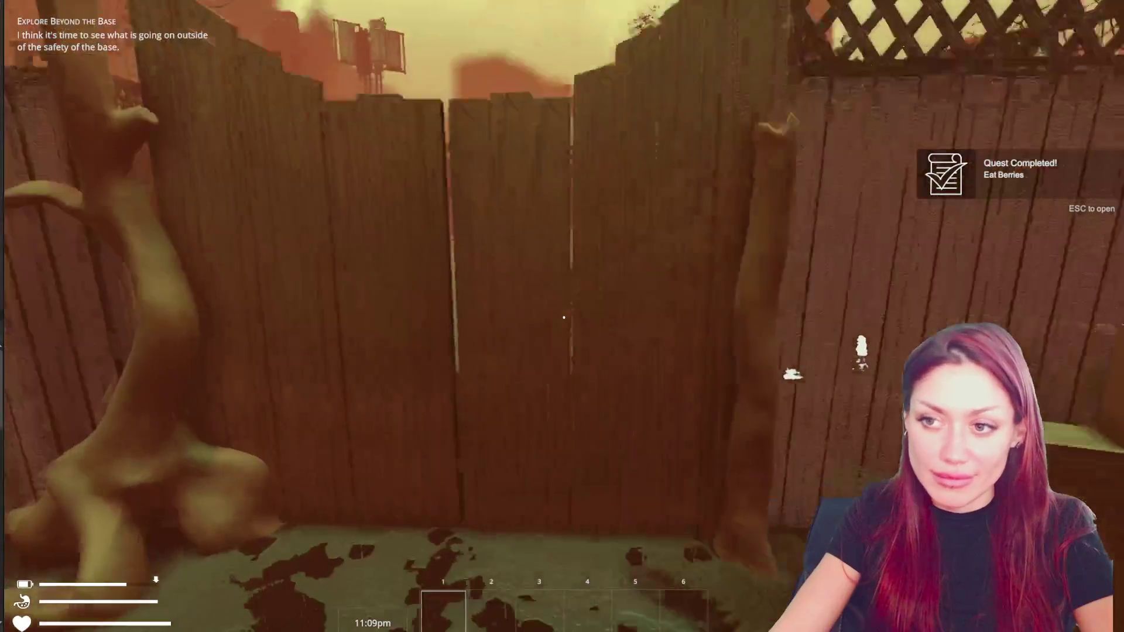
Jump repeatedly against the fence and gate to test their height.
{"action": "key", "text": "w"}
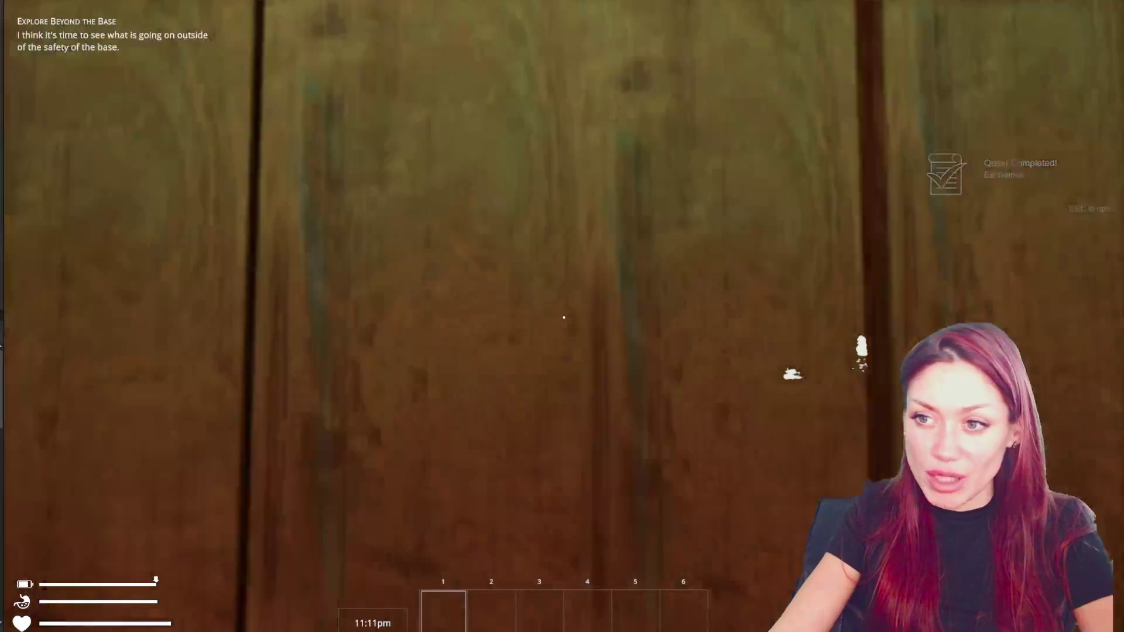
{"action": "key", "text": "space"}
{"action": "key", "text": "space"}
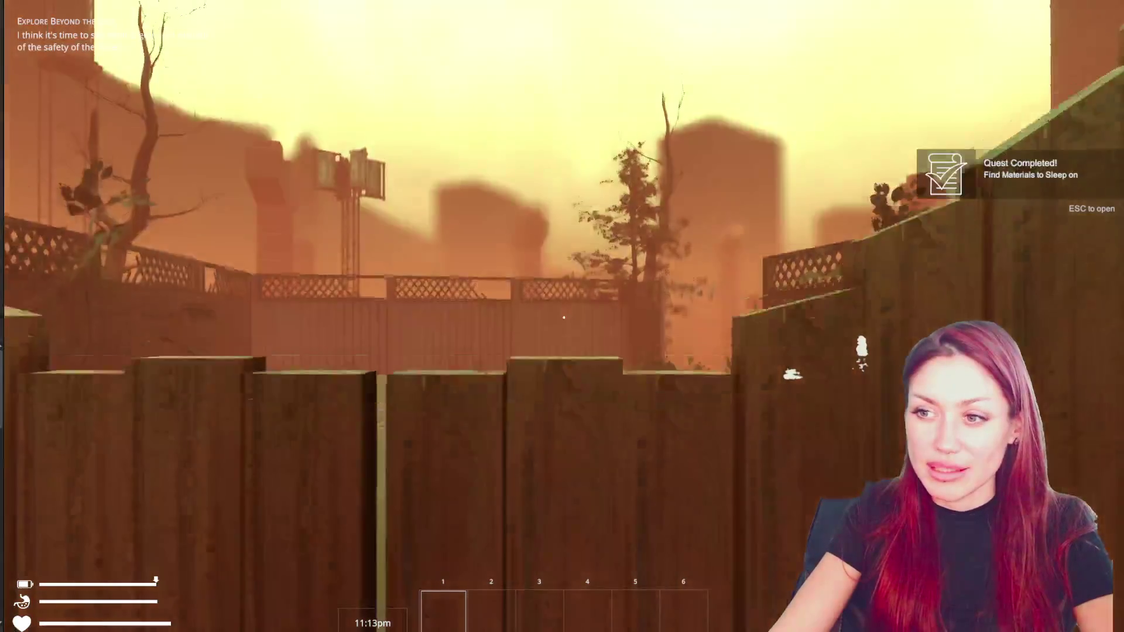
{"action": "key", "text": "space"}
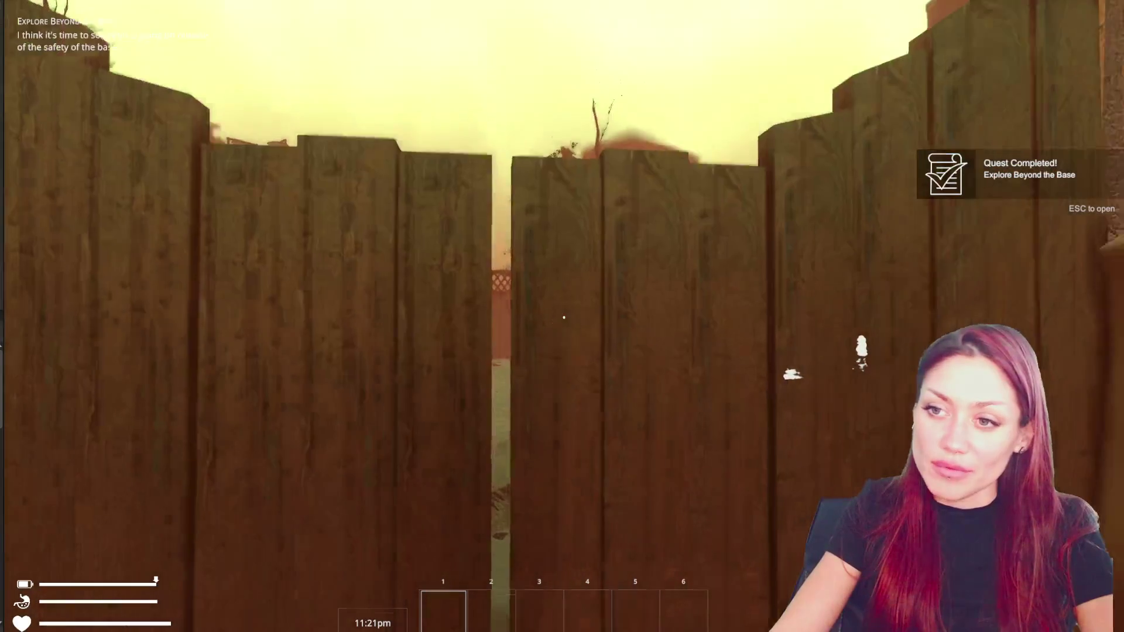
{"action": "key", "text": "space"}
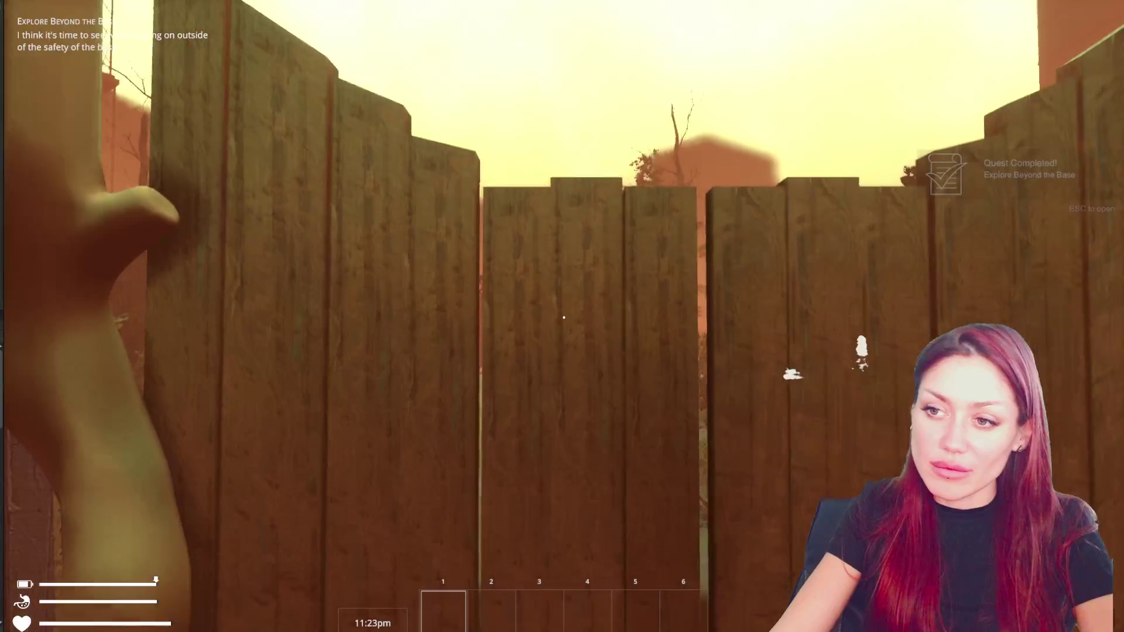
{"action": "key", "text": "space"}
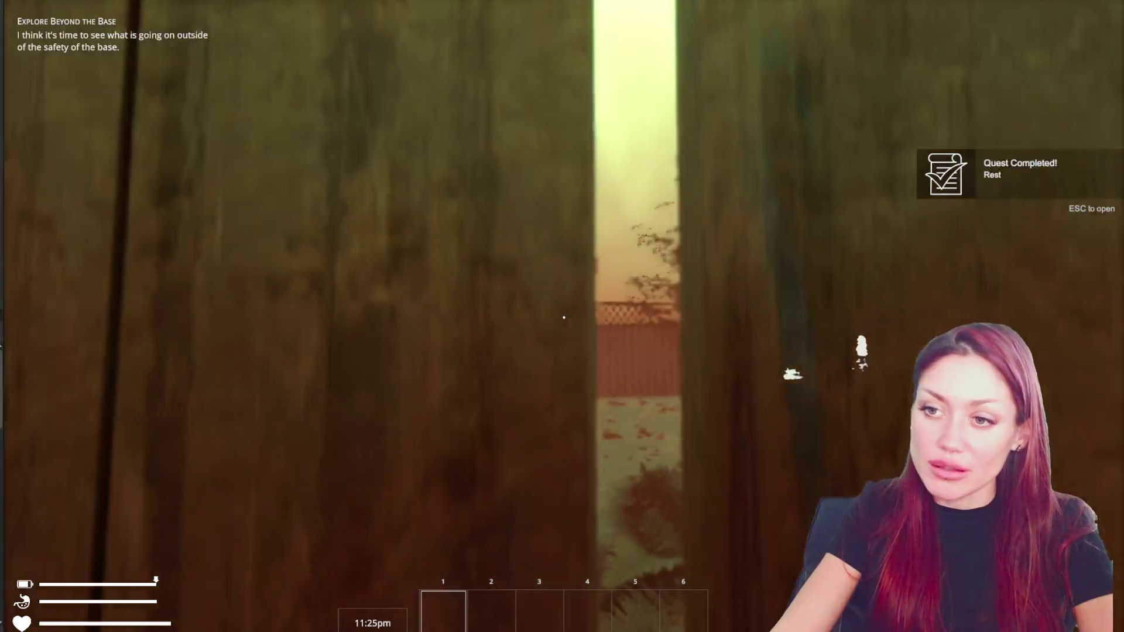
{"action": "key", "text": "space"}
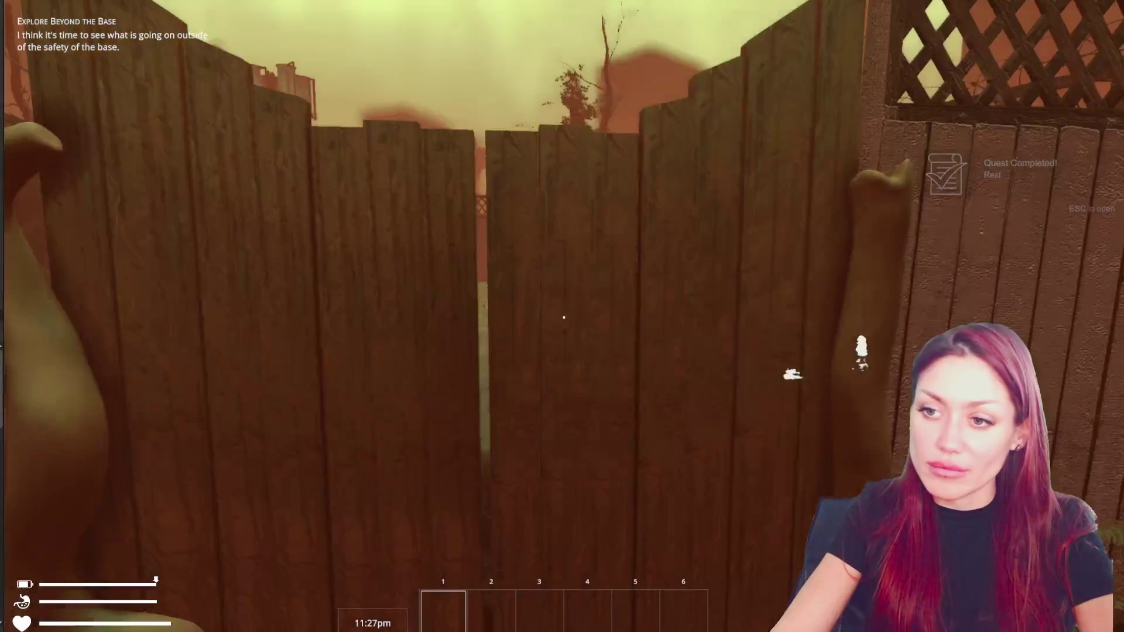
Back away, then walk toward the tree looking up at its branch and sphere.
{"action": "key", "text": "s"}
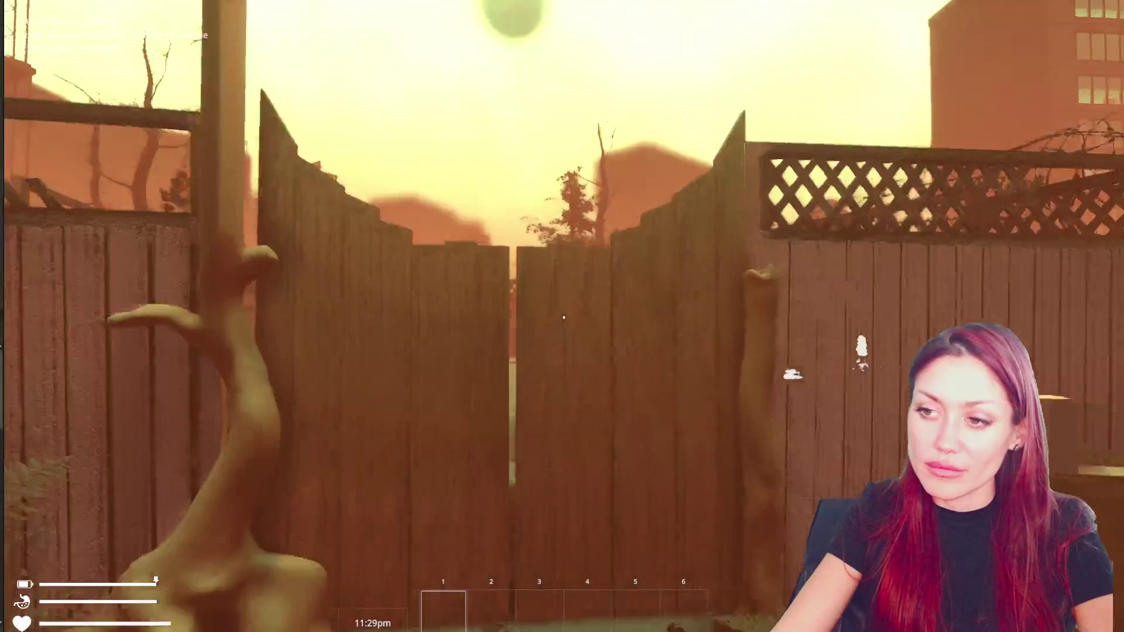
{"action": "key", "text": "s"}
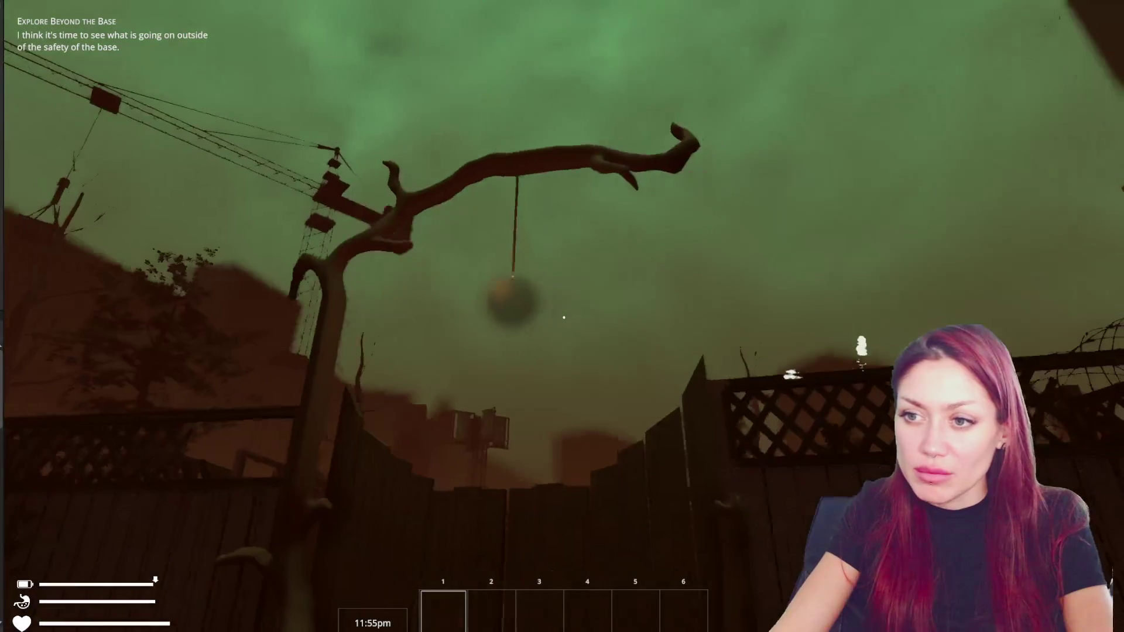
{"action": "key", "text": "w"}
{"action": "key", "text": "w"}
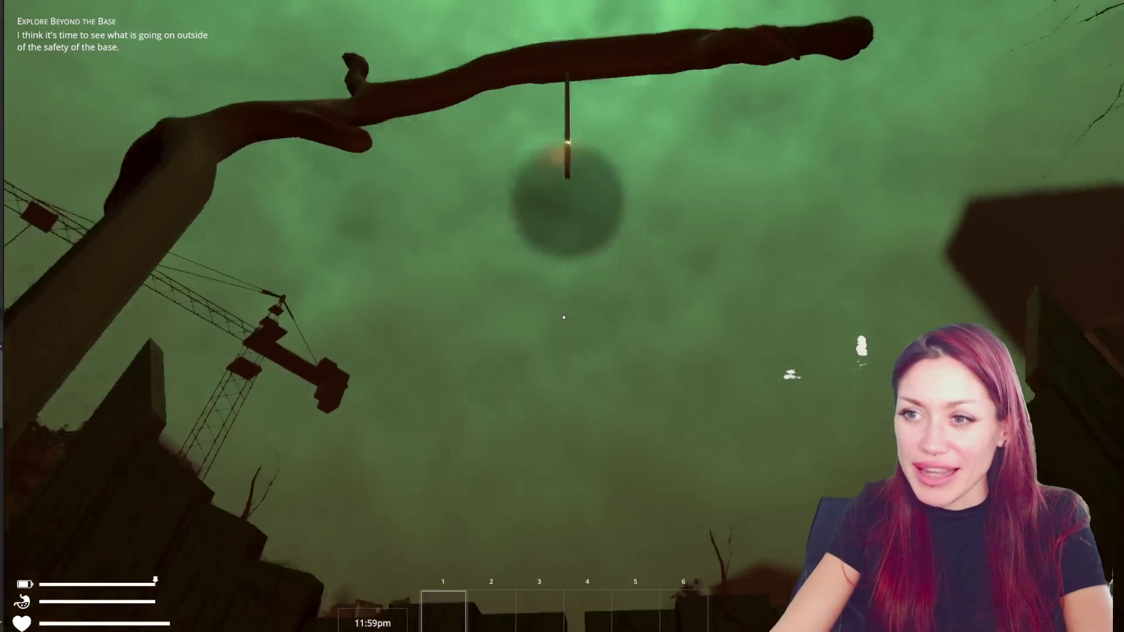
{"action": "key", "text": "w"}
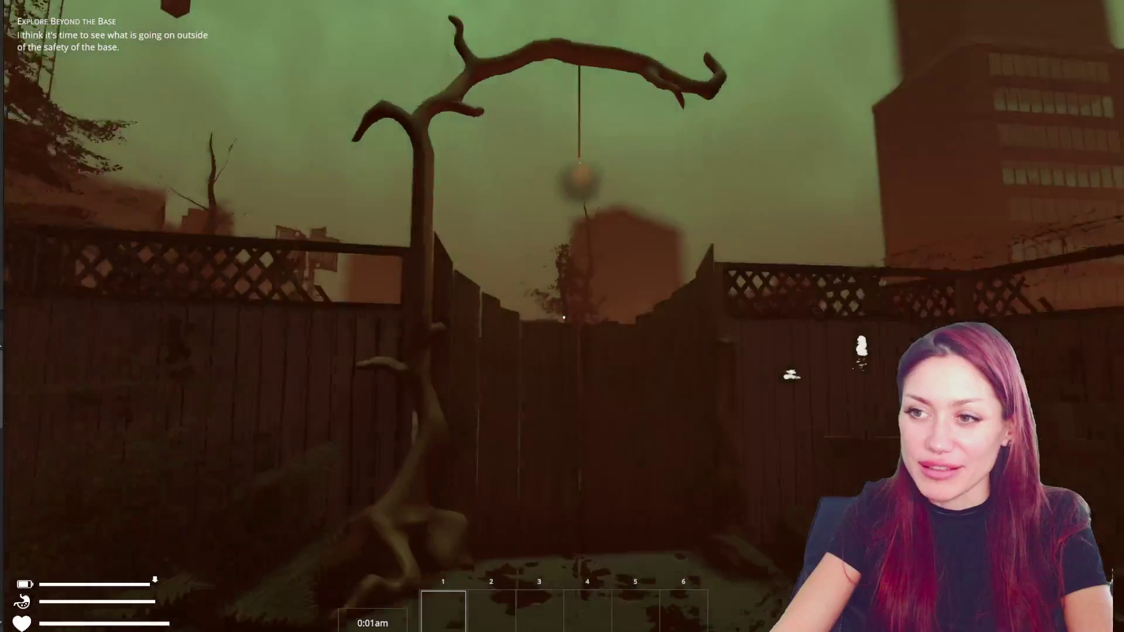
{"action": "key", "text": "s"}
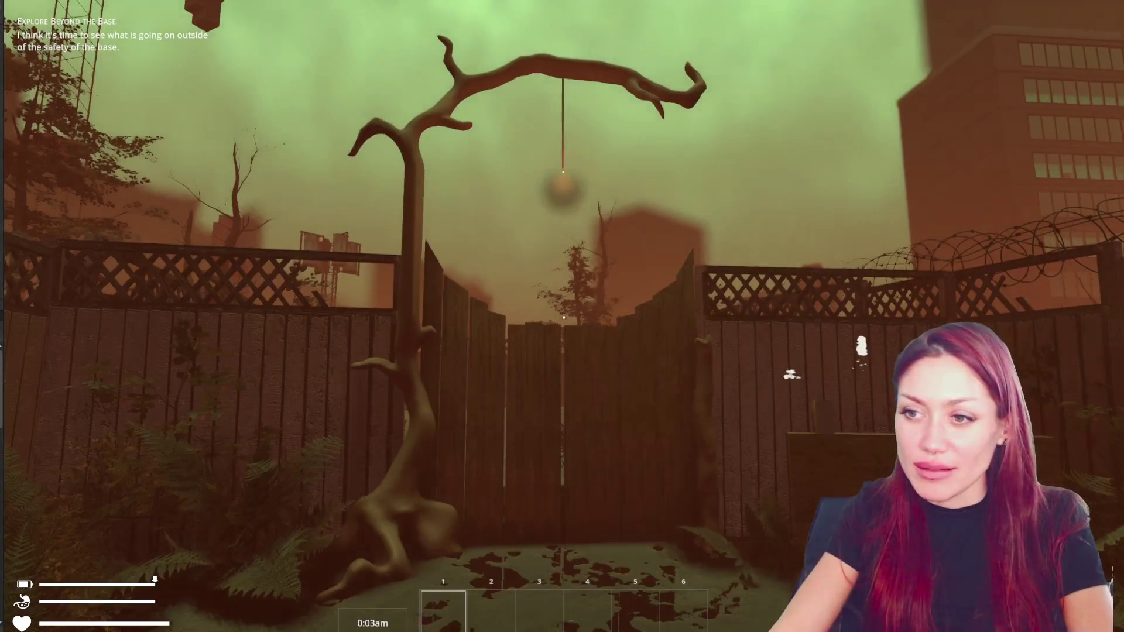
Sweep the view across the tree and gate, approach the gate and open the stats pause menu.
{"action": "key", "text": "a"}
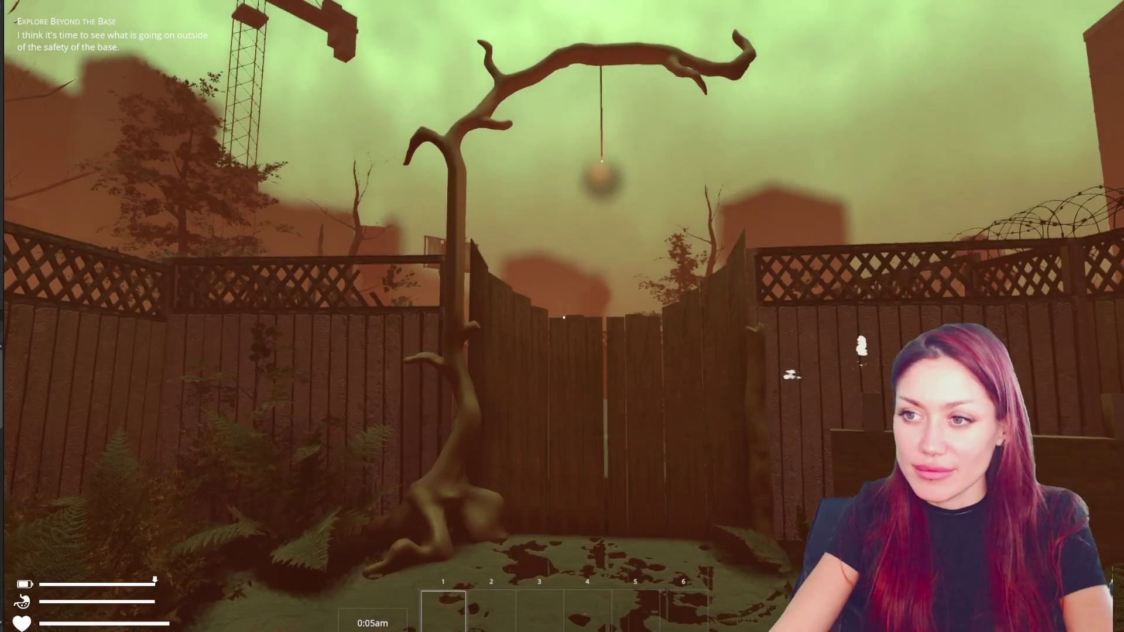
{"action": "key", "text": "d"}
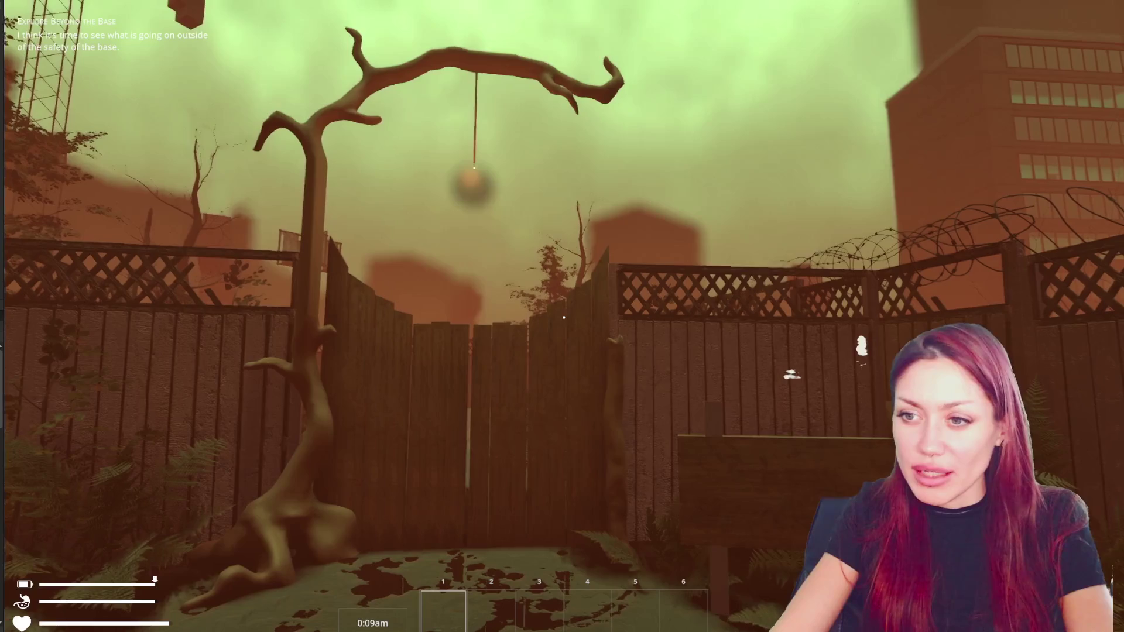
{"action": "key", "text": "a"}
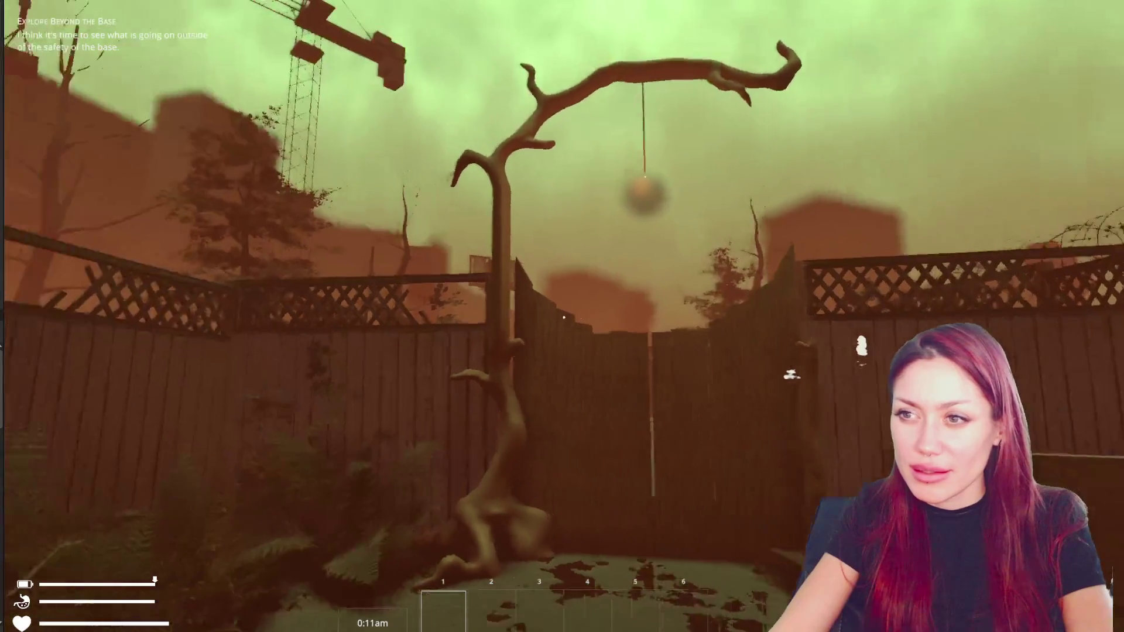
{"action": "key", "text": "d"}
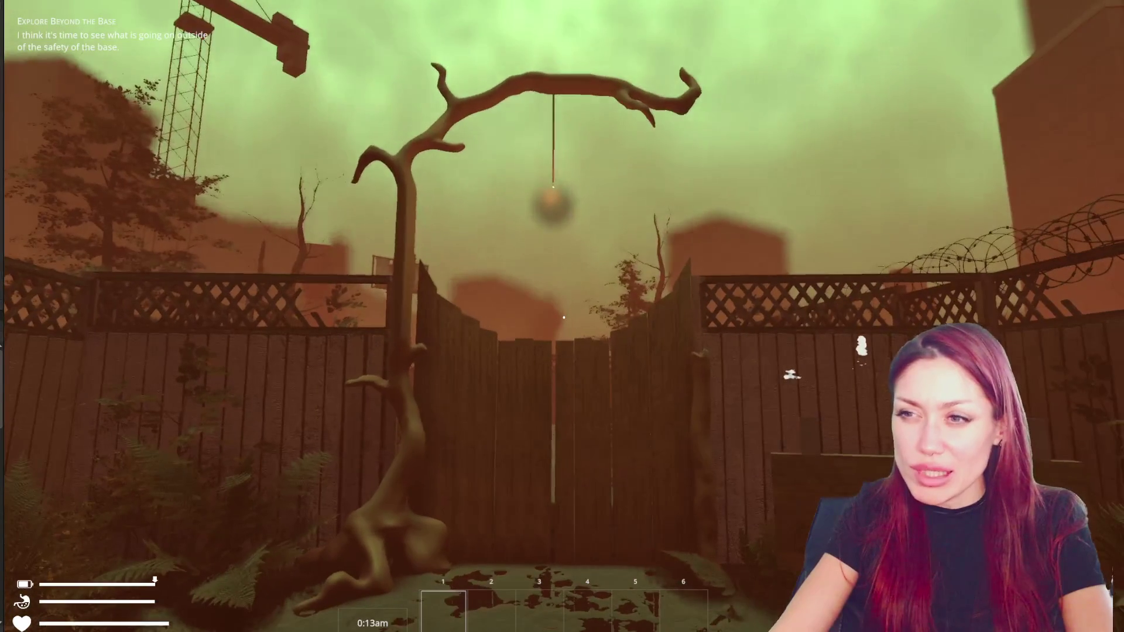
{"action": "key", "text": "w"}
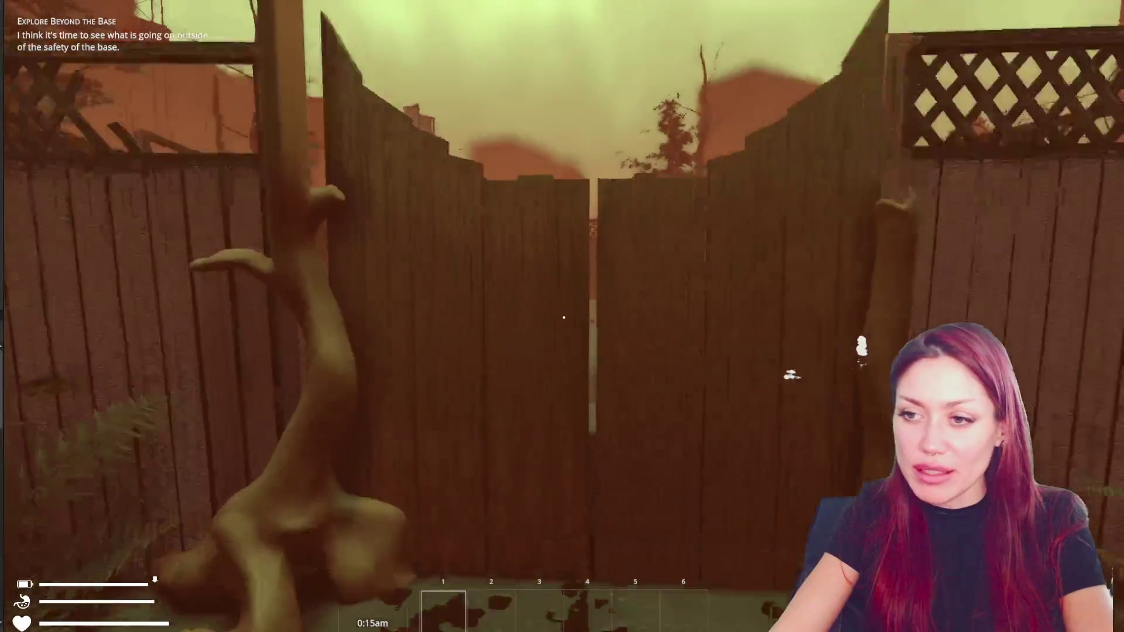
{"action": "key", "text": "s"}
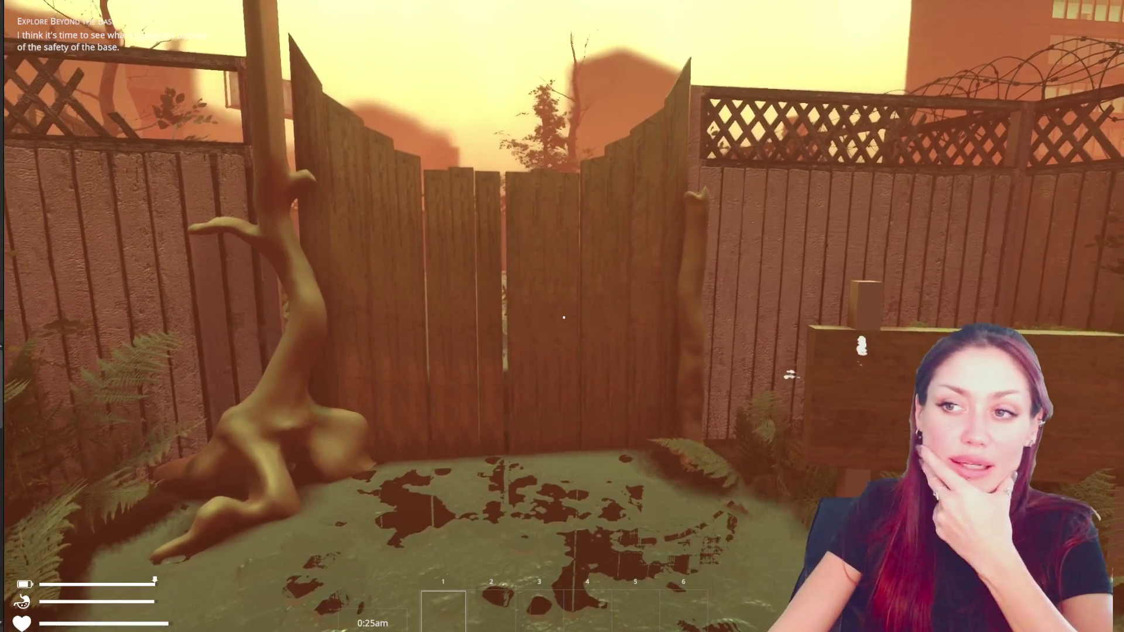
{"action": "key", "text": "w"}
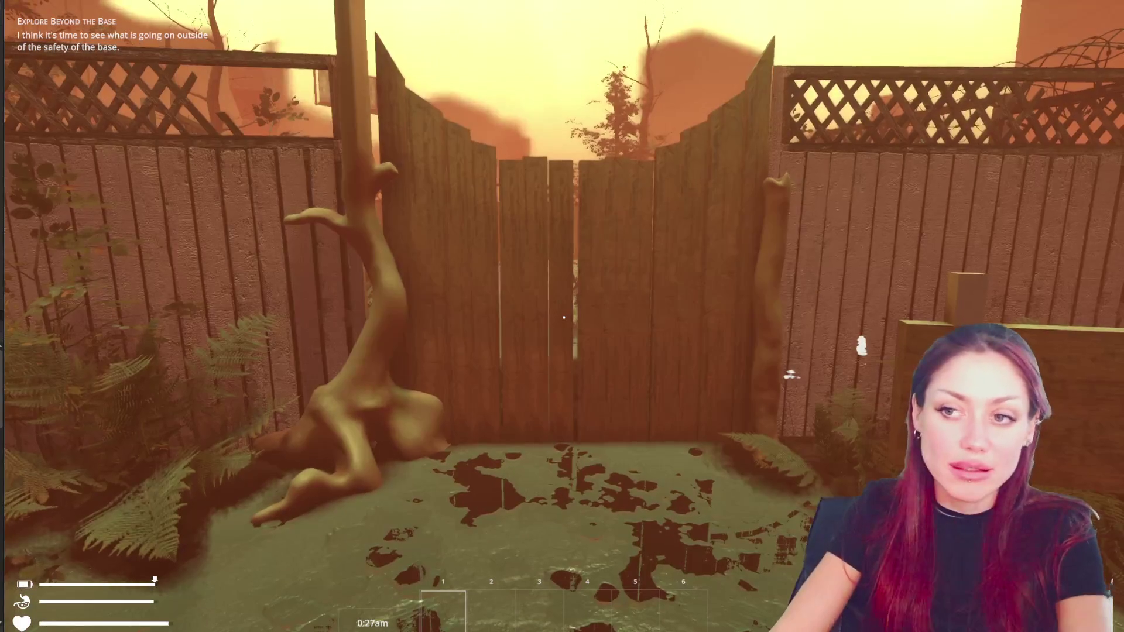
{"action": "key", "text": "Escape"}
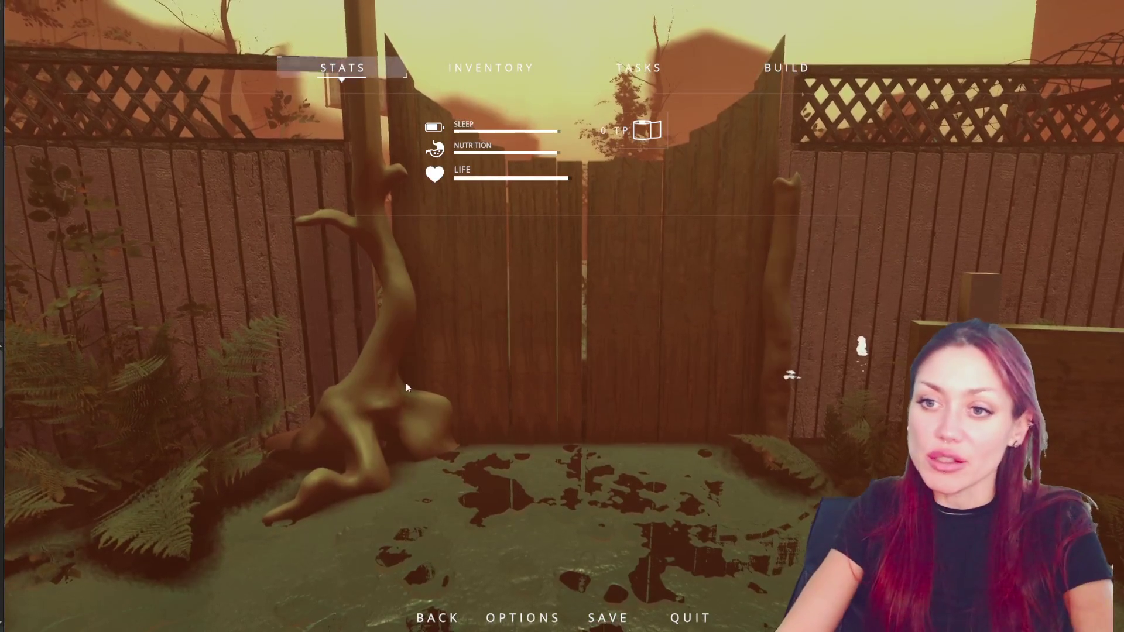
Resume play, strafe past the pond to the back fence, then back away to reveal the pond.
{"action": "key", "text": "Escape"}
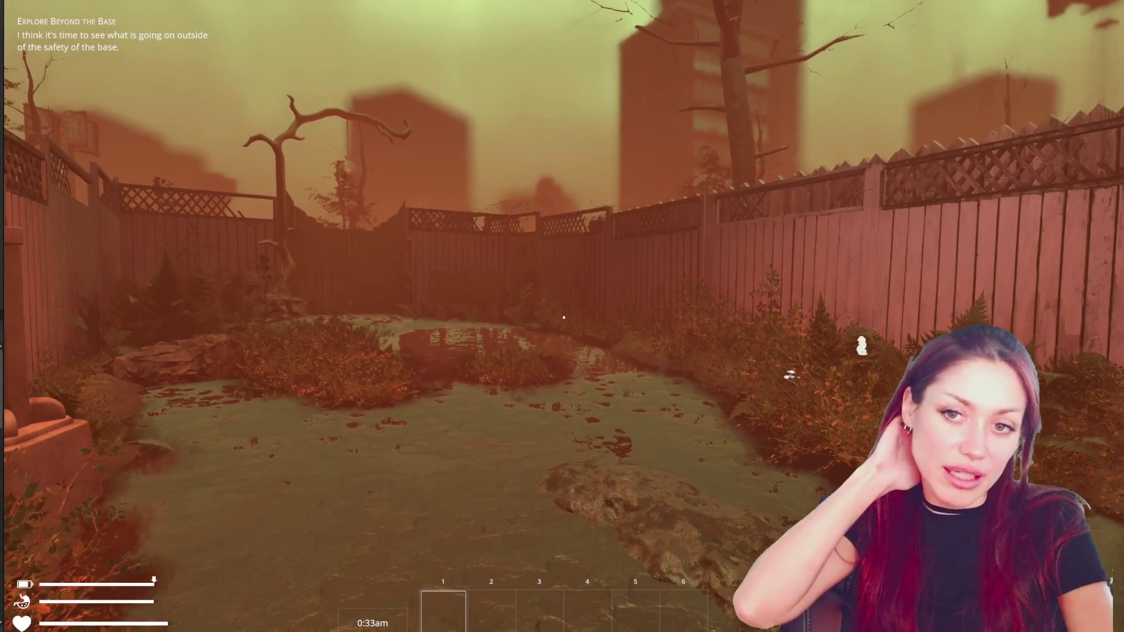
{"action": "key", "text": "d"}
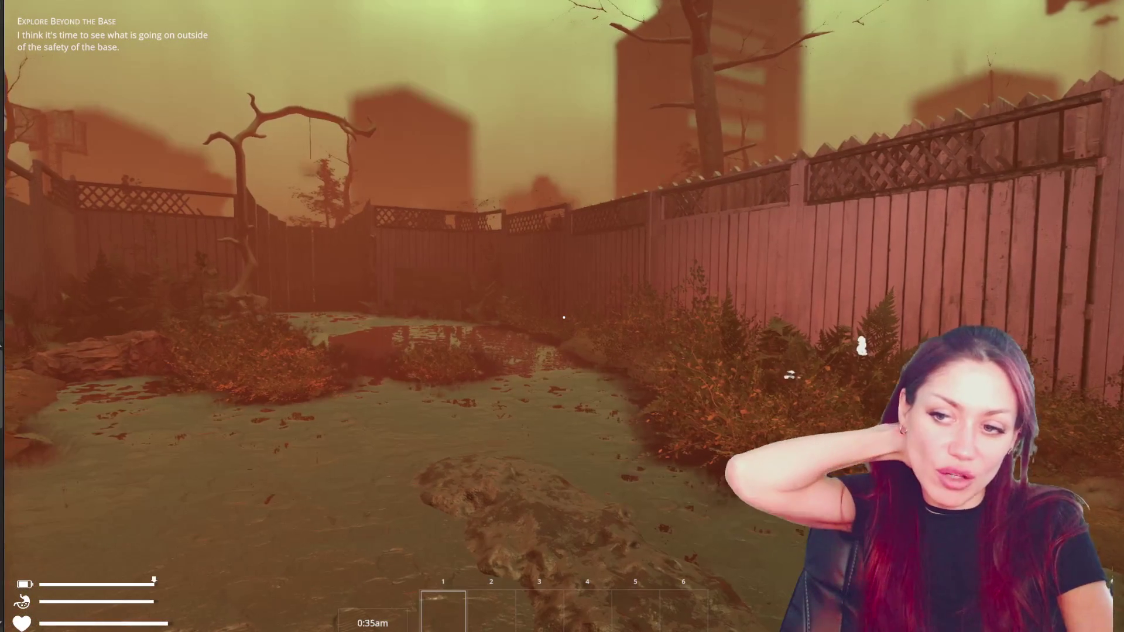
{"action": "key", "text": "a"}
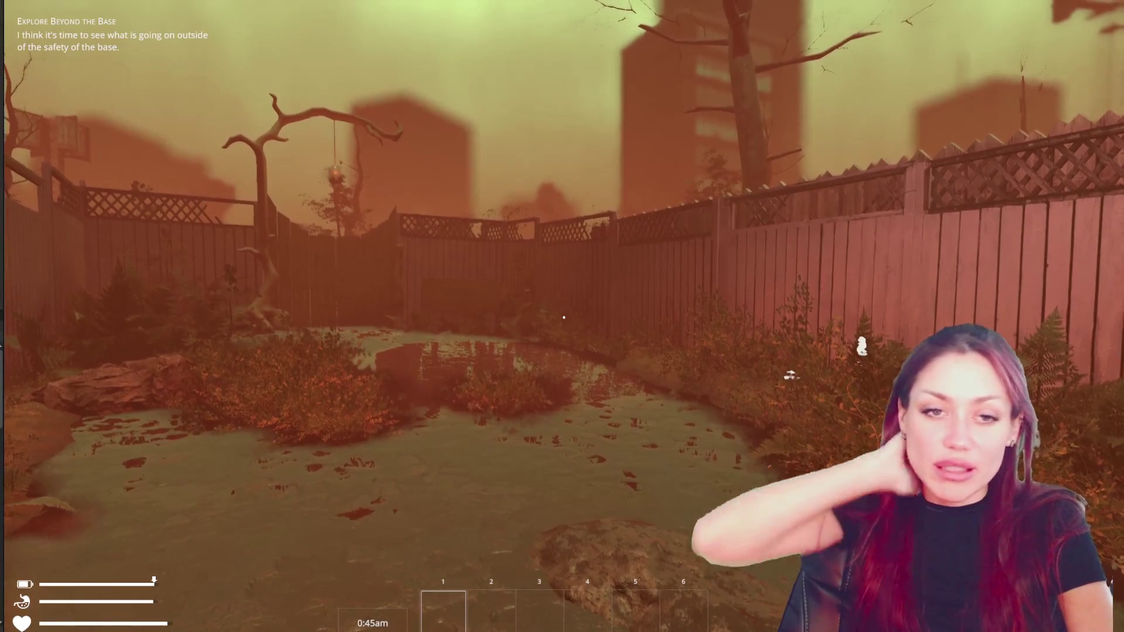
{"action": "key", "text": "w"}
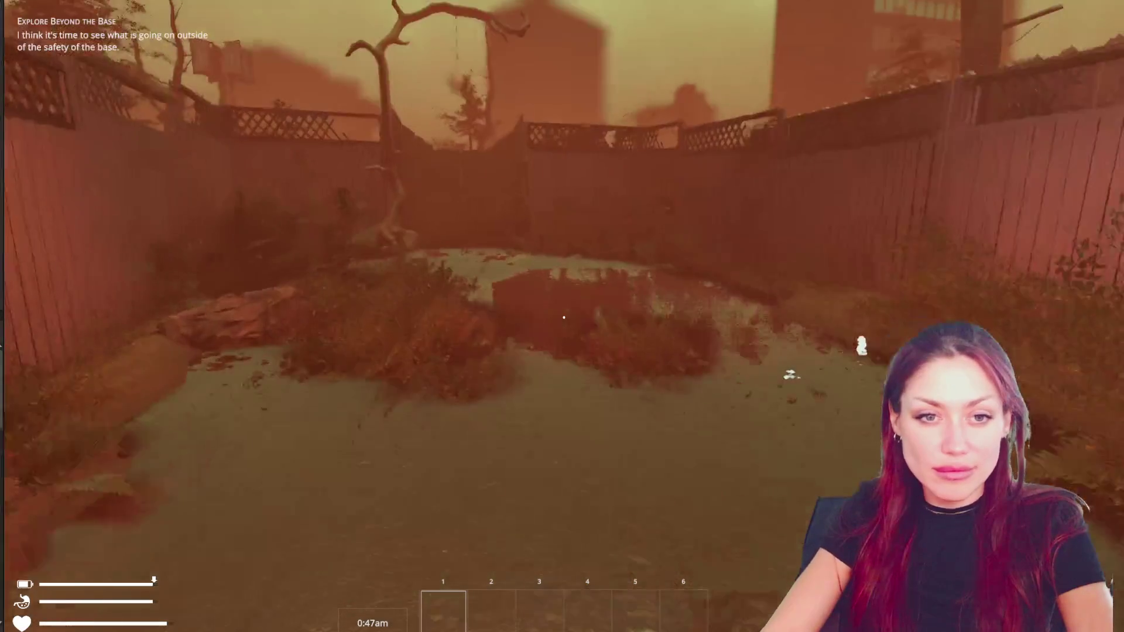
{"action": "key", "text": "w"}
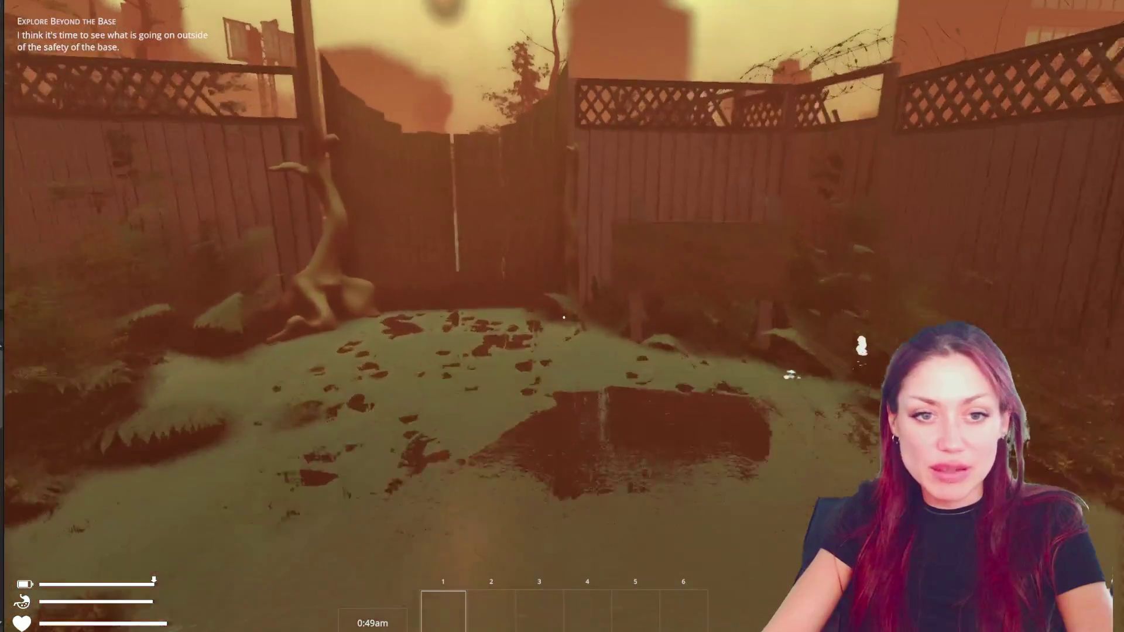
{"action": "key", "text": "w"}
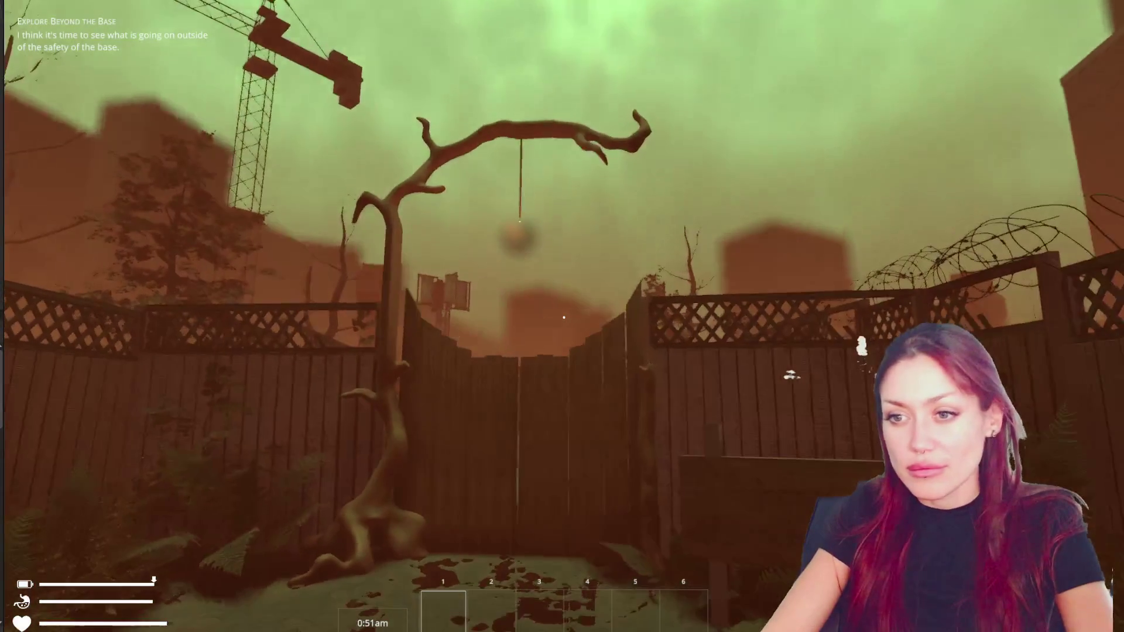
{"action": "key", "text": "s"}
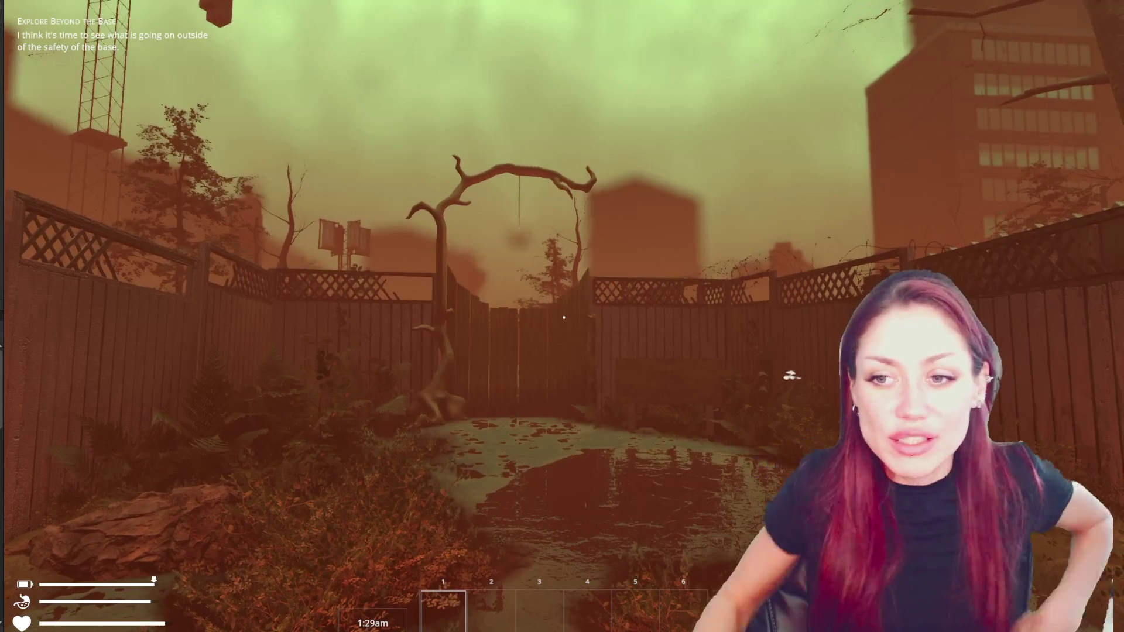
Walk out through the gate onto the street and down the fence-lined alley past the EXIT gate.
{"action": "key", "text": "e"}
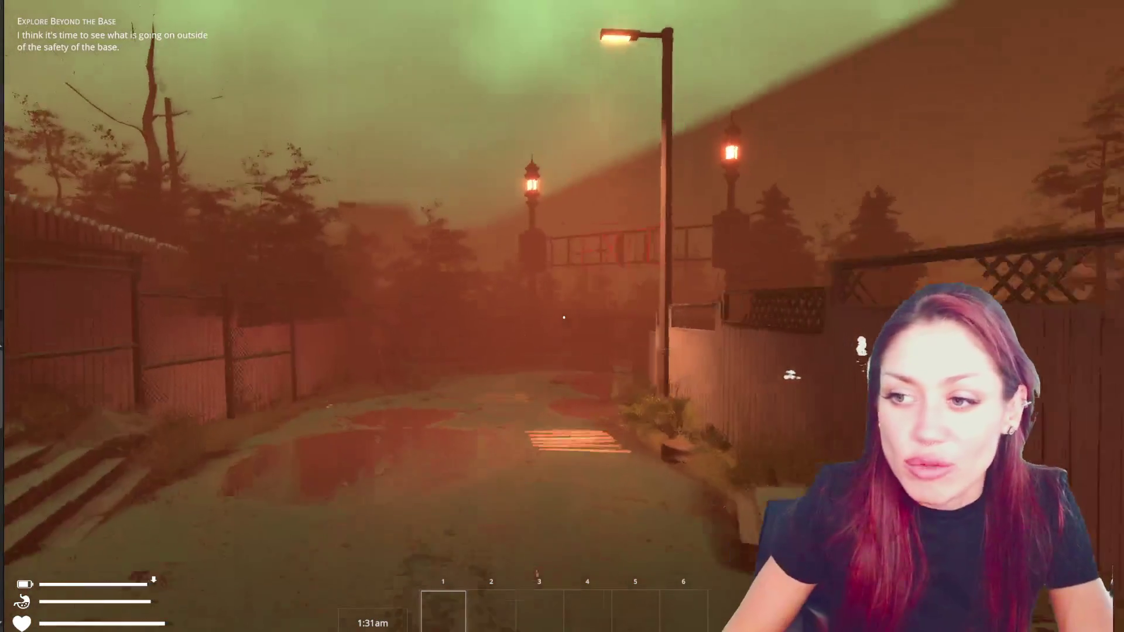
{"action": "key", "text": "w"}
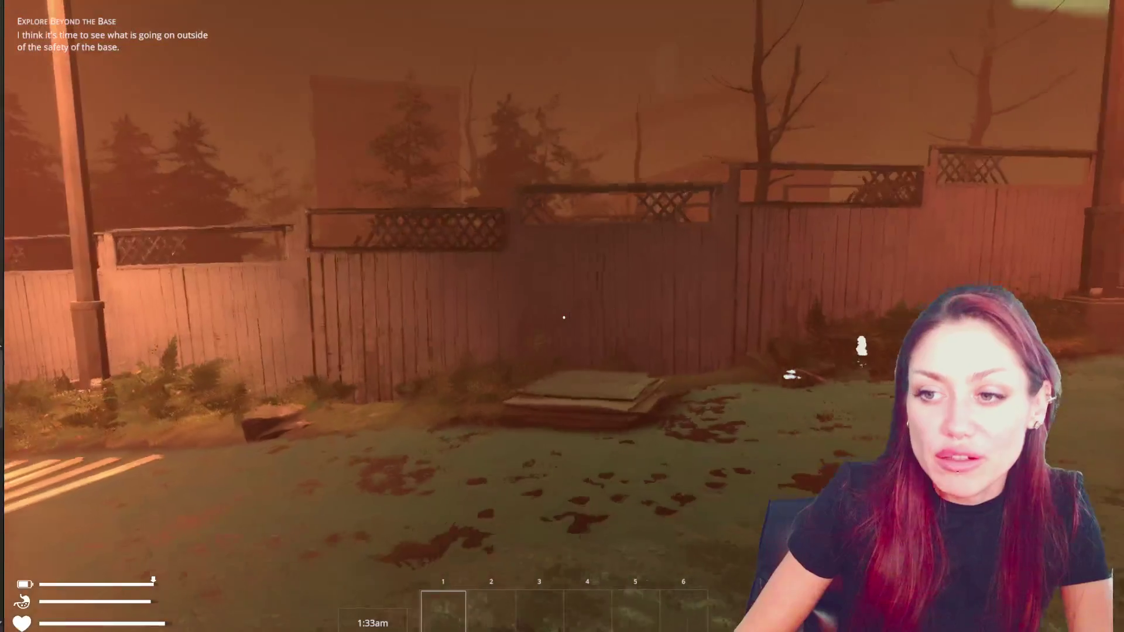
{"action": "key", "text": "w"}
{"action": "key", "text": "w"}
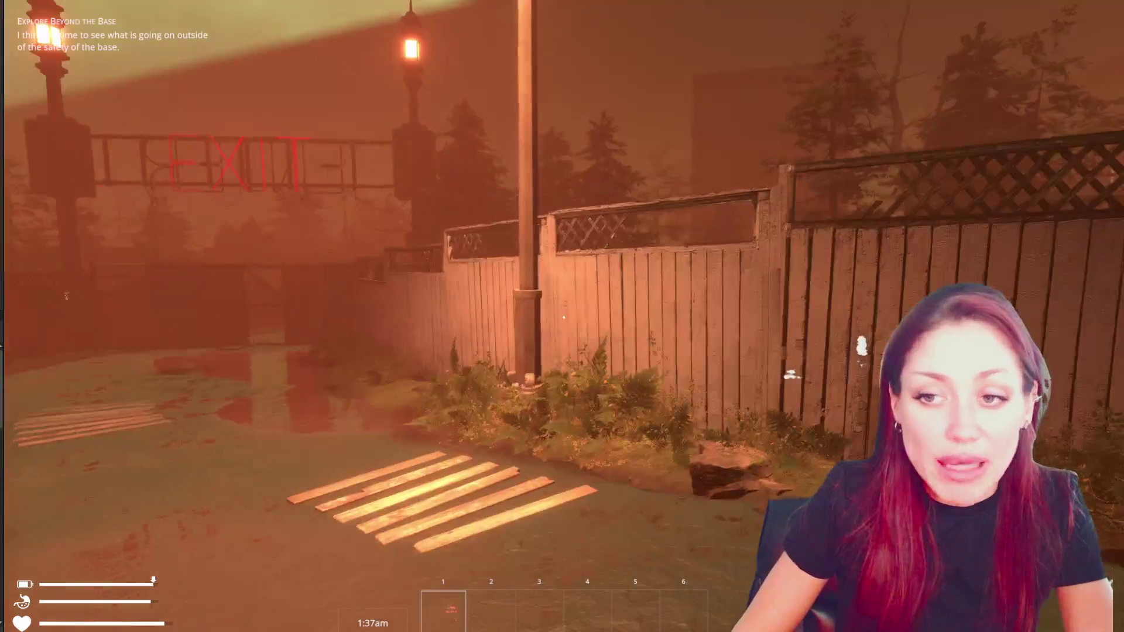
{"action": "key", "text": "w"}
{"action": "key", "text": "w"}
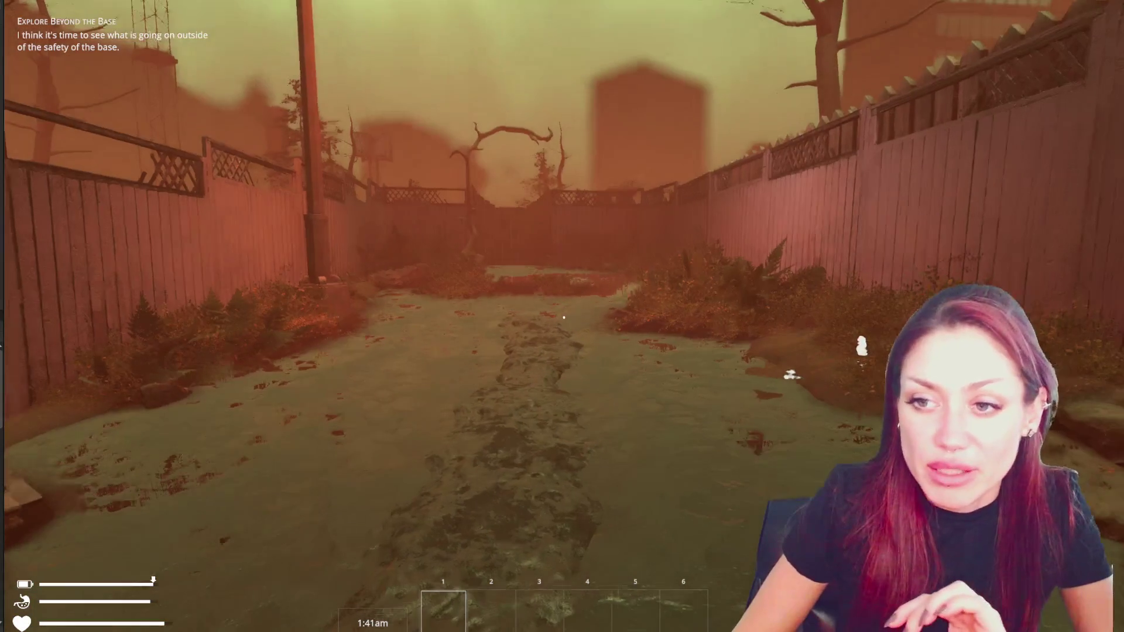
{"action": "key", "text": "w"}
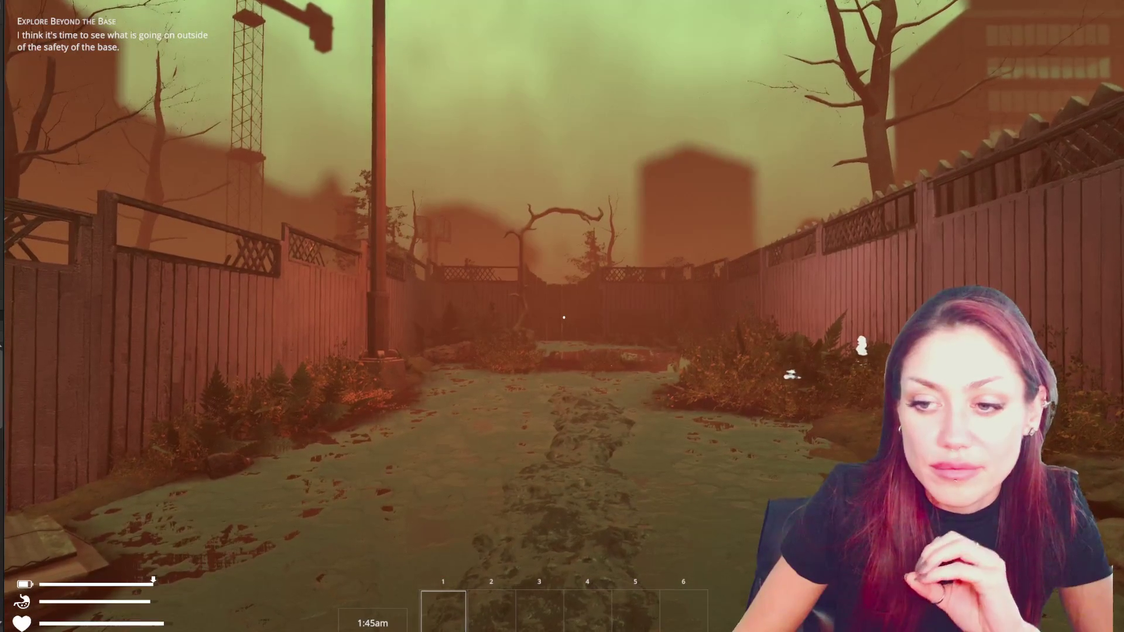
{"action": "key", "text": "w"}
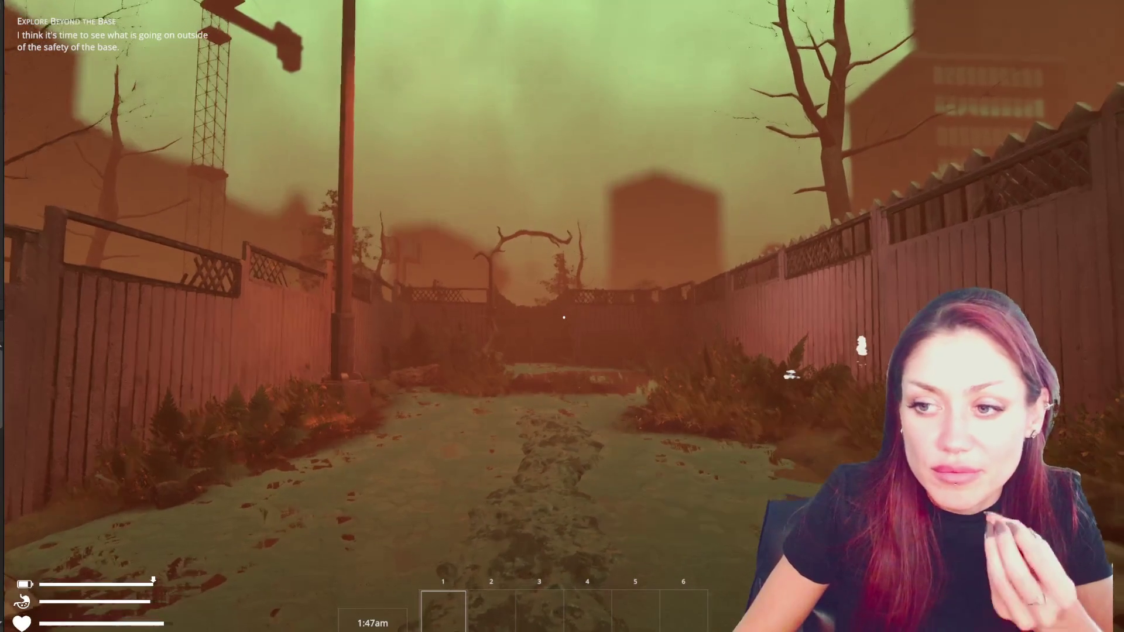
{"action": "key", "text": "w"}
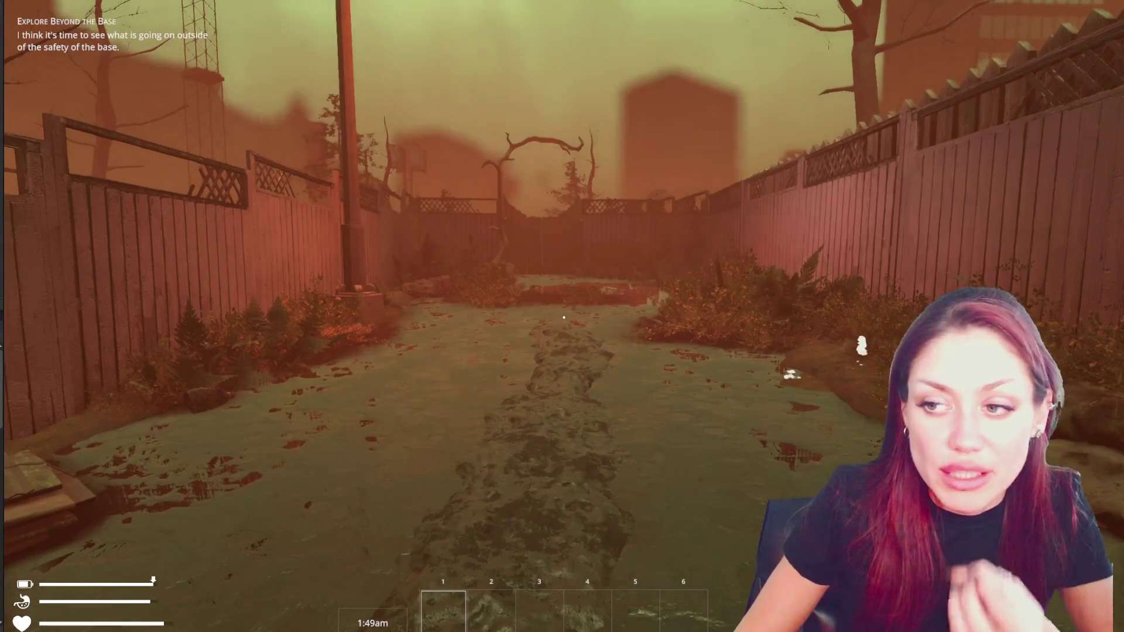
{"action": "key", "text": "w"}
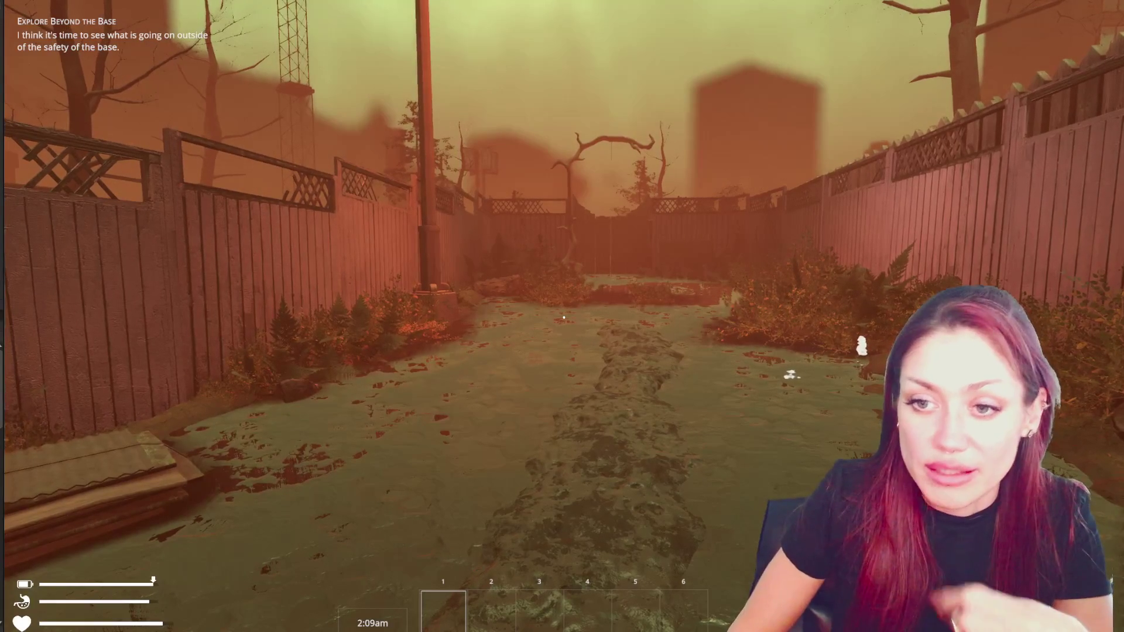
Continue through the alleys past the road to the exit and back toward FixerGate.
{"action": "key", "text": "w"}
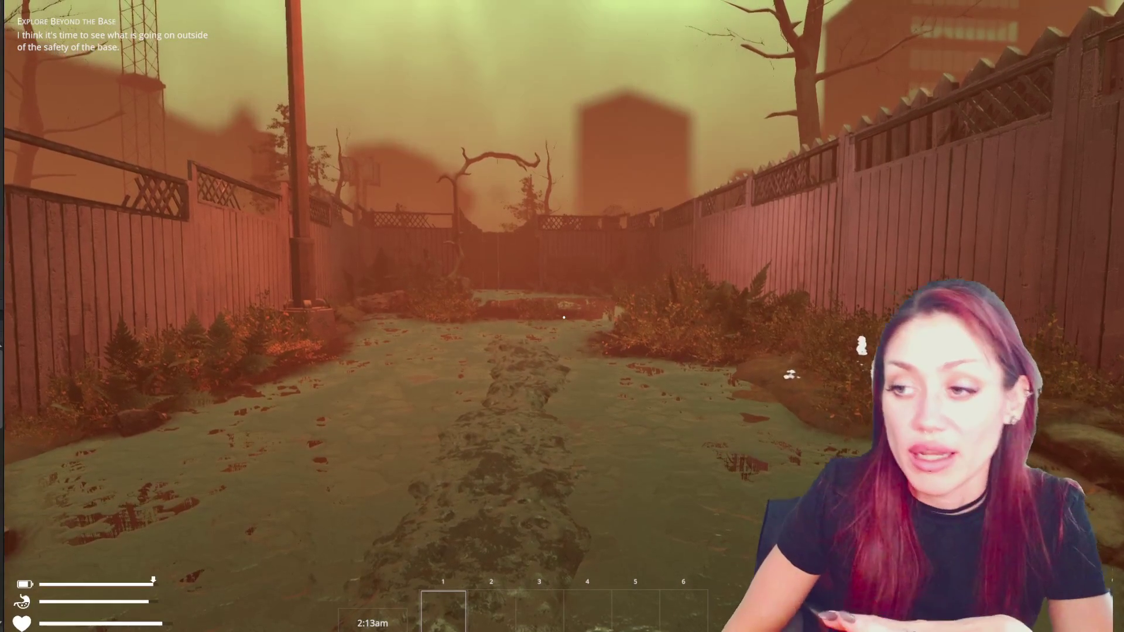
{"action": "key", "text": "w"}
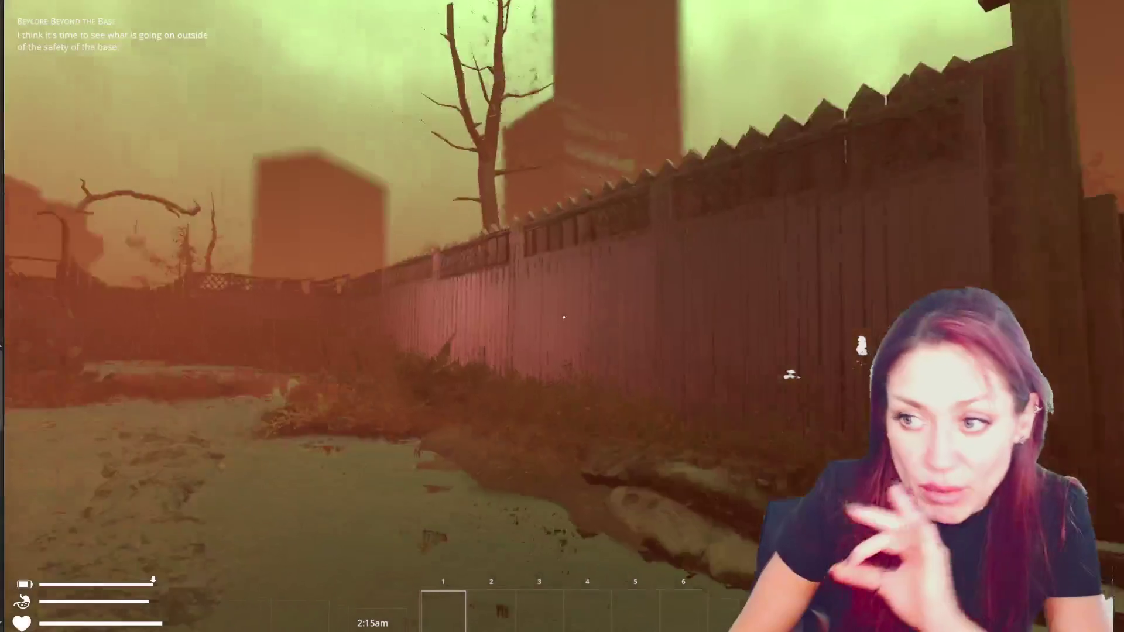
{"action": "key", "text": "w"}
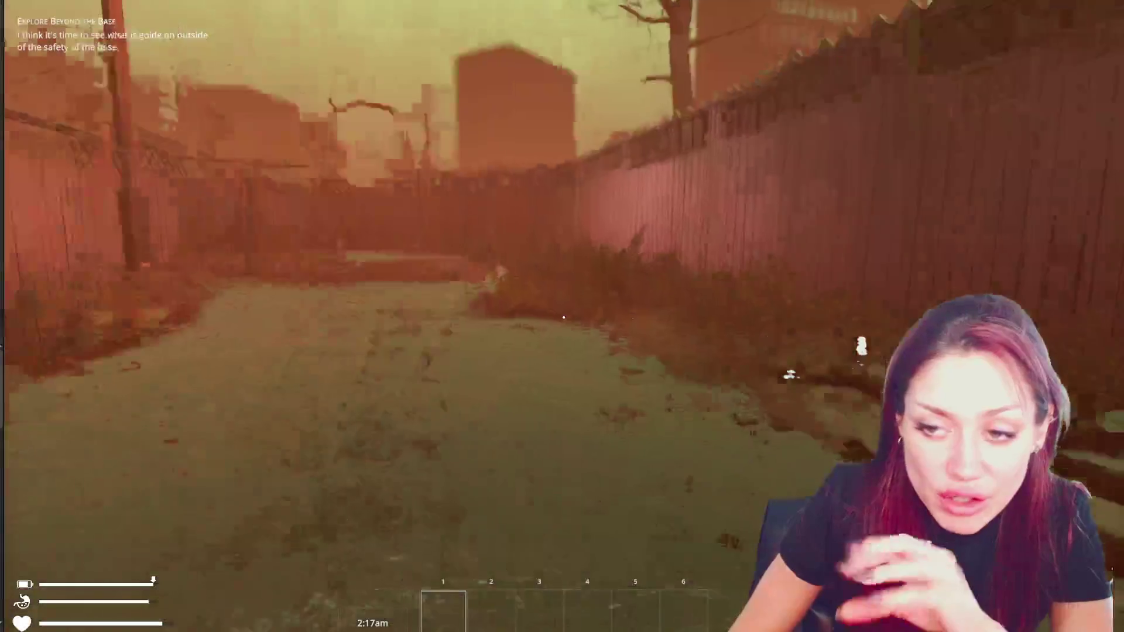
{"action": "key", "text": "w"}
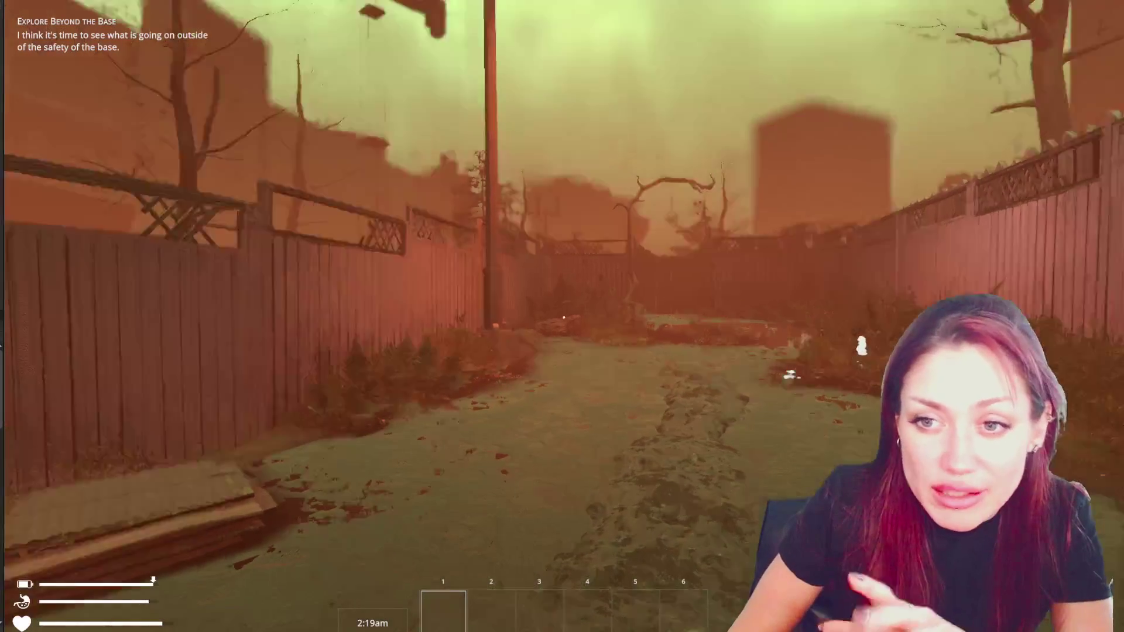
{"action": "key", "text": "w"}
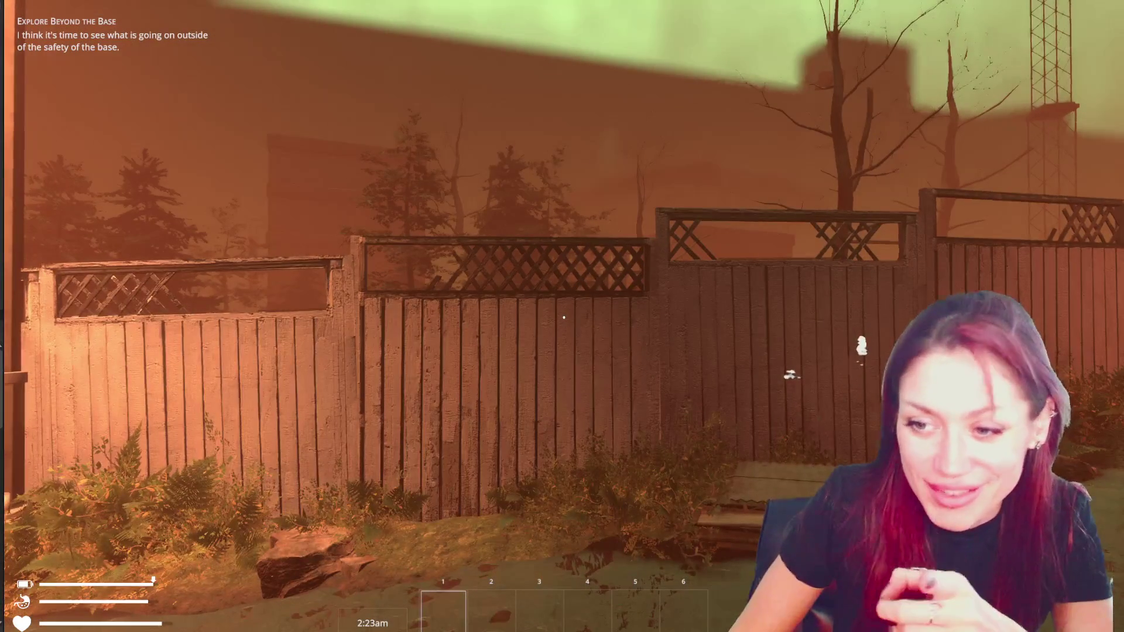
{"action": "key", "text": "w"}
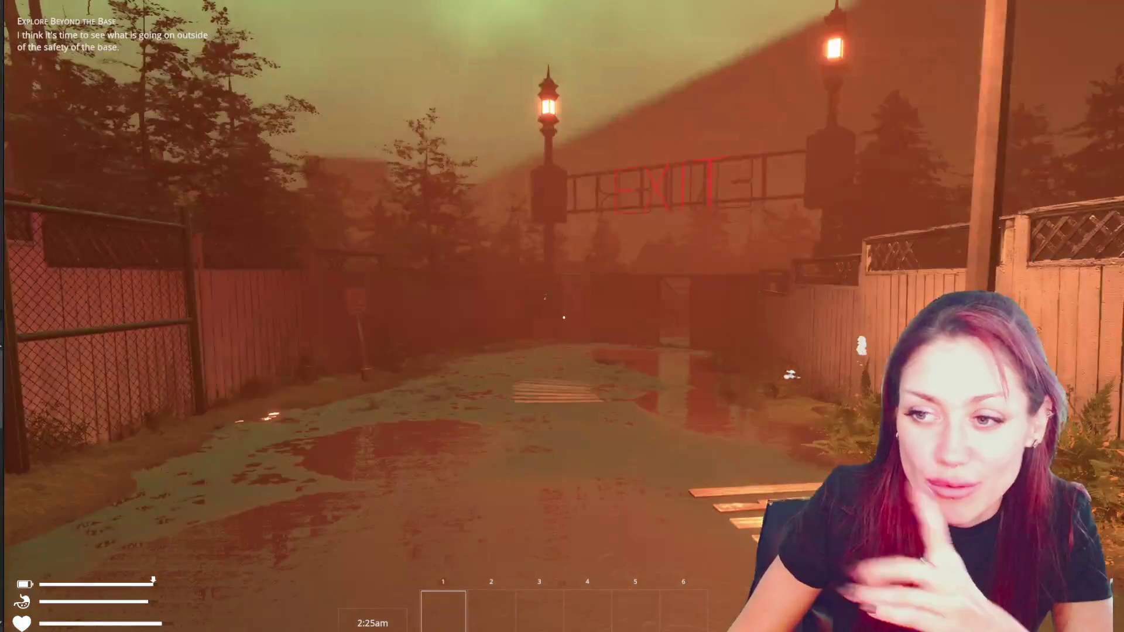
{"action": "key", "text": "w"}
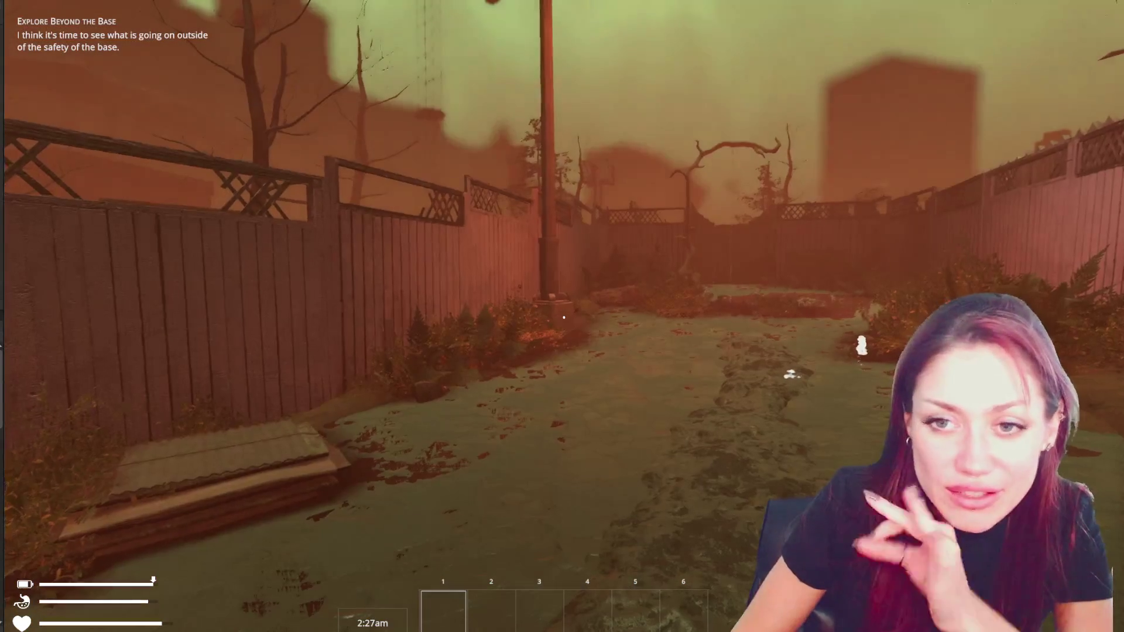
{"action": "key", "text": "w"}
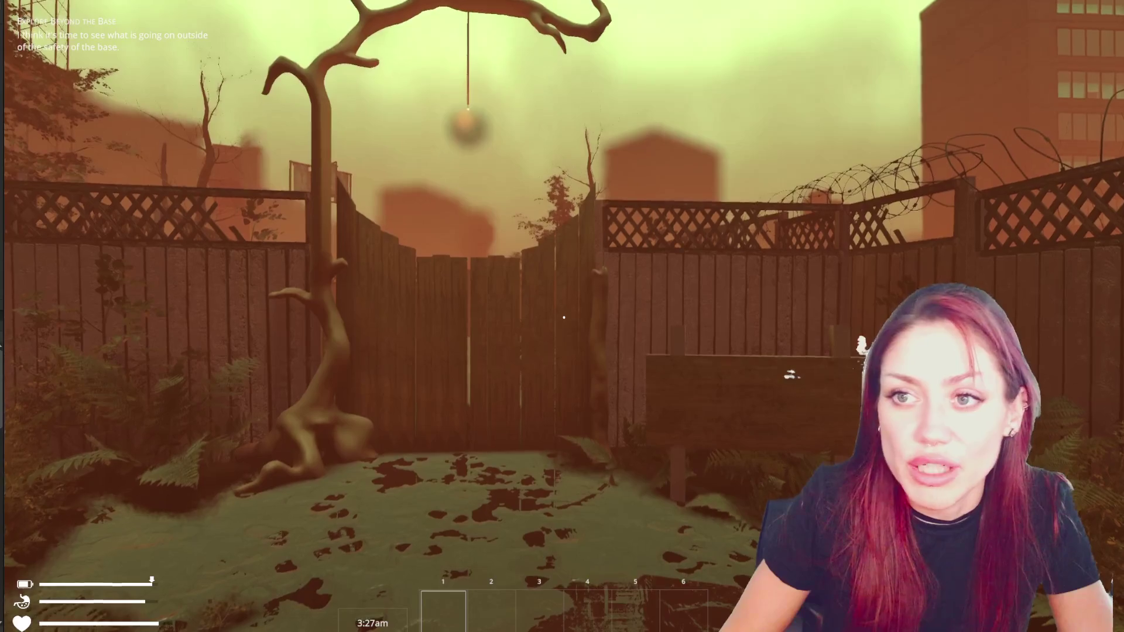
Pause the game and return to the FixerGate model in Maya.
{"action": "key", "text": "Escape"}
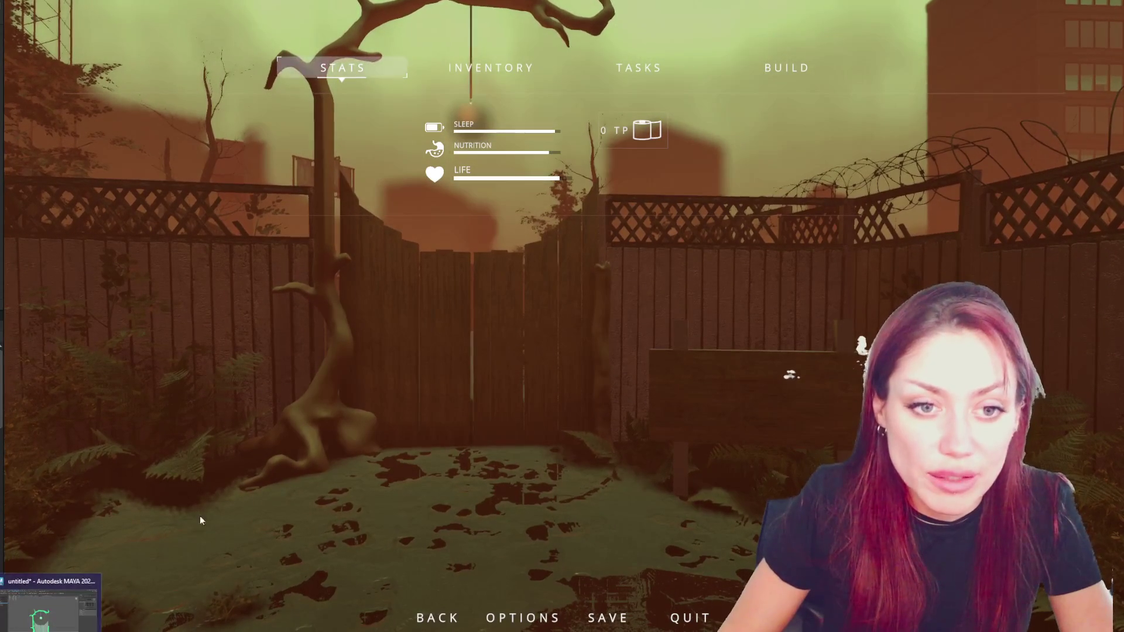
{"action": "left_click", "coordinate": [53, 613]}
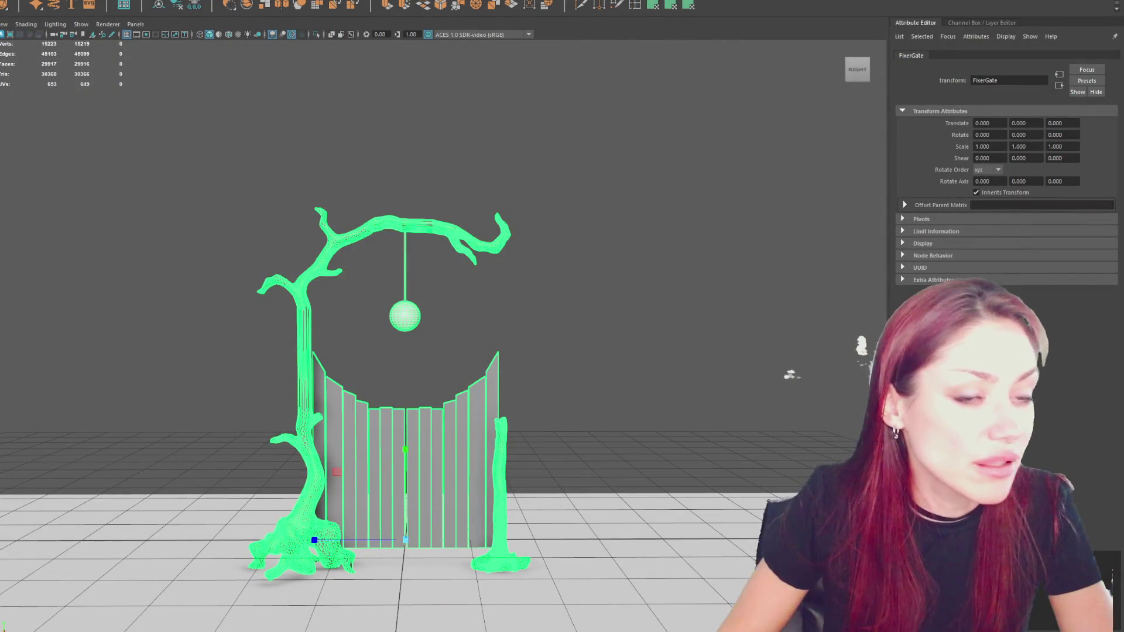
Scale the new cube into a tall pillar at full gate height and raise it off the ground.
{"action": "left_click", "coordinate": [492, 319]}
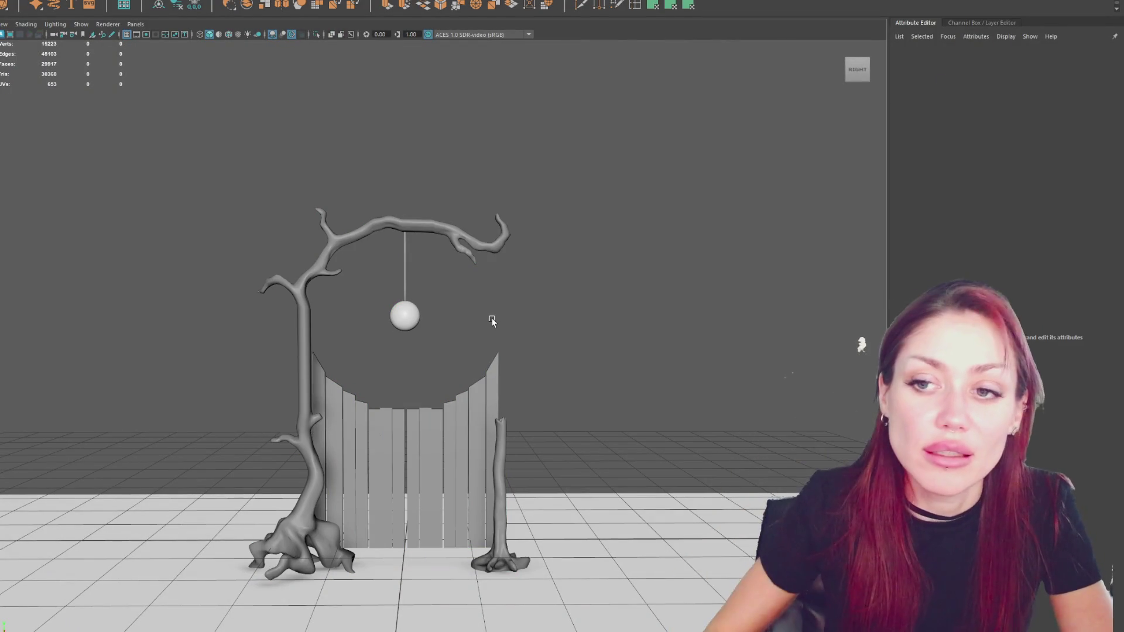
{"action": "scroll", "coordinate": [475, 310], "scroll_direction": "up", "scroll_amount": 3}
{"action": "scroll", "coordinate": [536, 308], "scroll_direction": "down", "scroll_amount": 3}
{"action": "mouse_move", "coordinate": [537, 311]}
{"action": "left_mouse_down", "text": "alt"}
{"action": "mouse_move", "coordinate": [642, 266]}
{"action": "mouse_move", "coordinate": [562, 221]}
{"action": "left_mouse_up", "text": "alt"}
{"action": "scroll", "coordinate": [595, 322], "scroll_direction": "up", "scroll_amount": 3}
{"action": "middle_click_drag", "start_coordinate": [595, 322], "coordinate": [528, 249], "text": "alt"}
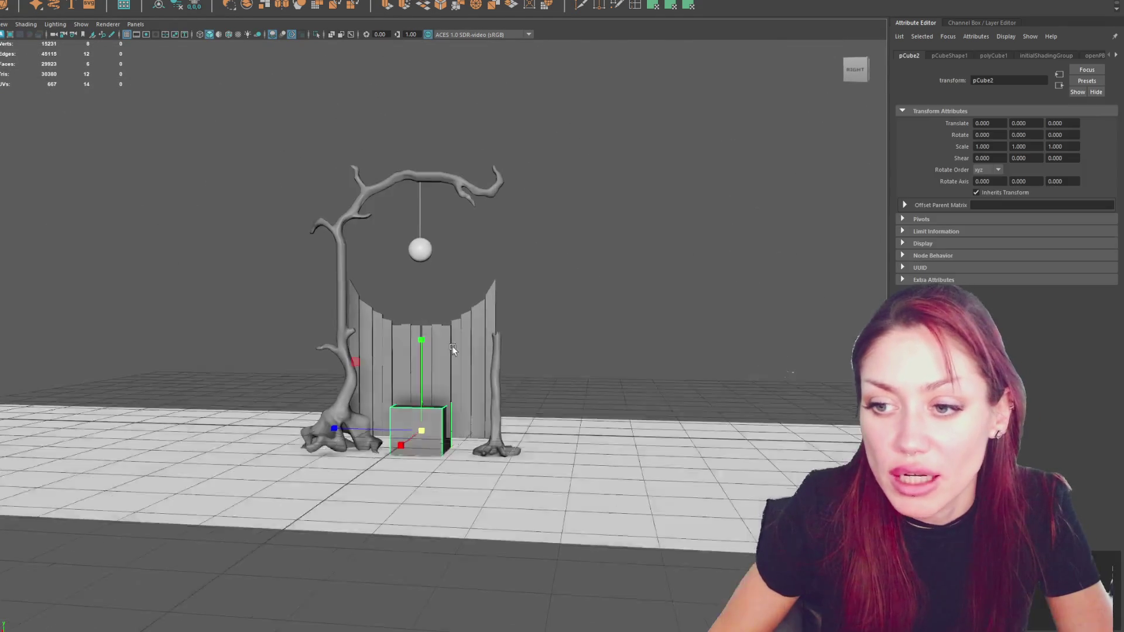
{"action": "mouse_move", "coordinate": [452, 346]}
{"action": "left_mouse_down", "text": "alt"}
{"action": "mouse_move", "coordinate": [469, 316]}
{"action": "mouse_move", "coordinate": [432, 310]}
{"action": "mouse_move", "coordinate": [536, 337]}
{"action": "left_mouse_up", "text": "alt"}
{"action": "key", "text": "w"}
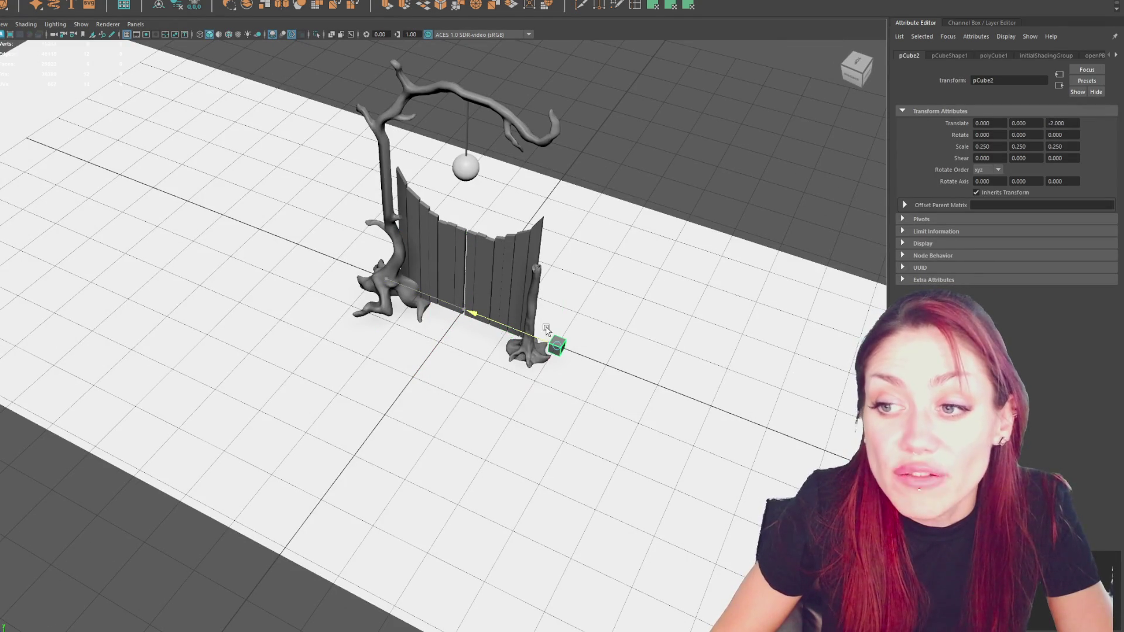
{"action": "key", "text": "r"}
{"action": "mouse_move", "coordinate": [517, 409]}
{"action": "left_mouse_down"}
{"action": "mouse_move", "coordinate": [587, 350]}
{"action": "mouse_move", "coordinate": [297, 283]}
{"action": "mouse_move", "coordinate": [254, 287]}
{"action": "mouse_move", "coordinate": [301, 266]}
{"action": "left_mouse_up"}
{"action": "key", "text": "w"}
{"action": "key", "text": "ctrl+z"}
{"action": "scroll", "coordinate": [300, 266], "scroll_direction": "down", "scroll_amount": 3}
{"action": "key", "text": "r"}
{"action": "left_click_drag", "start_coordinate": [345, 417], "coordinate": [272, 65]}
{"action": "scroll", "coordinate": [376, 335], "scroll_direction": "down", "scroll_amount": 3}
{"action": "key", "text": "w"}
{"action": "key", "text": "r"}
{"action": "left_click_drag", "start_coordinate": [380, 329], "coordinate": [378, 223]}
{"action": "key", "text": "w"}
{"action": "left_click_drag", "start_coordinate": [382, 323], "coordinate": [382, 186]}
Thin the pillar, turn it 90 degrees and nudge it onto the right trunk.
{"action": "mouse_move", "coordinate": [415, 299]}
{"action": "left_mouse_down"}
{"action": "mouse_move", "coordinate": [401, 293]}
{"action": "mouse_move", "coordinate": [541, 317]}
{"action": "left_mouse_up"}
{"action": "scroll", "coordinate": [521, 316], "scroll_direction": "up", "scroll_amount": 5}
{"action": "scroll", "coordinate": [504, 315], "scroll_direction": "down", "scroll_amount": 5}
{"action": "mouse_move", "coordinate": [469, 335]}
{"action": "left_mouse_down"}
{"action": "mouse_move", "coordinate": [459, 337]}
{"action": "mouse_move", "coordinate": [502, 296]}
{"action": "mouse_move", "coordinate": [541, 365]}
{"action": "mouse_move", "coordinate": [456, 398]}
{"action": "mouse_move", "coordinate": [472, 395]}
{"action": "left_mouse_up"}
{"action": "scroll", "coordinate": [495, 315], "scroll_direction": "up", "scroll_amount": 2}
{"action": "key", "text": "e"}
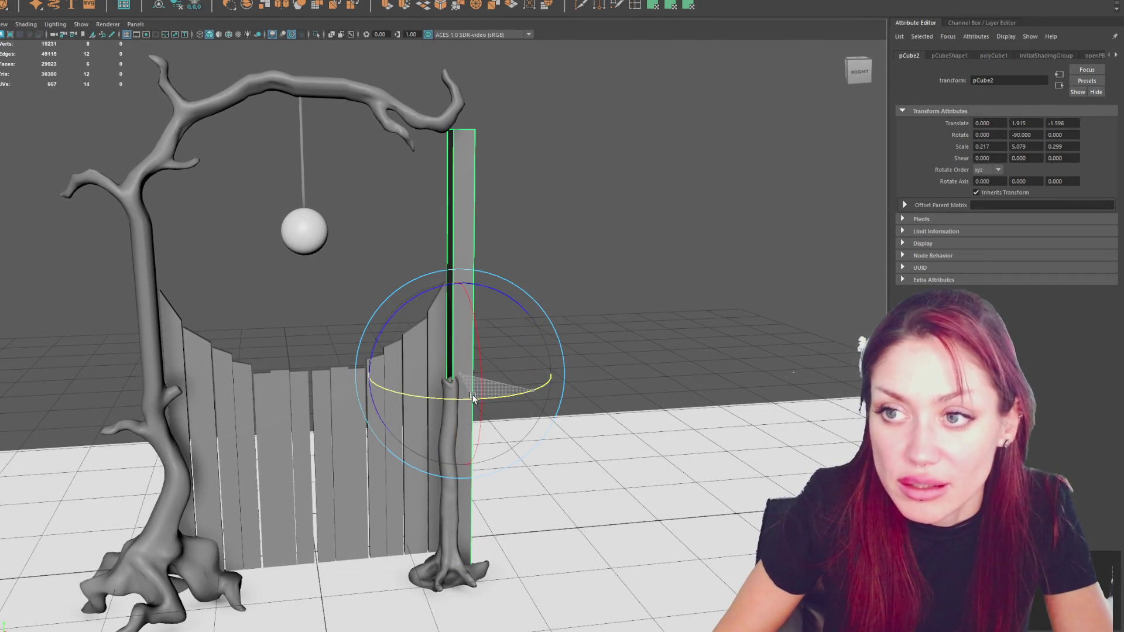
{"action": "left_click_drag", "start_coordinate": [556, 268], "coordinate": [546, 311], "text": "alt"}
{"action": "key", "text": "r"}
{"action": "mouse_move", "coordinate": [438, 287]}
{"action": "left_mouse_down"}
{"action": "mouse_move", "coordinate": [467, 278]}
{"action": "mouse_move", "coordinate": [442, 285]}
{"action": "left_mouse_up"}
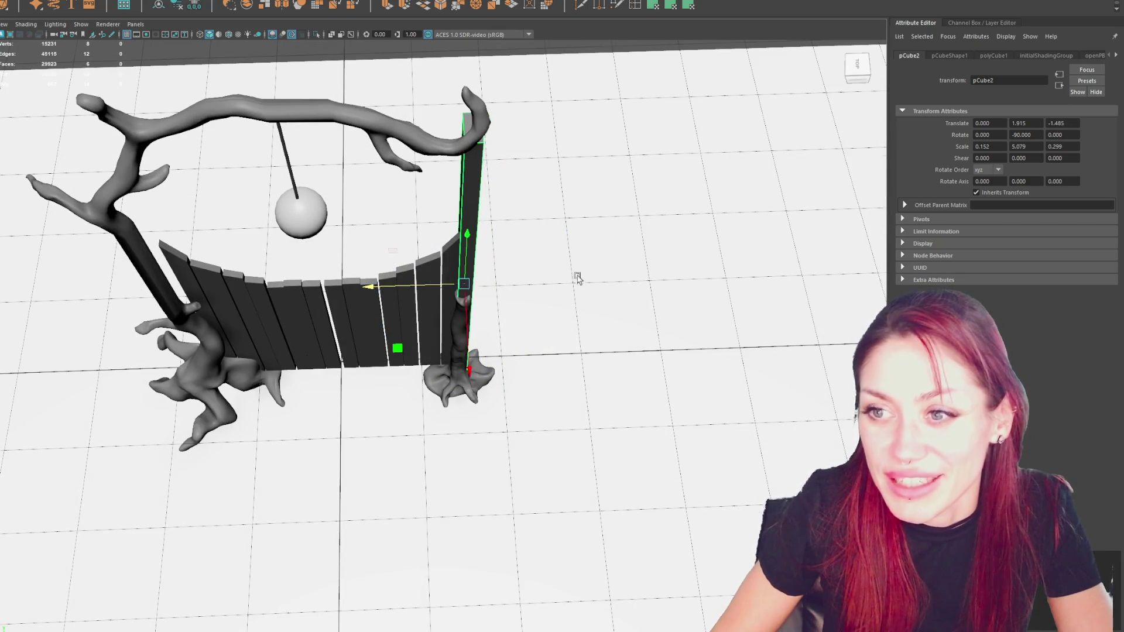
{"action": "left_click_drag", "start_coordinate": [556, 278], "coordinate": [446, 262], "text": "alt"}
{"action": "left_click_drag", "start_coordinate": [467, 412], "coordinate": [476, 411]}
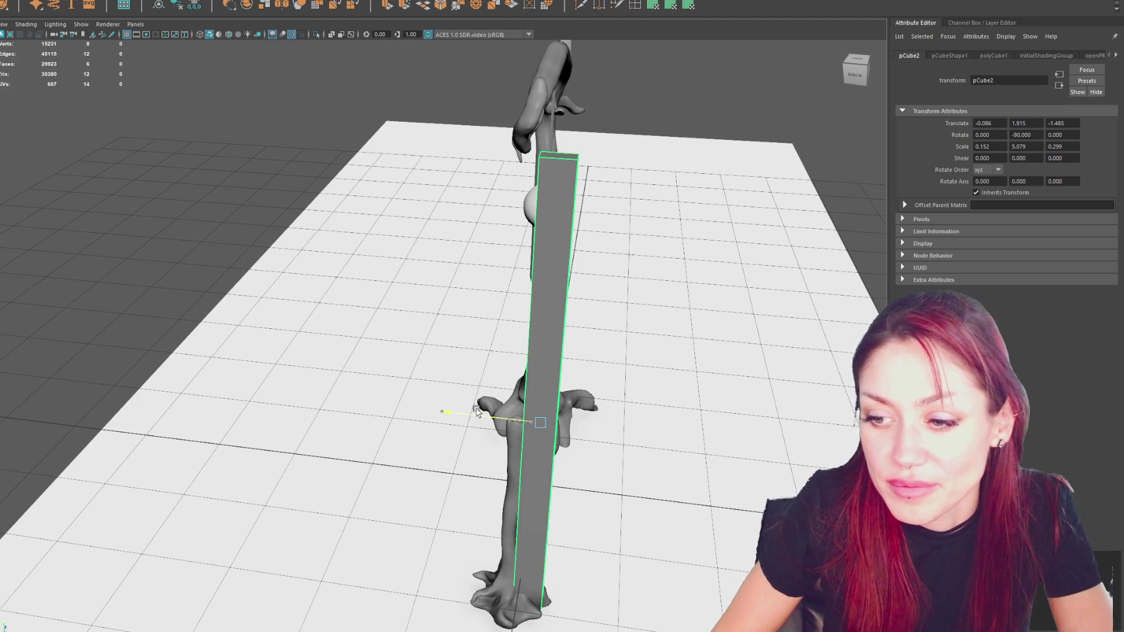
Duplicate the pillar and move the copy against the left tree trunk.
{"action": "mouse_move", "coordinate": [319, 381]}
{"action": "left_mouse_down", "text": "alt"}
{"action": "mouse_move", "coordinate": [532, 376]}
{"action": "mouse_move", "coordinate": [466, 364]}
{"action": "left_mouse_up", "text": "alt"}
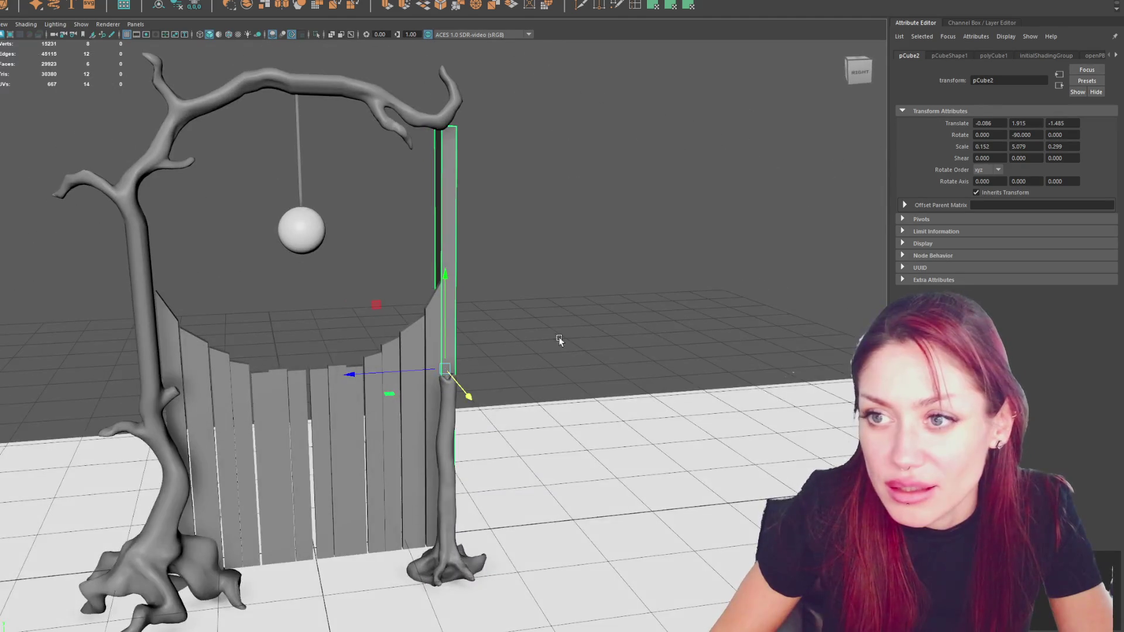
{"action": "left_click_drag", "start_coordinate": [559, 341], "coordinate": [540, 332], "text": "alt"}
{"action": "key", "text": "ctrl+d"}
{"action": "mouse_move", "coordinate": [444, 381]}
{"action": "left_mouse_down"}
{"action": "mouse_move", "coordinate": [190, 381]}
{"action": "mouse_move", "coordinate": [159, 375]}
{"action": "mouse_move", "coordinate": [448, 371]}
{"action": "mouse_move", "coordinate": [338, 314]}
{"action": "mouse_move", "coordinate": [170, 325]}
{"action": "left_mouse_up"}
{"action": "scroll", "coordinate": [447, 370], "scroll_direction": "down", "scroll_amount": 5}
{"action": "scroll", "coordinate": [170, 325], "scroll_direction": "up", "scroll_amount": 5}
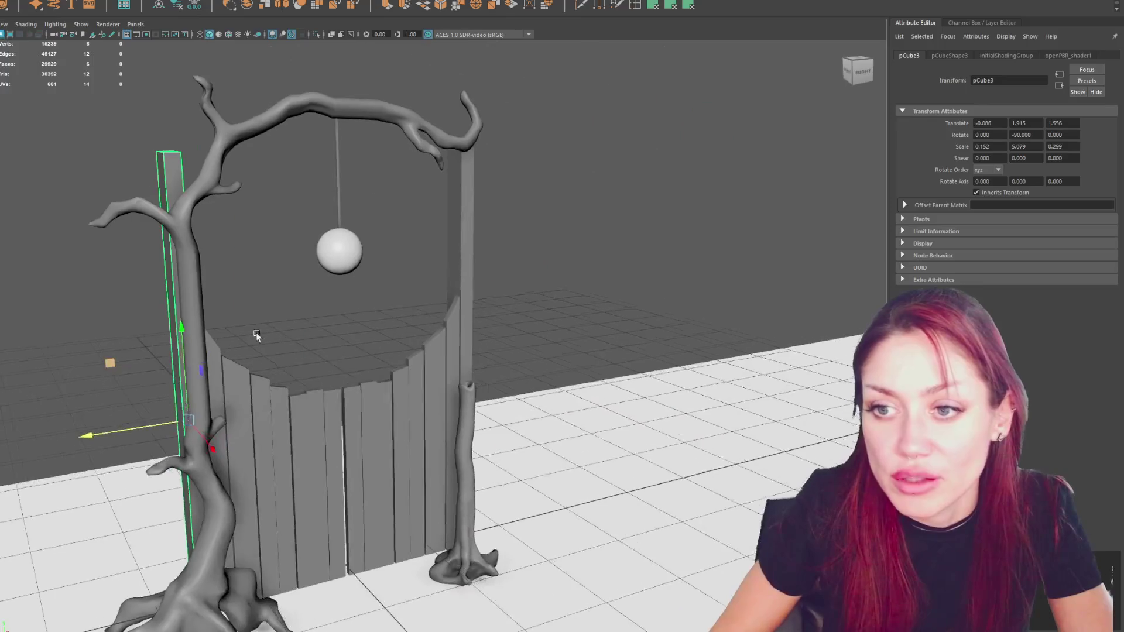
Delete the pillar cap faces and lower the vertices at both pillar tops.
{"action": "left_click", "coordinate": [469, 235]}
{"action": "left_click_drag", "start_coordinate": [469, 236], "coordinate": [585, 185], "text": "alt"}
{"action": "left_click", "coordinate": [741, 313]}
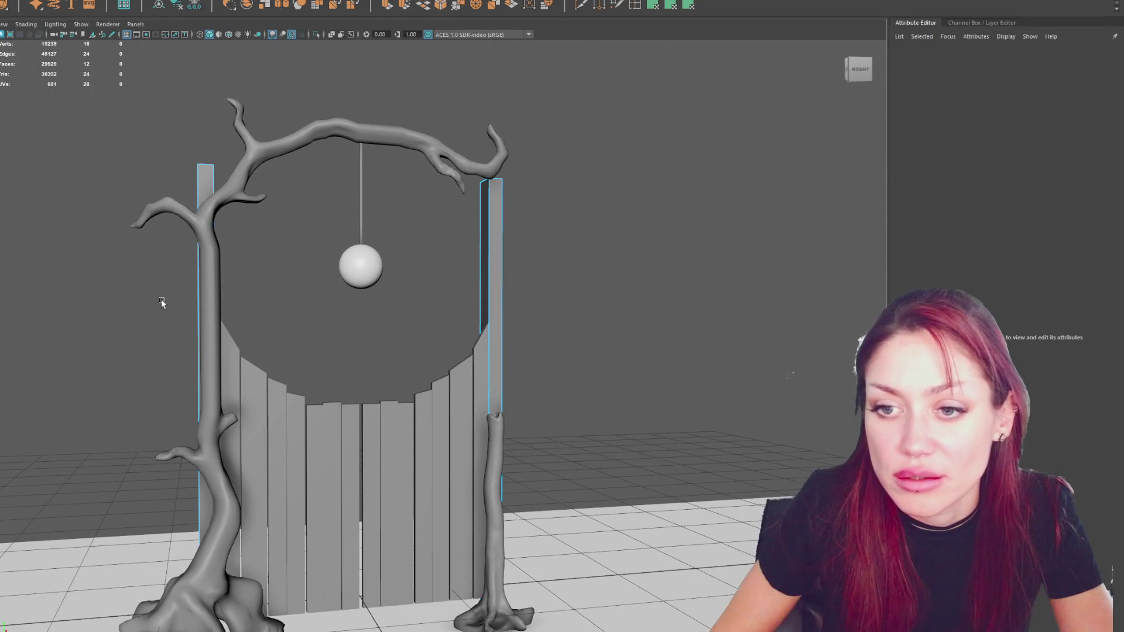
{"action": "key", "text": "Delete"}
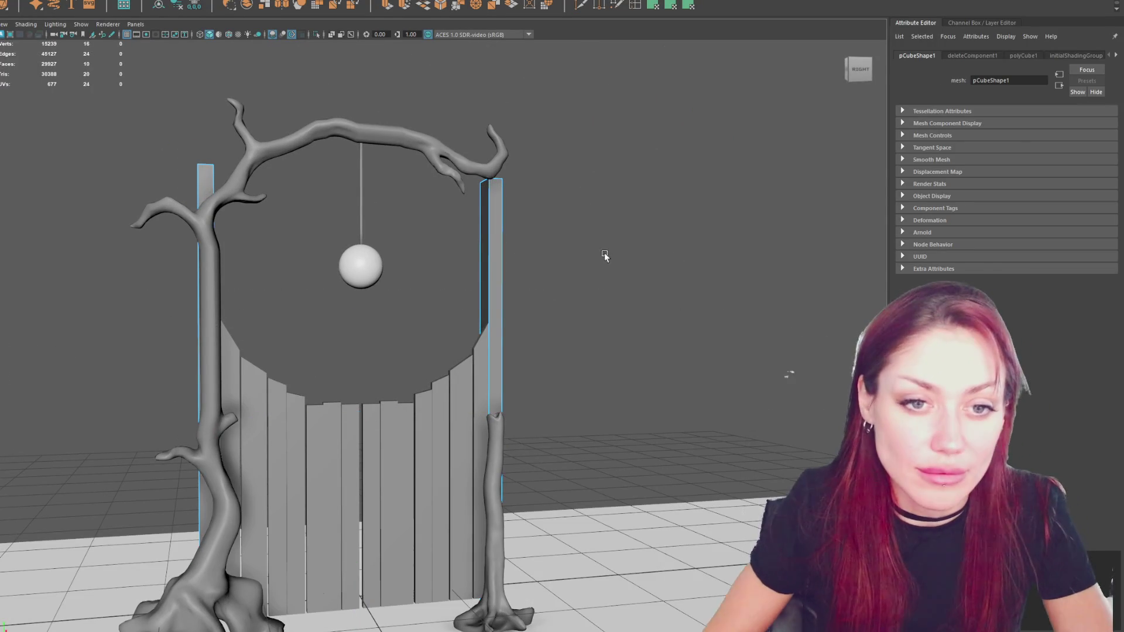
{"action": "middle_click_drag", "start_coordinate": [605, 262], "coordinate": [598, 272], "text": "alt"}
{"action": "left_click_drag", "start_coordinate": [612, 94], "coordinate": [100, 243]}
{"action": "left_click_drag", "start_coordinate": [346, 126], "coordinate": [343, 165]}
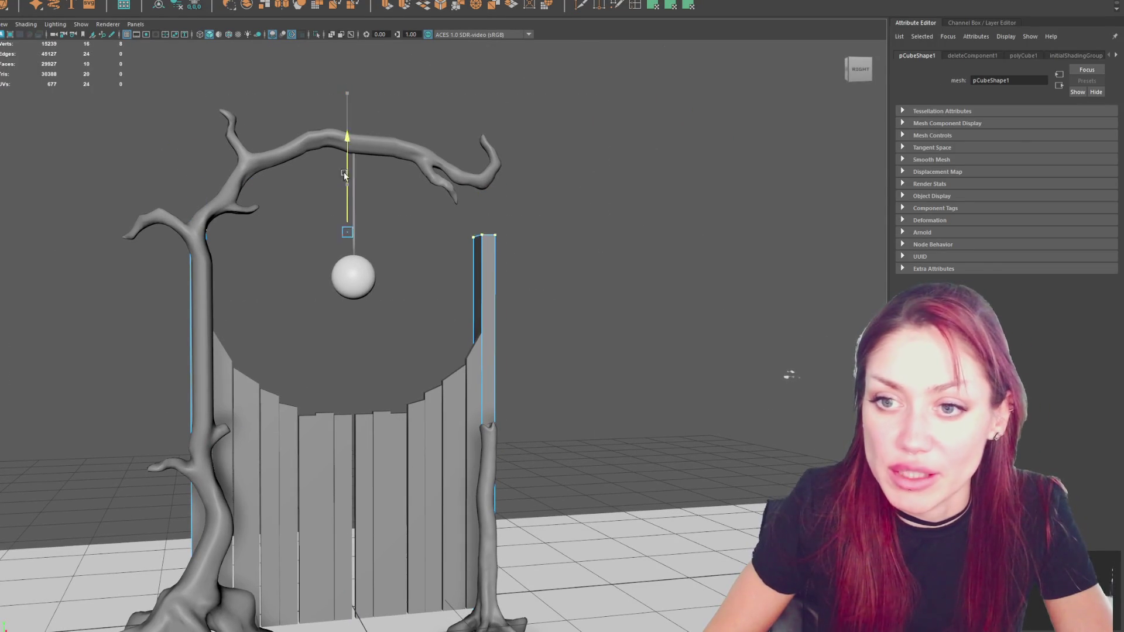
{"action": "left_click_drag", "start_coordinate": [486, 199], "coordinate": [587, 206], "text": "alt"}
Extrude the right pillar's top face upward and tilt it toward the branch.
{"action": "right_click", "coordinate": [607, 206]}
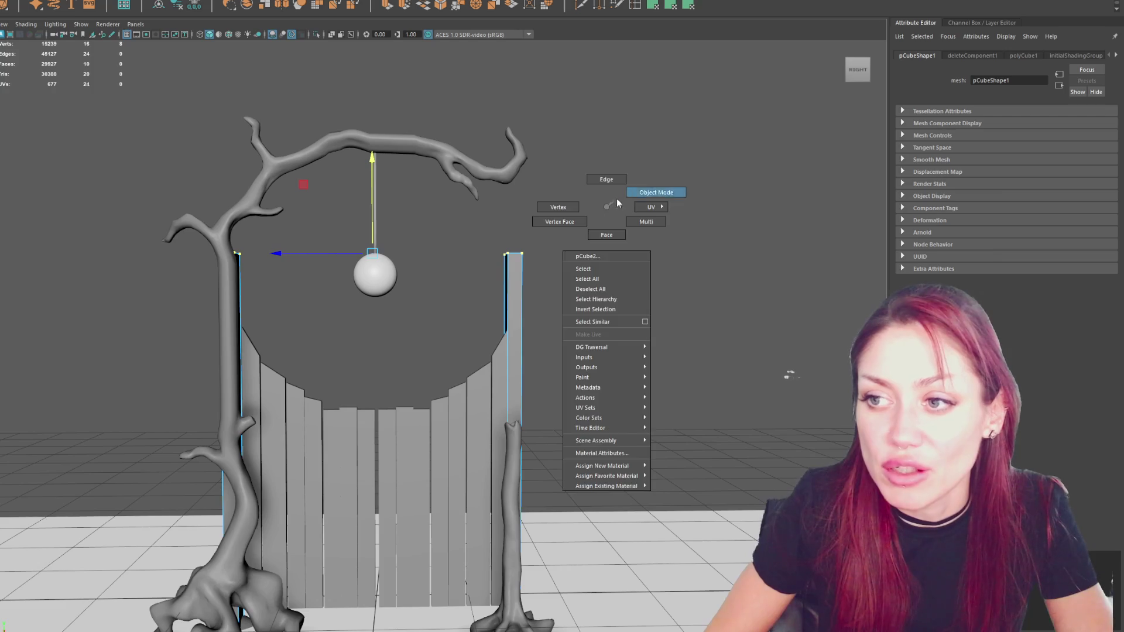
{"action": "left_click", "coordinate": [656, 192]}
{"action": "right_click", "coordinate": [587, 217]}
{"action": "left_click", "coordinate": [585, 240]}
{"action": "mouse_move", "coordinate": [494, 245]}
{"action": "left_mouse_down"}
{"action": "mouse_move", "coordinate": [596, 261]}
{"action": "mouse_move", "coordinate": [594, 281]}
{"action": "left_mouse_up"}
{"action": "left_click", "coordinate": [404, 6]}
{"action": "left_click_drag", "start_coordinate": [512, 193], "coordinate": [512, 157]}
{"action": "key", "text": "e"}
{"action": "mouse_move", "coordinate": [461, 80]}
{"action": "left_mouse_down"}
{"action": "mouse_move", "coordinate": [436, 99]}
{"action": "mouse_move", "coordinate": [421, 143]}
{"action": "mouse_move", "coordinate": [458, 155]}
{"action": "mouse_move", "coordinate": [442, 162]}
{"action": "mouse_move", "coordinate": [444, 141]}
{"action": "mouse_move", "coordinate": [496, 147]}
{"action": "left_mouse_up"}
{"action": "key", "text": "w"}
{"action": "key", "text": "r"}
Lower, tilt and shift the extruded top face to line up with the branch.
{"action": "key", "text": "w"}
{"action": "middle_click_drag", "start_coordinate": [445, 187], "coordinate": [458, 198]}
{"action": "key", "text": "e"}
{"action": "left_click_drag", "start_coordinate": [524, 275], "coordinate": [533, 287]}
{"action": "key", "text": "w"}
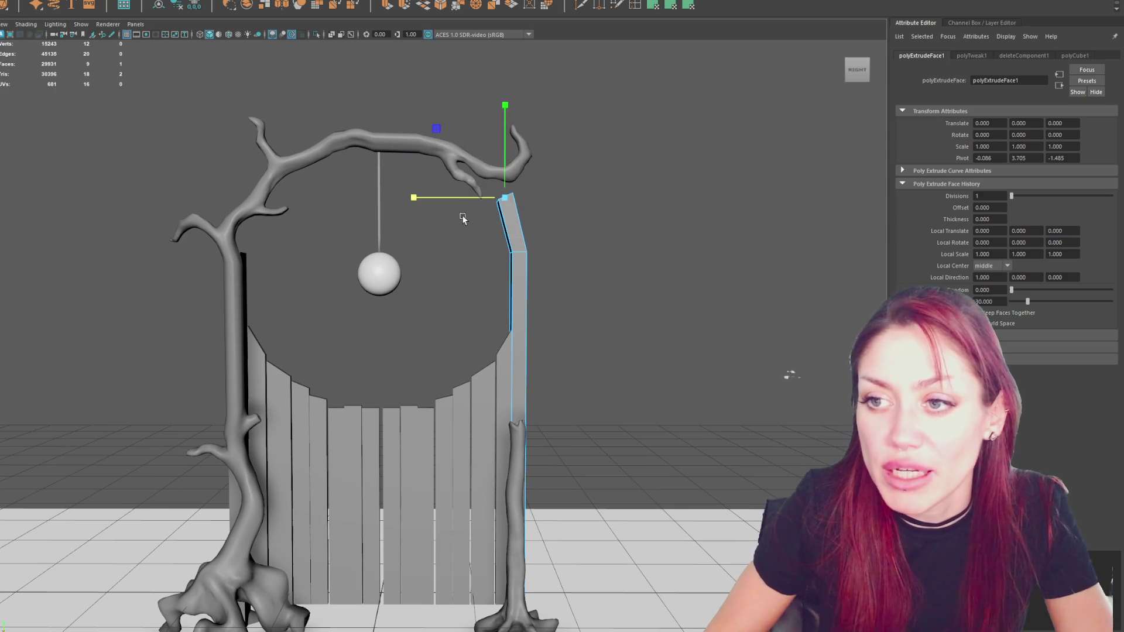
{"action": "left_click", "coordinate": [465, 198]}
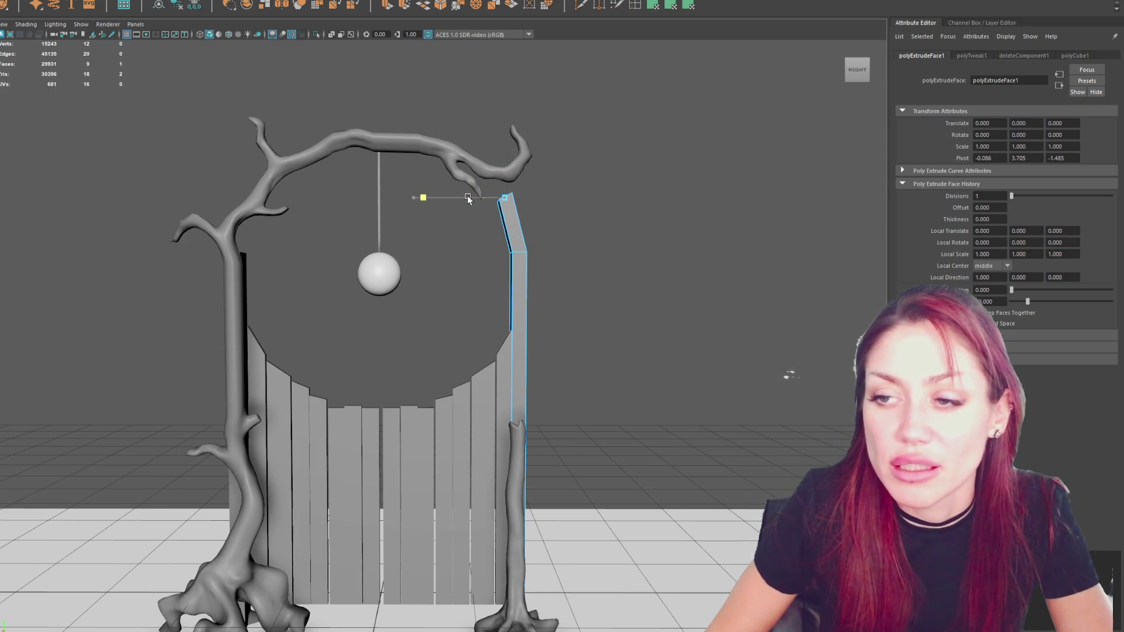
{"action": "mouse_move", "coordinate": [523, 184]}
{"action": "left_mouse_down", "text": "alt"}
{"action": "mouse_move", "coordinate": [513, 191]}
{"action": "mouse_move", "coordinate": [542, 186]}
{"action": "left_mouse_up", "text": "alt"}
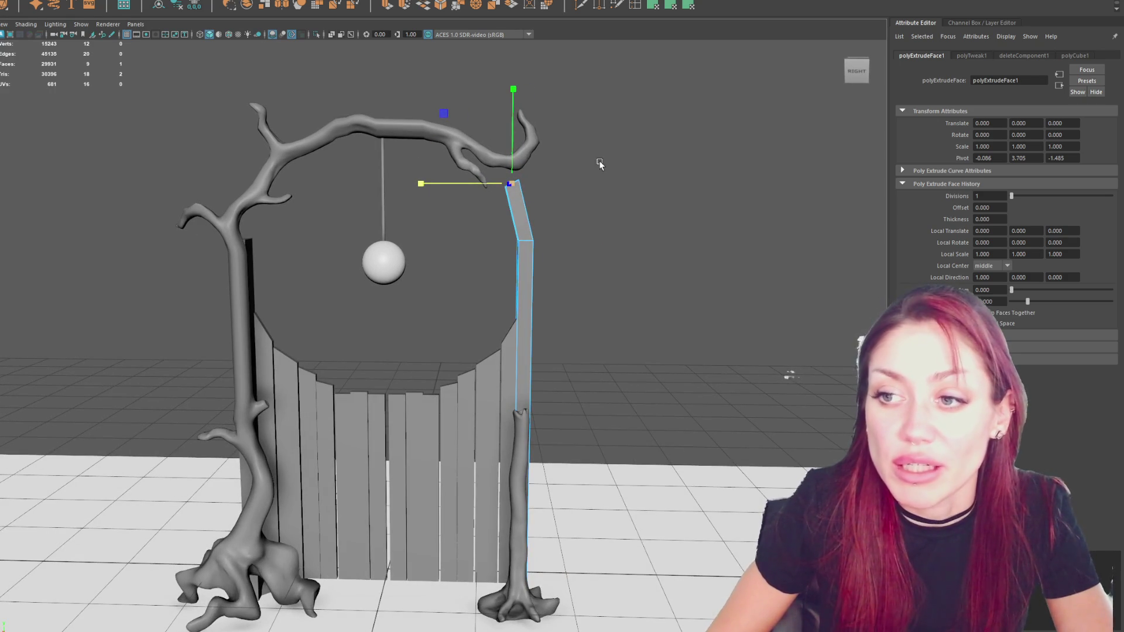
{"action": "key", "text": "e"}
{"action": "key", "text": "w"}
{"action": "left_click", "coordinate": [450, 185]}
{"action": "left_click_drag", "start_coordinate": [449, 185], "coordinate": [480, 192]}
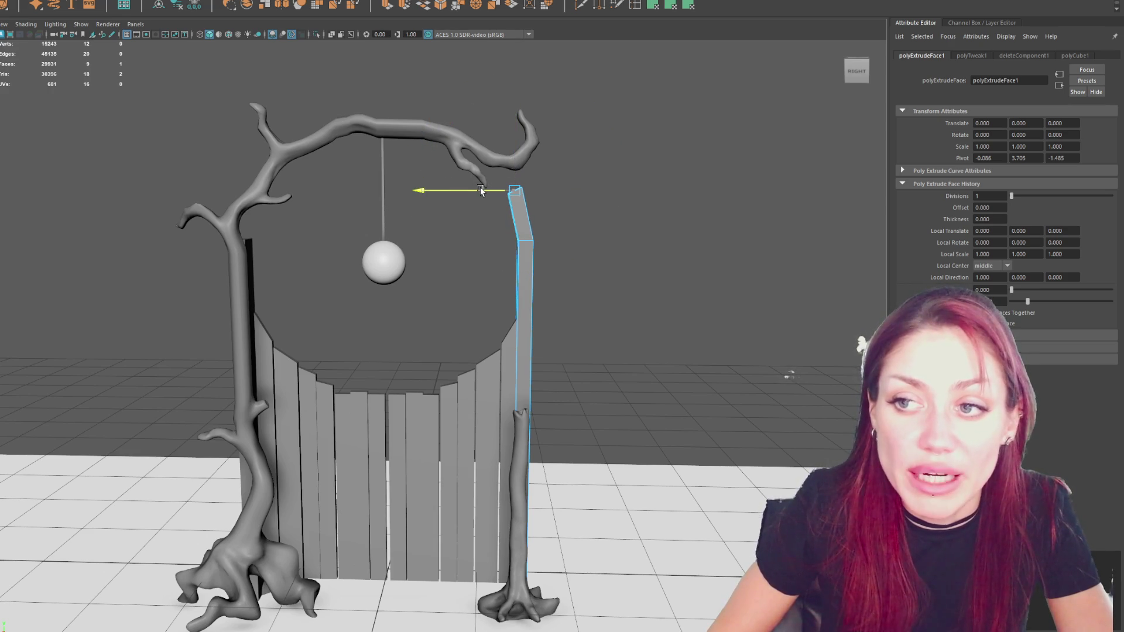
Extrude two more sections, angling and shifting each along the overhead branch.
{"action": "key", "text": "ctrl+e"}
{"action": "left_click_drag", "start_coordinate": [507, 167], "coordinate": [516, 121]}
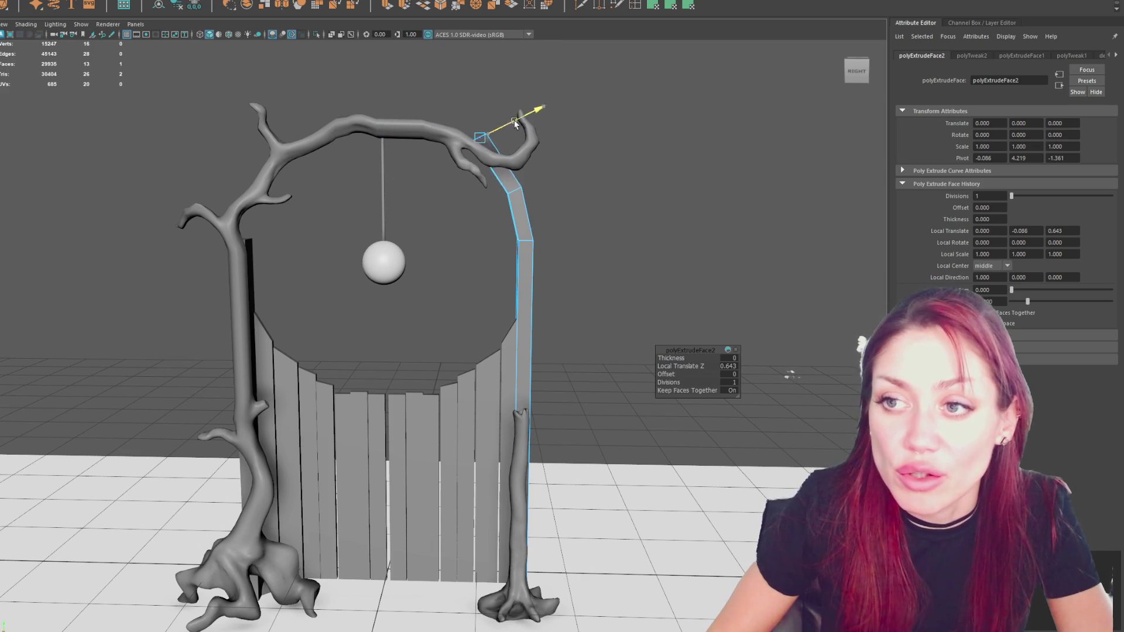
{"action": "key", "text": "e"}
{"action": "left_click_drag", "start_coordinate": [561, 173], "coordinate": [571, 187]}
{"action": "key", "text": "w"}
{"action": "mouse_move", "coordinate": [430, 142]}
{"action": "left_mouse_down"}
{"action": "mouse_move", "coordinate": [455, 143]}
{"action": "mouse_move", "coordinate": [415, 112]}
{"action": "left_mouse_up"}
{"action": "key", "text": "ctrl+e"}
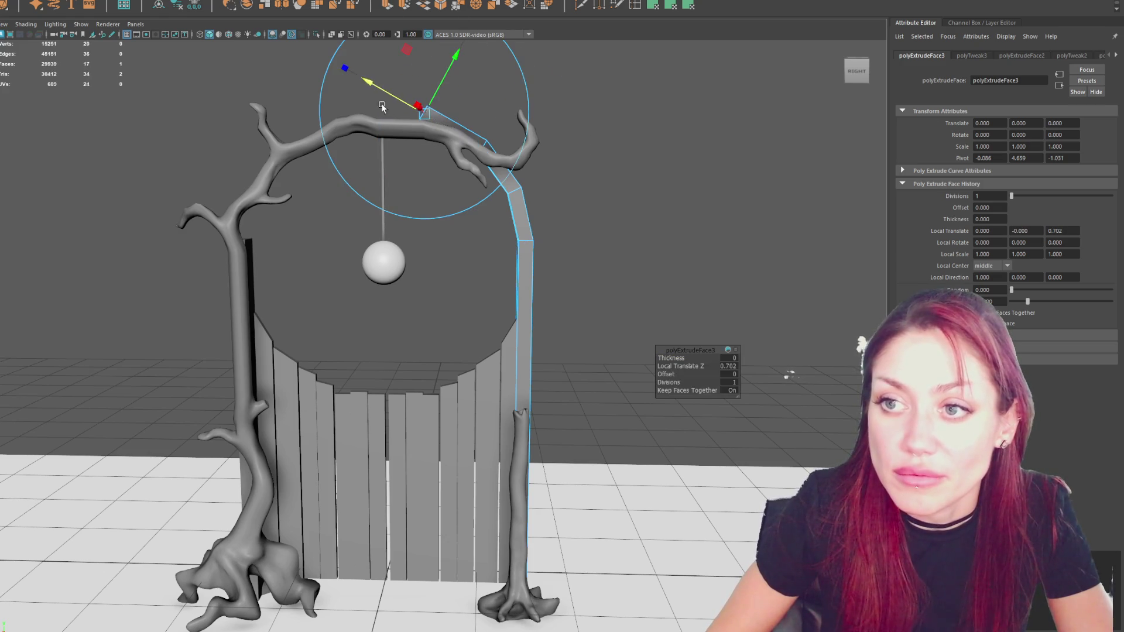
{"action": "key", "text": "e"}
{"action": "left_click_drag", "start_coordinate": [474, 166], "coordinate": [458, 147]}
{"action": "key", "text": "w"}
{"action": "mouse_move", "coordinate": [427, 92]}
{"action": "left_mouse_down"}
{"action": "mouse_move", "coordinate": [407, 128]}
{"action": "mouse_move", "coordinate": [439, 97]}
{"action": "left_mouse_up"}
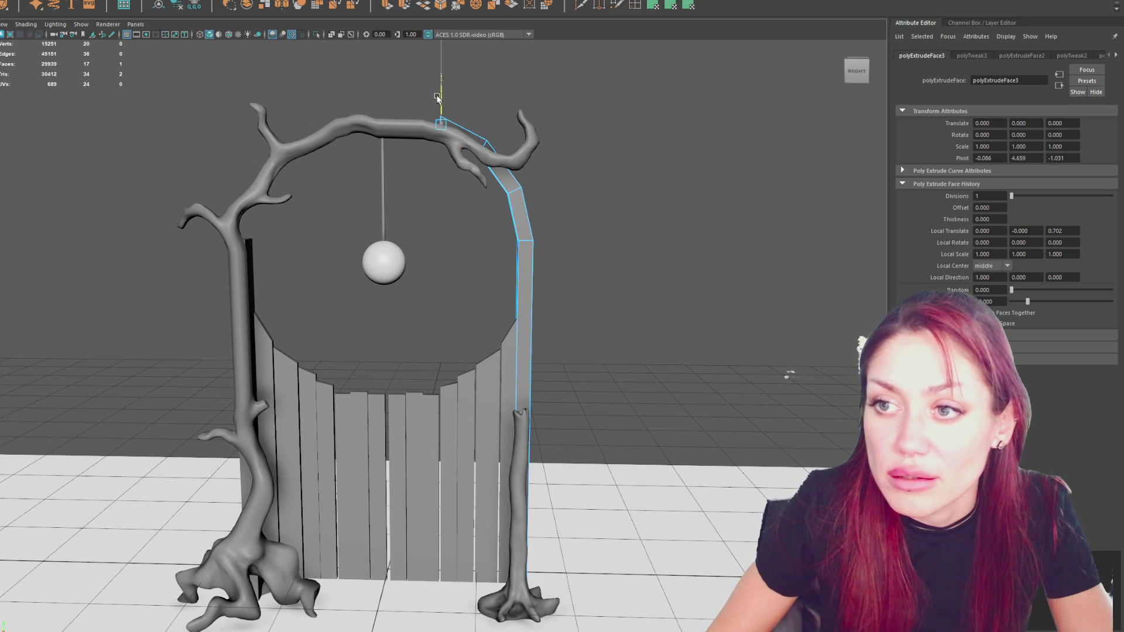
Lower the arch's upper and lower vertices to smooth the bend.
{"action": "right_click_drag", "start_coordinate": [672, 132], "coordinate": [600, 108]}
{"action": "left_click_drag", "start_coordinate": [614, 114], "coordinate": [491, 206], "text": "shift"}
{"action": "key", "text": "w"}
{"action": "left_click_drag", "start_coordinate": [500, 138], "coordinate": [496, 142]}
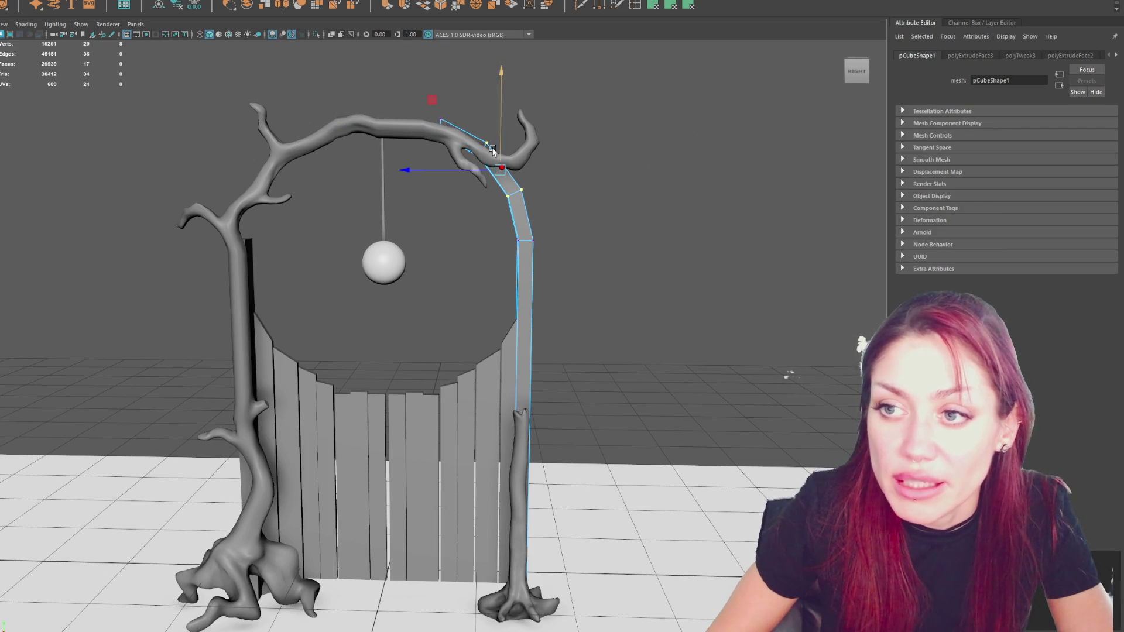
{"action": "left_click_drag", "start_coordinate": [557, 176], "coordinate": [497, 206]}
{"action": "mouse_move", "coordinate": [559, 232]}
{"action": "left_mouse_down"}
{"action": "mouse_move", "coordinate": [504, 249]}
{"action": "mouse_move", "coordinate": [525, 252]}
{"action": "left_mouse_up"}
{"action": "left_click", "coordinate": [581, 221]}
{"action": "mouse_move", "coordinate": [580, 222]}
{"action": "left_mouse_down"}
{"action": "mouse_move", "coordinate": [491, 257]}
{"action": "mouse_move", "coordinate": [542, 179]}
{"action": "left_mouse_up"}
{"action": "left_click", "coordinate": [572, 170]}
{"action": "mouse_move", "coordinate": [452, 105]}
{"action": "left_mouse_down"}
{"action": "mouse_move", "coordinate": [374, 58]}
{"action": "mouse_move", "coordinate": [458, 84]}
{"action": "left_mouse_up"}
Extrude the arch end leftward along the branch, then select the bend vertices in wireframe view.
{"action": "left_click", "coordinate": [389, 5]}
{"action": "mouse_move", "coordinate": [413, 130]}
{"action": "left_mouse_down"}
{"action": "mouse_move", "coordinate": [359, 134]}
{"action": "mouse_move", "coordinate": [385, 100]}
{"action": "left_mouse_up"}
{"action": "middle_click_drag", "start_coordinate": [385, 100], "coordinate": [430, 103], "text": "alt"}
{"action": "right_click_drag", "start_coordinate": [524, 100], "coordinate": [454, 90]}
{"action": "left_click_drag", "start_coordinate": [454, 92], "coordinate": [506, 202]}
{"action": "key", "text": "4"}
{"action": "key", "text": "e"}
{"action": "left_click_drag", "start_coordinate": [610, 194], "coordinate": [547, 243], "text": "alt"}
{"action": "mouse_move", "coordinate": [620, 240]}
{"action": "left_mouse_down", "text": "alt"}
{"action": "mouse_move", "coordinate": [633, 245]}
{"action": "mouse_move", "coordinate": [620, 243]}
{"action": "left_mouse_up", "text": "alt"}
Pull the bend and arch-end vertices up along the branch.
{"action": "key", "text": "e"}
{"action": "key", "text": "w"}
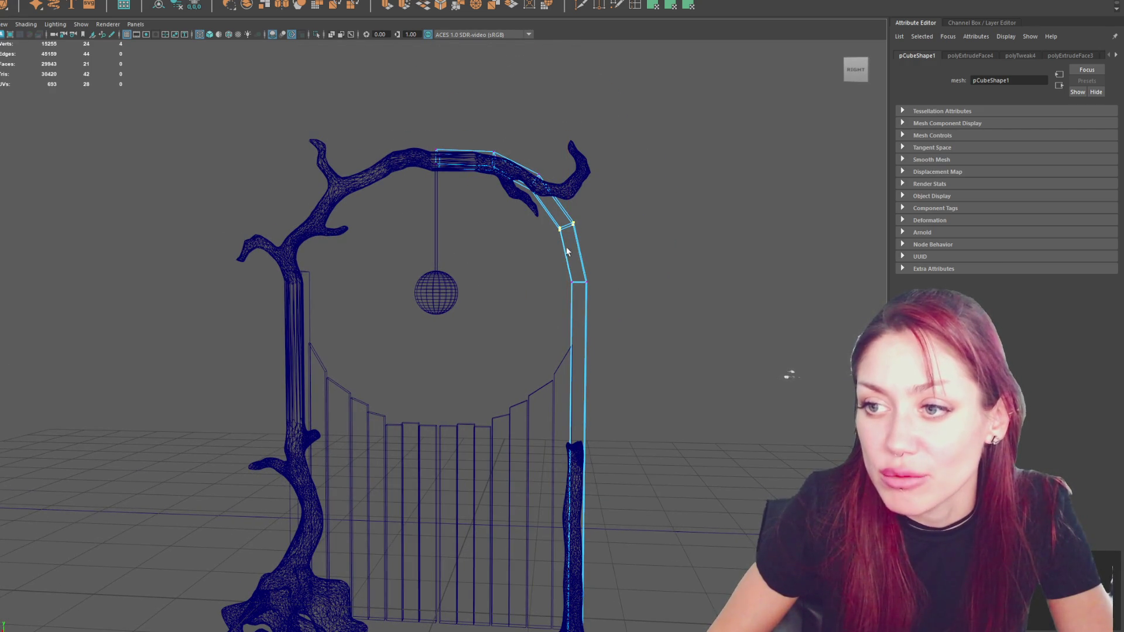
{"action": "middle_click_drag", "start_coordinate": [549, 139], "coordinate": [516, 94]}
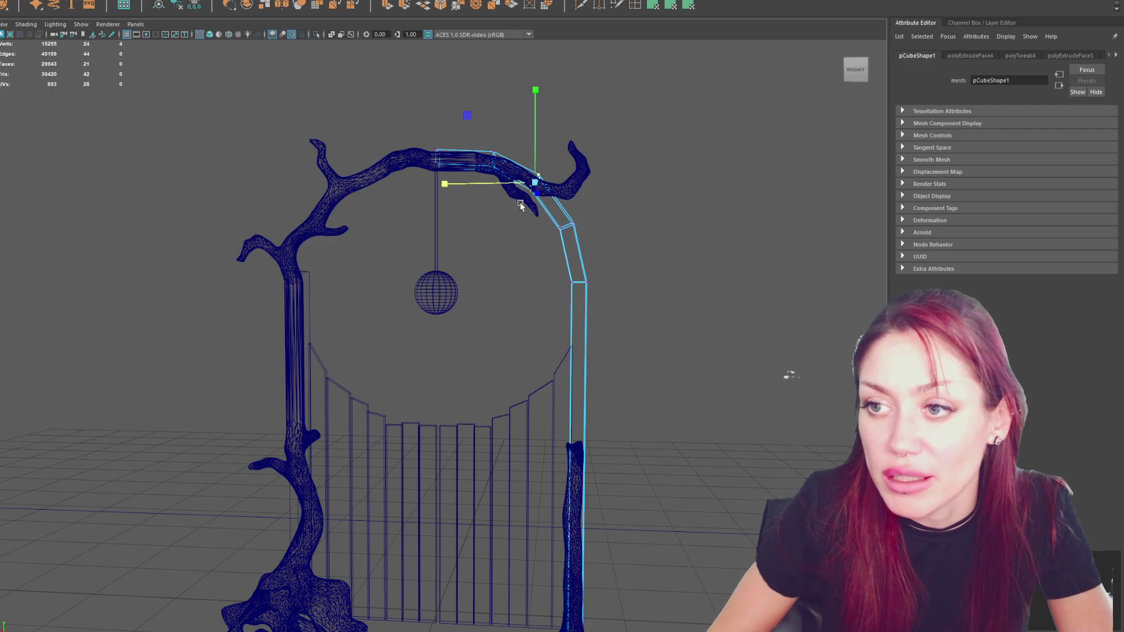
{"action": "key", "text": "e"}
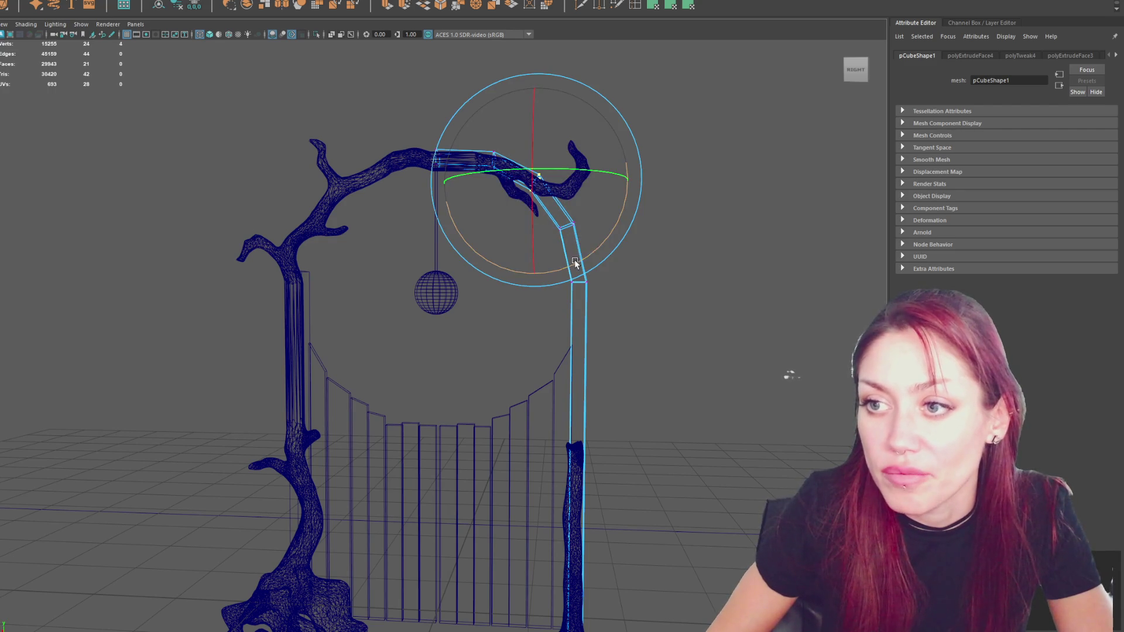
{"action": "mouse_move", "coordinate": [574, 258]}
{"action": "left_mouse_down", "text": "alt"}
{"action": "mouse_move", "coordinate": [599, 261]}
{"action": "mouse_move", "coordinate": [573, 180]}
{"action": "left_mouse_up", "text": "alt"}
{"action": "key", "text": "w"}
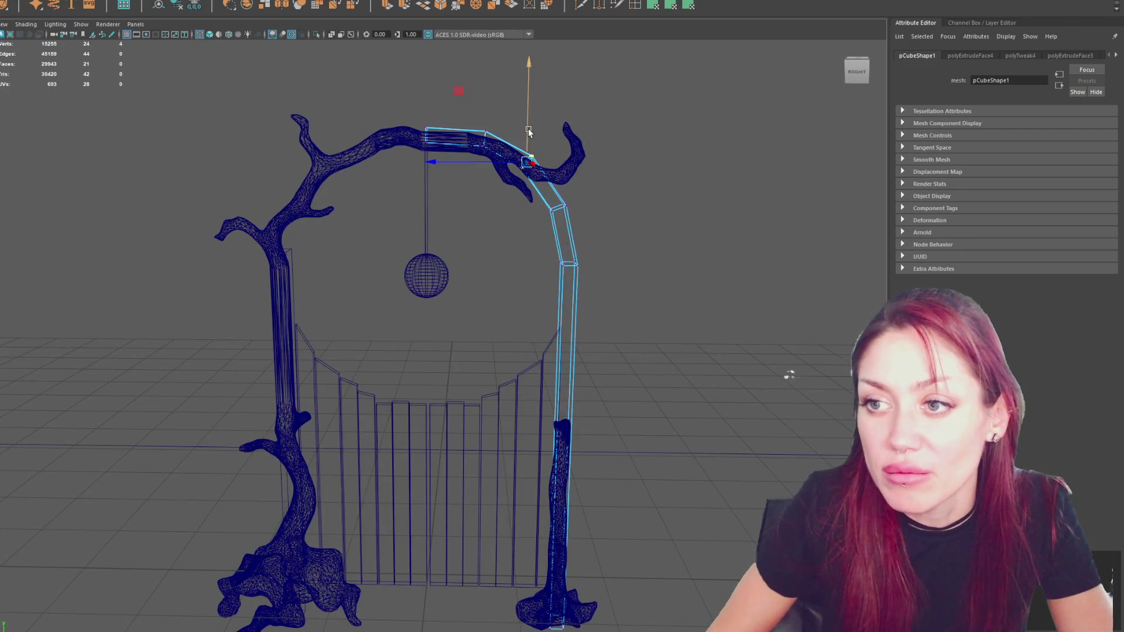
{"action": "middle_click_drag", "start_coordinate": [437, 205], "coordinate": [481, 115]}
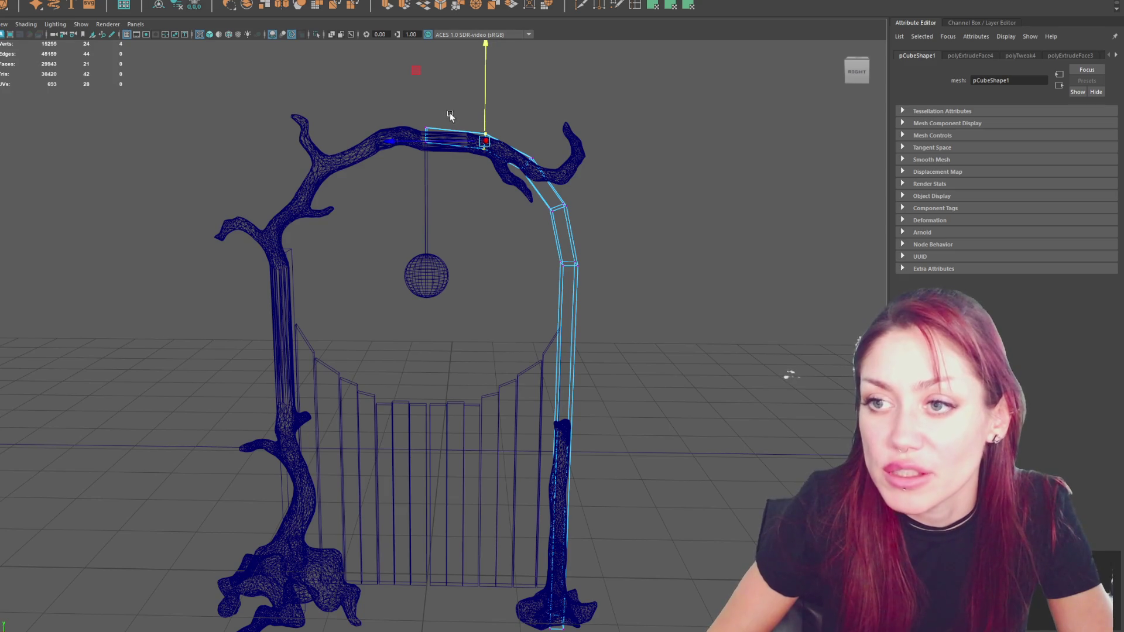
Duplicate the right arch half, rotate it 180 degrees onto the left trunk, and isolate both halves.
{"action": "key", "text": "F8"}
{"action": "left_click", "coordinate": [581, 241]}
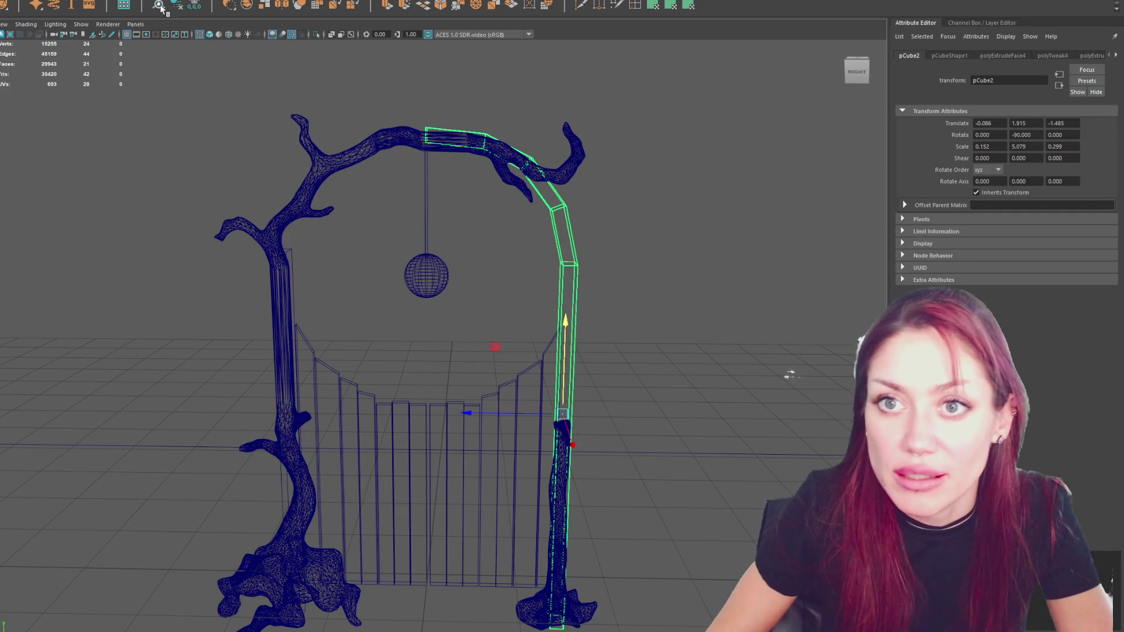
{"action": "key", "text": "ctrl+d"}
{"action": "key", "text": "e"}
{"action": "mouse_move", "coordinate": [469, 413]}
{"action": "left_mouse_down"}
{"action": "mouse_move", "coordinate": [577, 416]}
{"action": "mouse_move", "coordinate": [550, 416]}
{"action": "left_mouse_up"}
{"action": "key", "text": "w"}
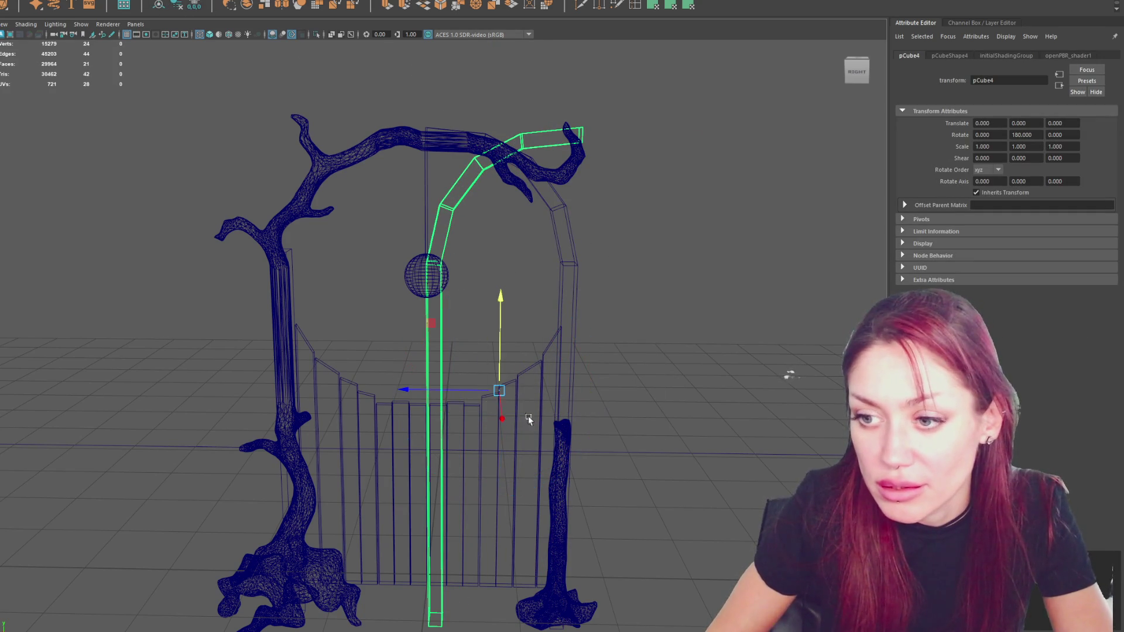
{"action": "left_click_drag", "start_coordinate": [483, 395], "coordinate": [339, 395]}
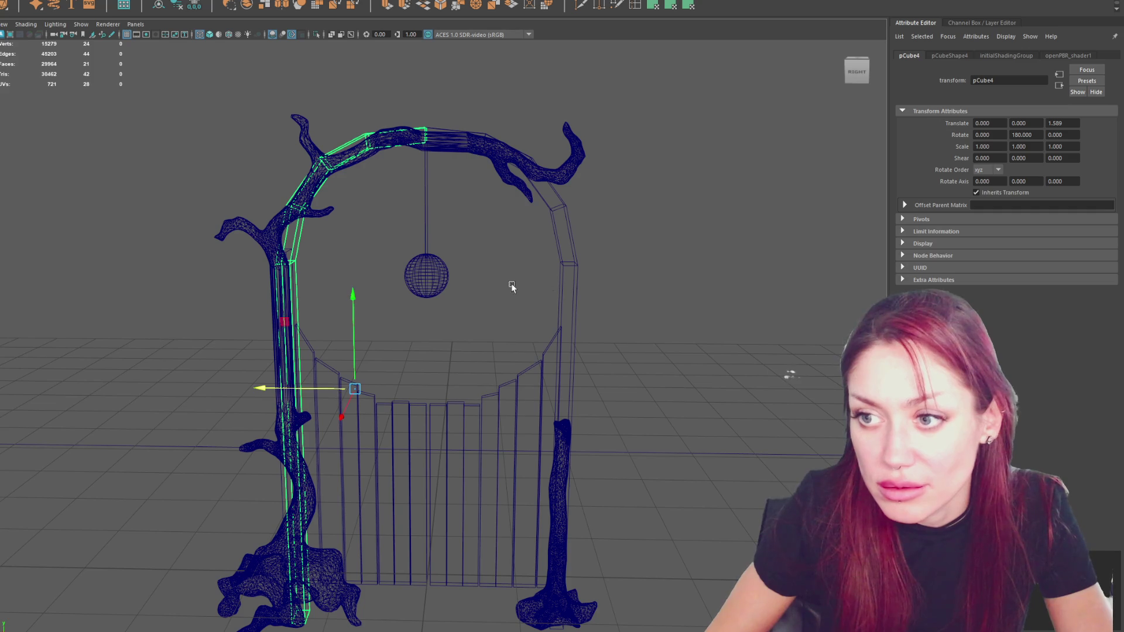
{"action": "left_click", "coordinate": [574, 258], "text": "shift"}
{"action": "key", "text": "ctrl+1"}
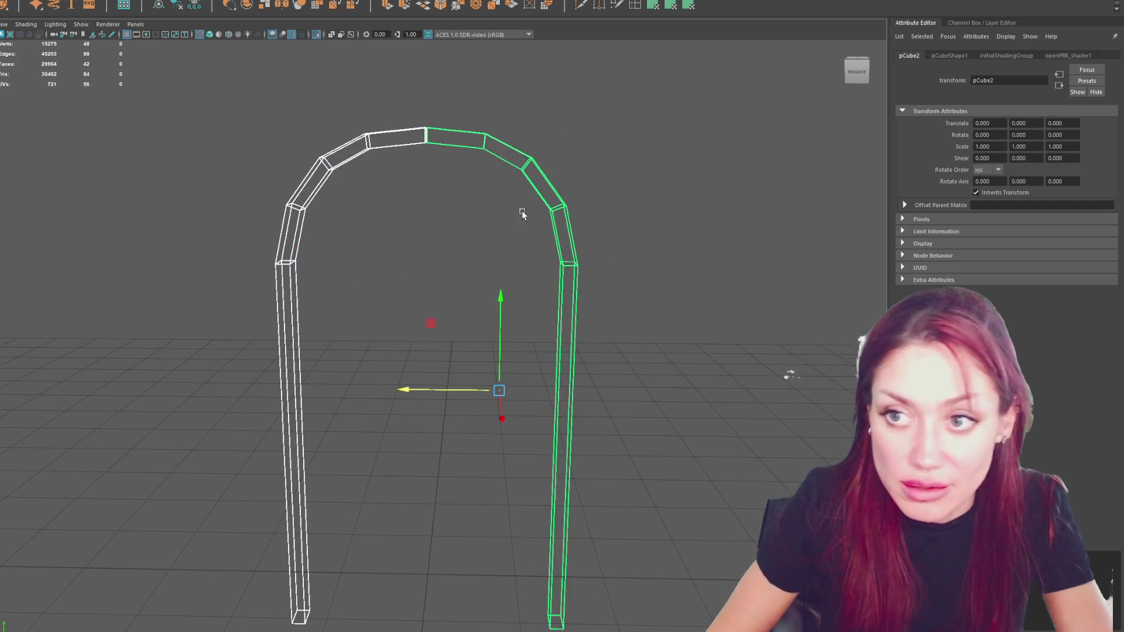
Select the seam vertices at the arch top and merge them.
{"action": "right_click", "coordinate": [492, 80]}
{"action": "left_click", "coordinate": [493, 108]}
{"action": "left_click_drag", "start_coordinate": [404, 124], "coordinate": [436, 287]}
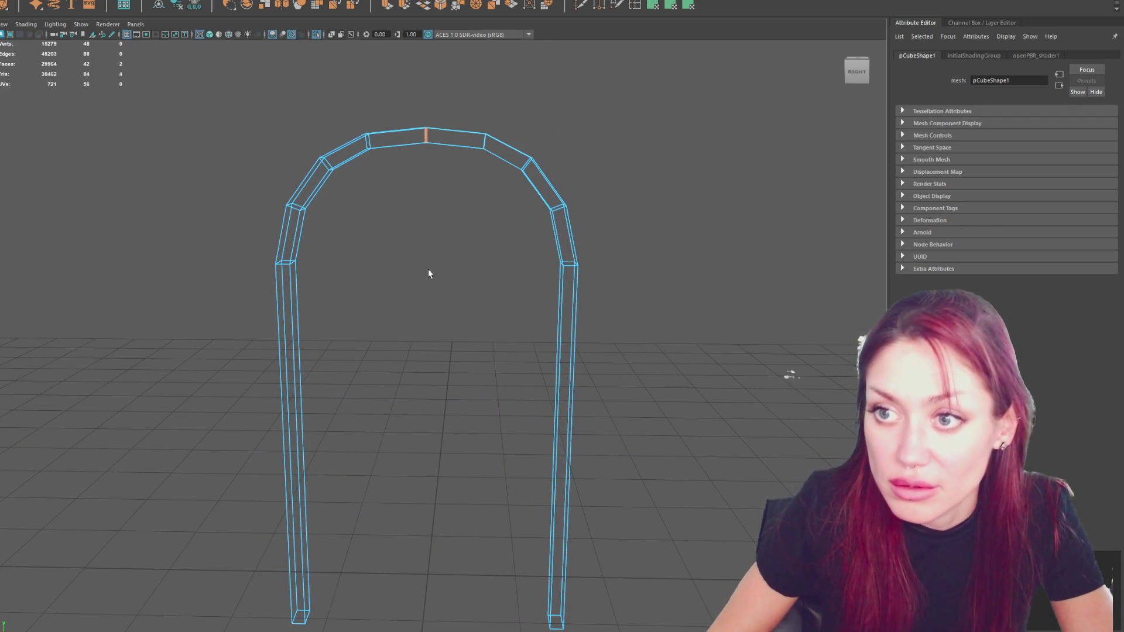
{"action": "right_click", "coordinate": [427, 67]}
{"action": "left_click", "coordinate": [381, 68]}
{"action": "left_click_drag", "start_coordinate": [418, 194], "coordinate": [442, 109]}
{"action": "left_click", "coordinate": [335, 136]}
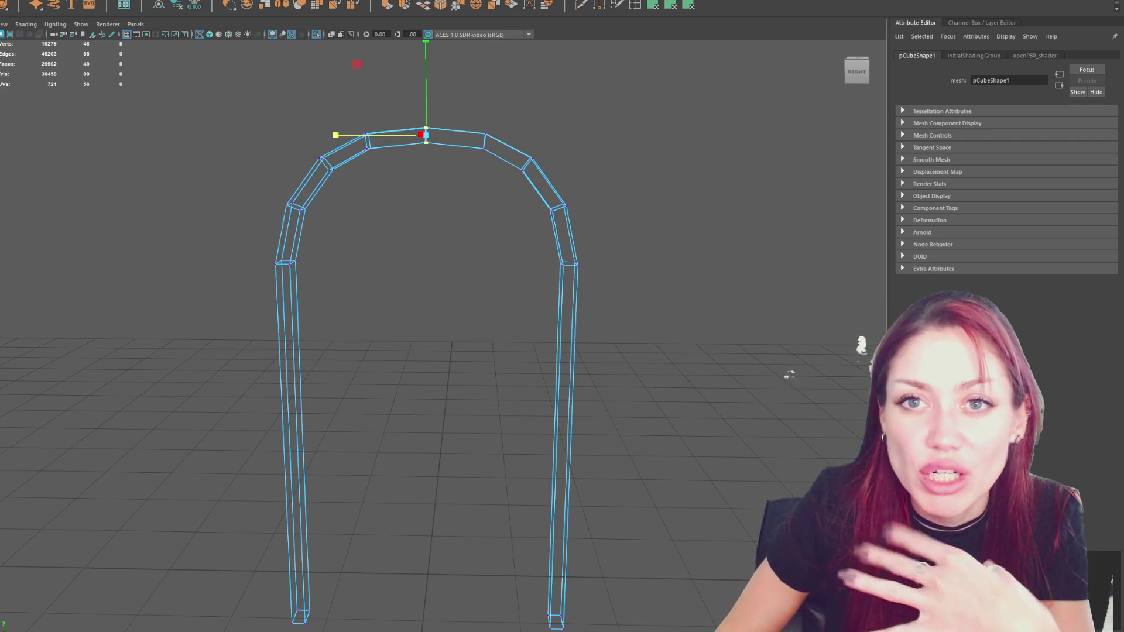
{"action": "left_click", "coordinate": [26, 1]}
{"action": "mouse_move", "coordinate": [38, 1]}
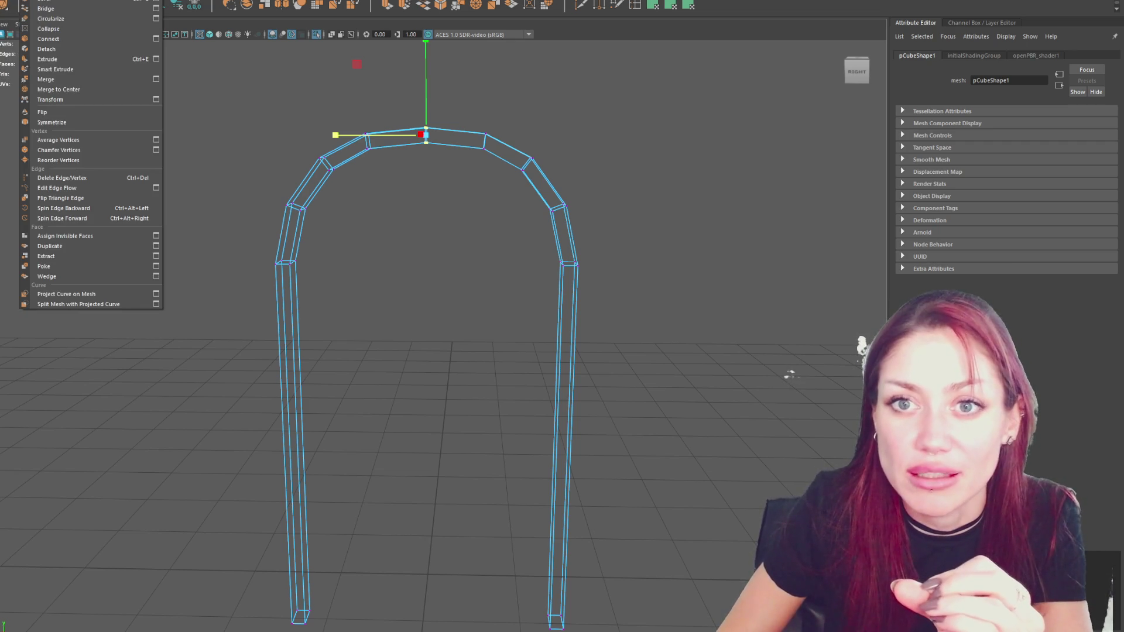
{"action": "left_click", "coordinate": [58, 79]}
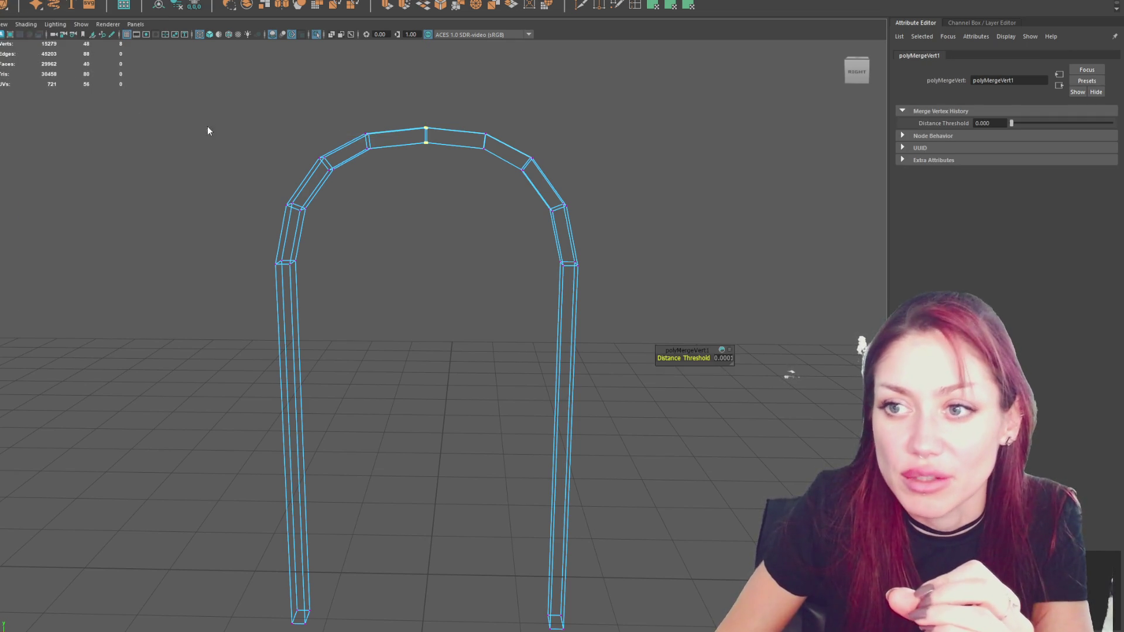
Combine the two arch halves into one mesh and merge the overlapping seam vertices.
{"action": "left_click", "coordinate": [566, 242]}
{"action": "left_click", "coordinate": [26, 2]}
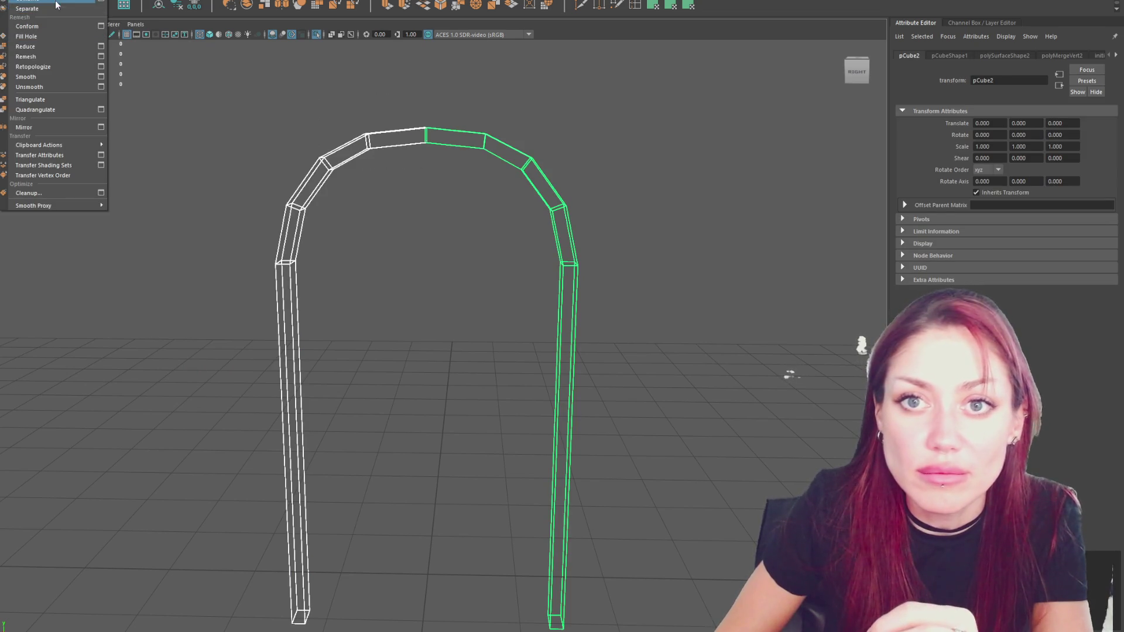
{"action": "left_click", "coordinate": [45, 45]}
{"action": "right_click_drag", "start_coordinate": [283, 119], "coordinate": [327, 106]}
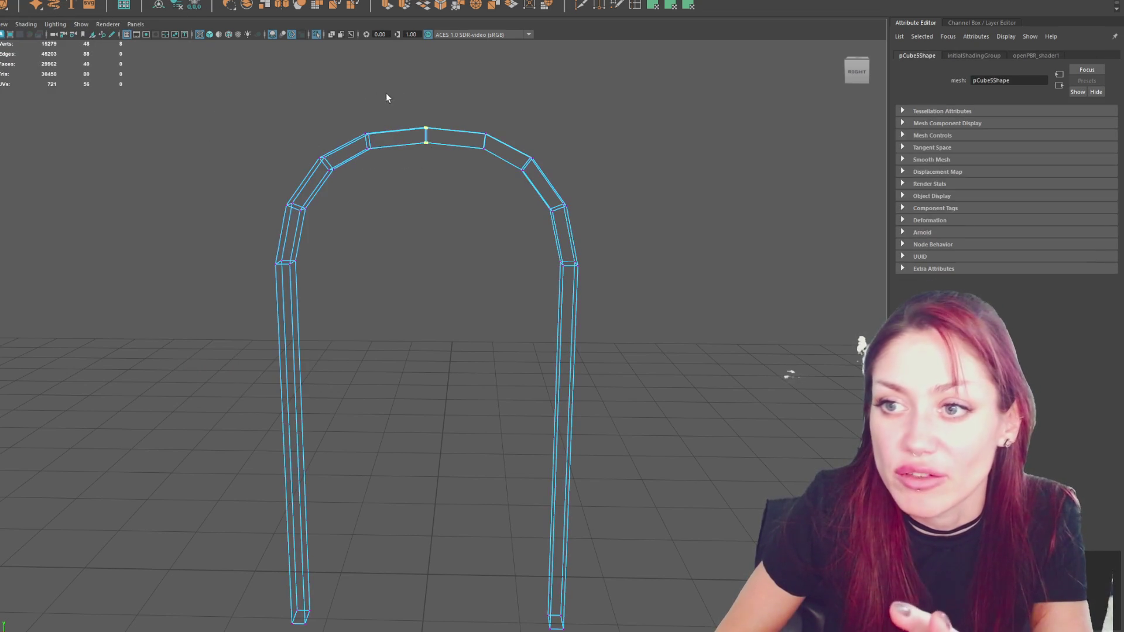
{"action": "left_click", "coordinate": [35, 2]}
{"action": "left_click", "coordinate": [58, 79]}
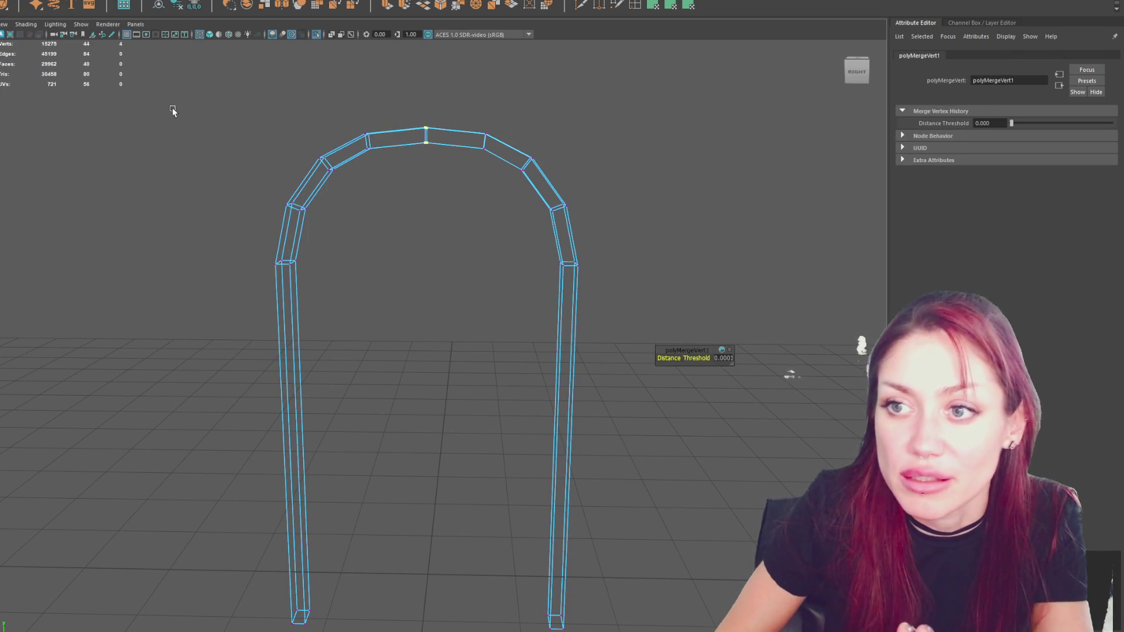
Lower the arch's top vertices slightly to even out the curve.
{"action": "left_click", "coordinate": [230, 95]}
{"action": "right_click_drag", "start_coordinate": [451, 127], "coordinate": [461, 53]}
{"action": "left_click_drag", "start_coordinate": [410, 103], "coordinate": [445, 162]}
{"action": "left_click", "coordinate": [525, 100]}
{"action": "left_click_drag", "start_coordinate": [525, 100], "coordinate": [489, 142], "text": "alt"}
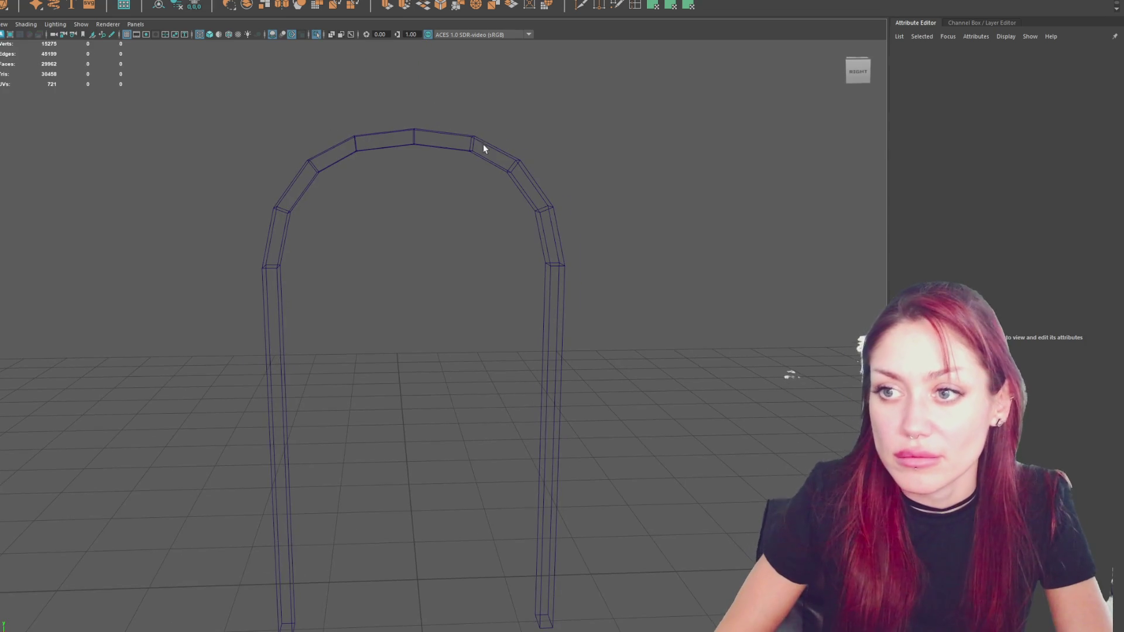
{"action": "right_click_drag", "start_coordinate": [616, 139], "coordinate": [615, 165]}
{"action": "right_click_drag", "start_coordinate": [539, 141], "coordinate": [527, 126]}
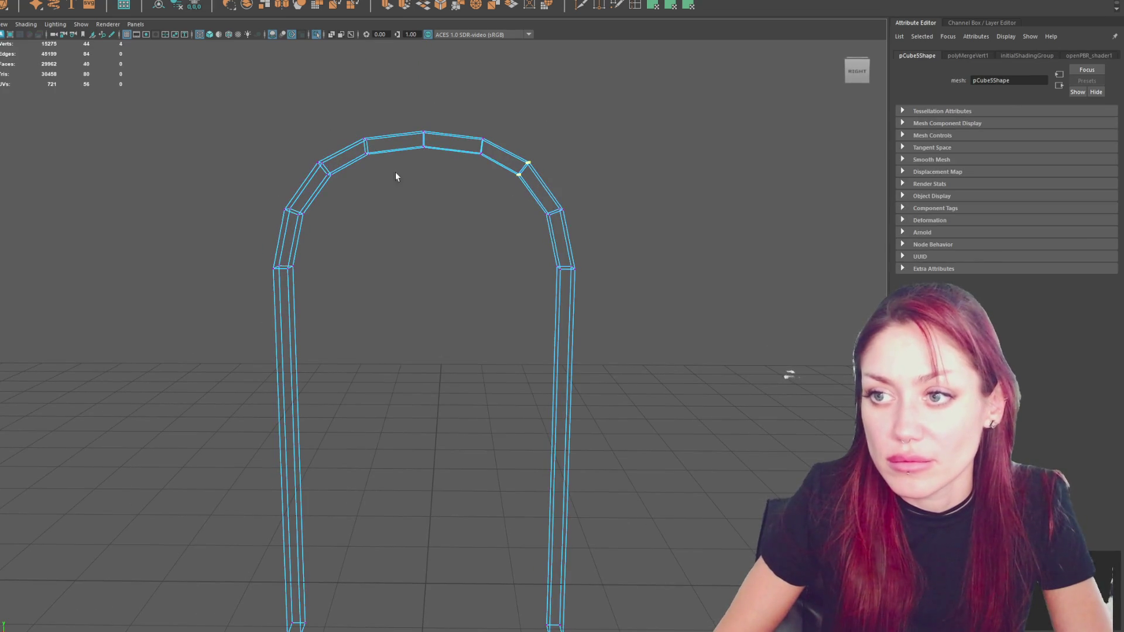
{"action": "left_click_drag", "start_coordinate": [305, 176], "coordinate": [332, 178], "text": "shift"}
{"action": "left_click_drag", "start_coordinate": [419, 123], "coordinate": [419, 126]}
{"action": "left_click", "coordinate": [431, 193]}
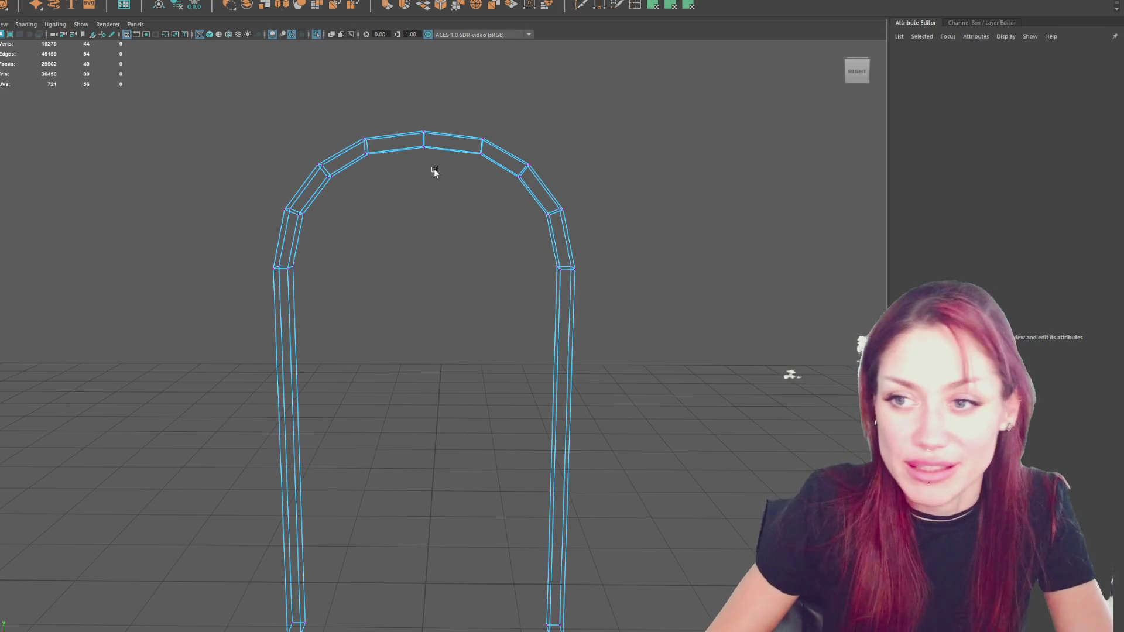
Raise the top vertices of the arch, then deselect it.
{"action": "scroll", "coordinate": [429, 166], "scroll_direction": "down", "scroll_amount": 3}
{"action": "mouse_move", "coordinate": [410, 204]}
{"action": "left_mouse_down"}
{"action": "mouse_move", "coordinate": [445, 156]}
{"action": "mouse_move", "coordinate": [434, 151]}
{"action": "left_mouse_up"}
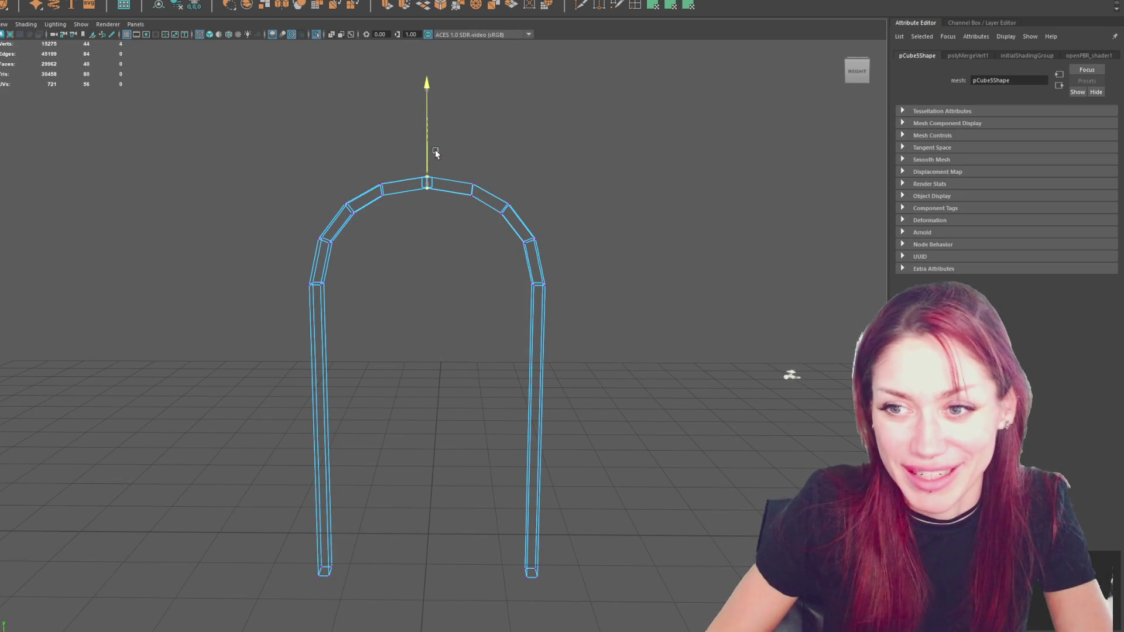
{"action": "left_click", "coordinate": [457, 160]}
{"action": "mouse_move", "coordinate": [620, 174]}
{"action": "left_mouse_down", "text": "alt"}
{"action": "mouse_move", "coordinate": [381, 170]}
{"action": "mouse_move", "coordinate": [625, 170]}
{"action": "left_mouse_up", "text": "alt"}
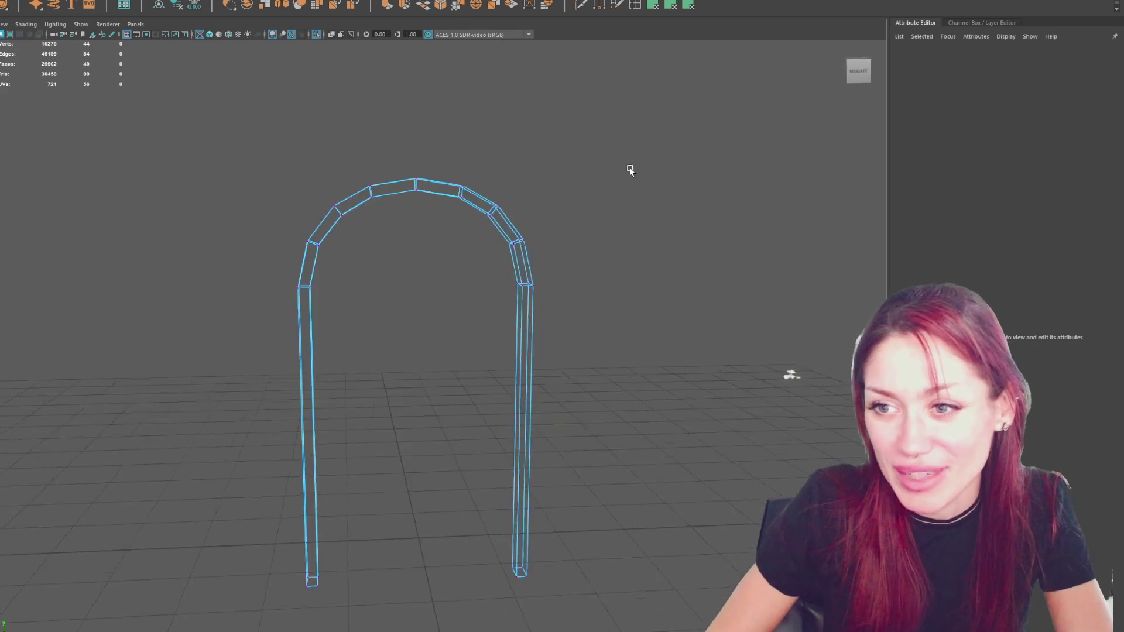
{"action": "left_click", "coordinate": [466, 170]}
Exit Isolate Select to show the whole gate scene and reselect the arch frame.
{"action": "key", "text": "ctrl+1"}
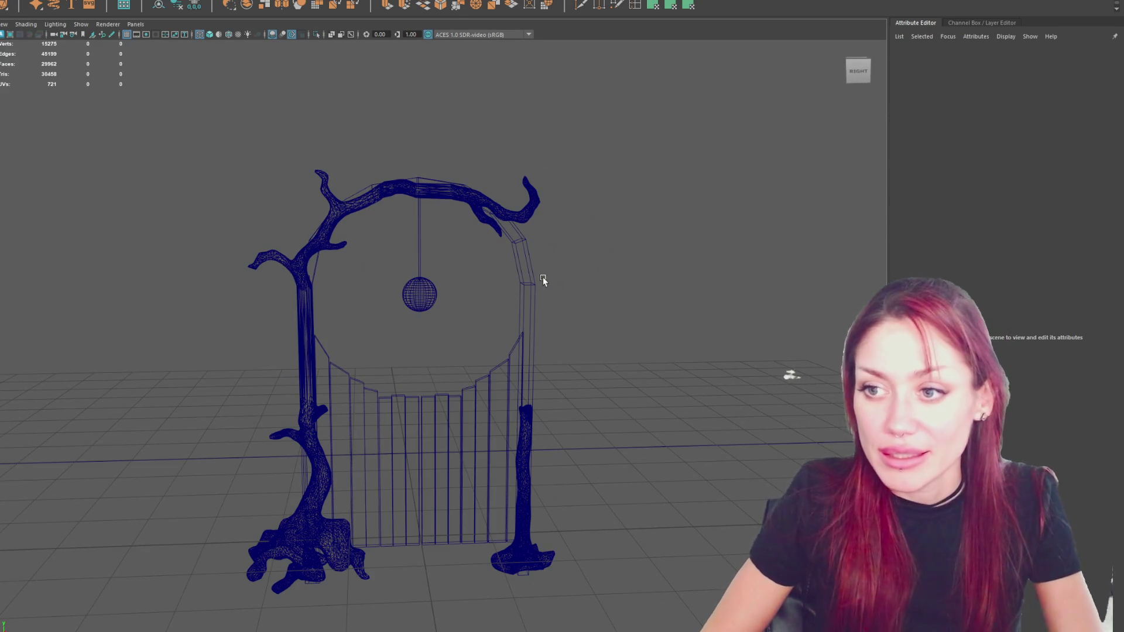
{"action": "left_click", "coordinate": [543, 280]}
{"action": "mouse_move", "coordinate": [602, 258]}
{"action": "left_mouse_down", "text": "alt"}
{"action": "mouse_move", "coordinate": [363, 252]}
{"action": "mouse_move", "coordinate": [622, 253]}
{"action": "mouse_move", "coordinate": [565, 233]}
{"action": "mouse_move", "coordinate": [577, 231]}
{"action": "left_mouse_up", "text": "alt"}
Raise the vertices at the bottoms of both arch posts.
{"action": "right_click_drag", "start_coordinate": [659, 237], "coordinate": [576, 236]}
{"action": "left_click_drag", "start_coordinate": [562, 494], "coordinate": [223, 607]}
{"action": "key", "text": "w"}
{"action": "mouse_move", "coordinate": [398, 449]}
{"action": "left_mouse_down"}
{"action": "mouse_move", "coordinate": [426, 376]}
{"action": "mouse_move", "coordinate": [343, 364]}
{"action": "left_mouse_up"}
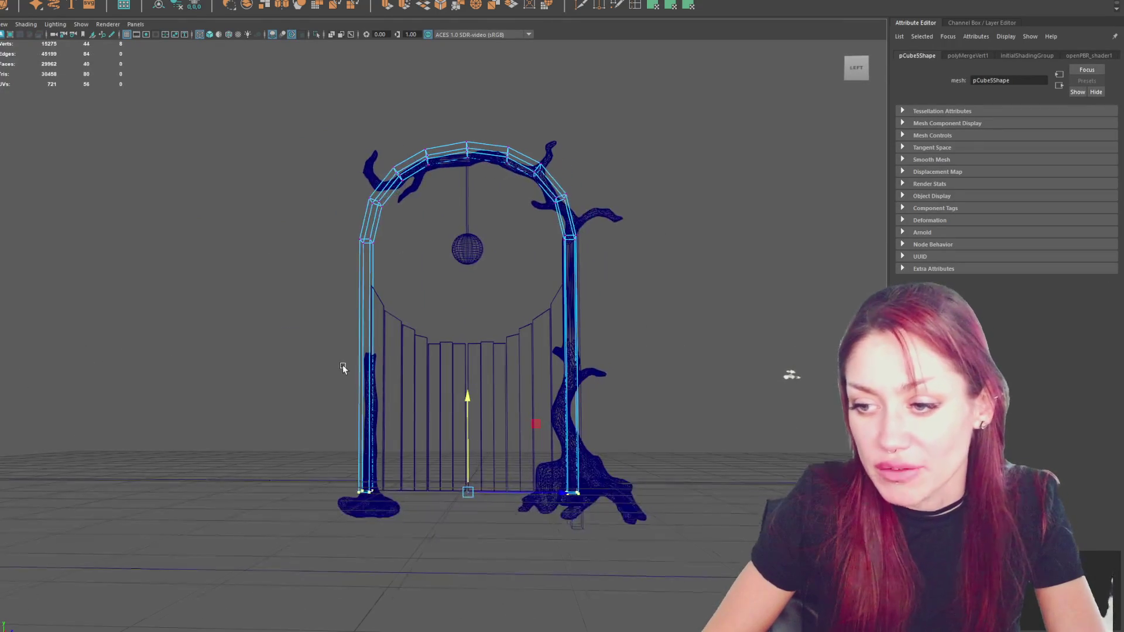
Delete the leftover separate post cube and check the arch from several angles.
{"action": "left_click", "coordinate": [583, 528]}
{"action": "key", "text": "Delete"}
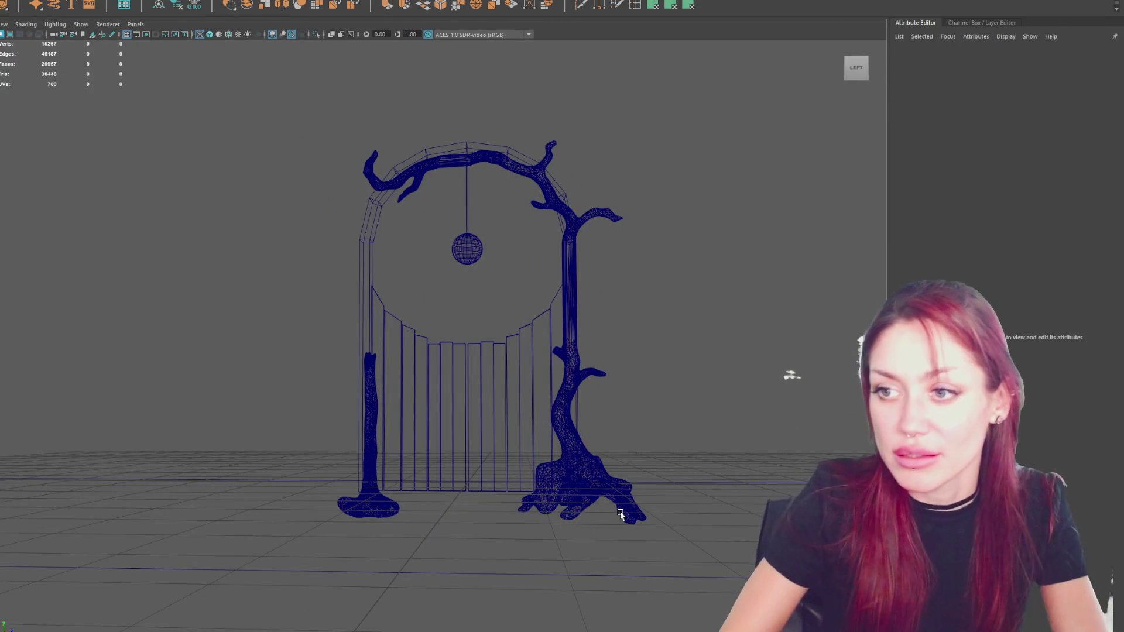
{"action": "mouse_move", "coordinate": [507, 359]}
{"action": "left_mouse_down", "text": "alt"}
{"action": "mouse_move", "coordinate": [722, 369]}
{"action": "mouse_move", "coordinate": [697, 357]}
{"action": "left_mouse_up", "text": "alt"}
{"action": "left_click", "coordinate": [452, 257]}
{"action": "mouse_move", "coordinate": [574, 283]}
{"action": "left_mouse_down", "text": "alt"}
{"action": "mouse_move", "coordinate": [542, 259]}
{"action": "mouse_move", "coordinate": [502, 193]}
{"action": "left_mouse_up", "text": "alt"}
{"action": "left_click", "coordinate": [666, 174]}
{"action": "left_click_drag", "start_coordinate": [667, 174], "coordinate": [557, 251], "text": "alt"}
{"action": "left_click", "coordinate": [530, 267]}
{"action": "scroll", "coordinate": [652, 250], "scroll_direction": "up", "scroll_amount": 3}
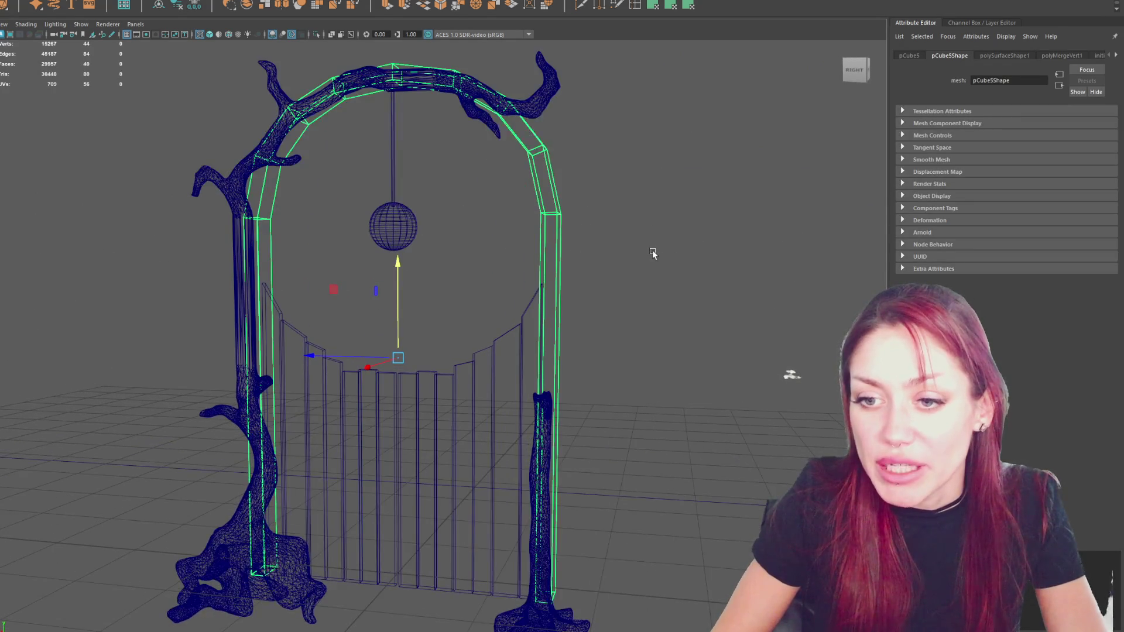
Rotate the arch-top vertices so the crown follows the branch above.
{"action": "scroll", "coordinate": [690, 262], "scroll_direction": "down", "scroll_amount": 1}
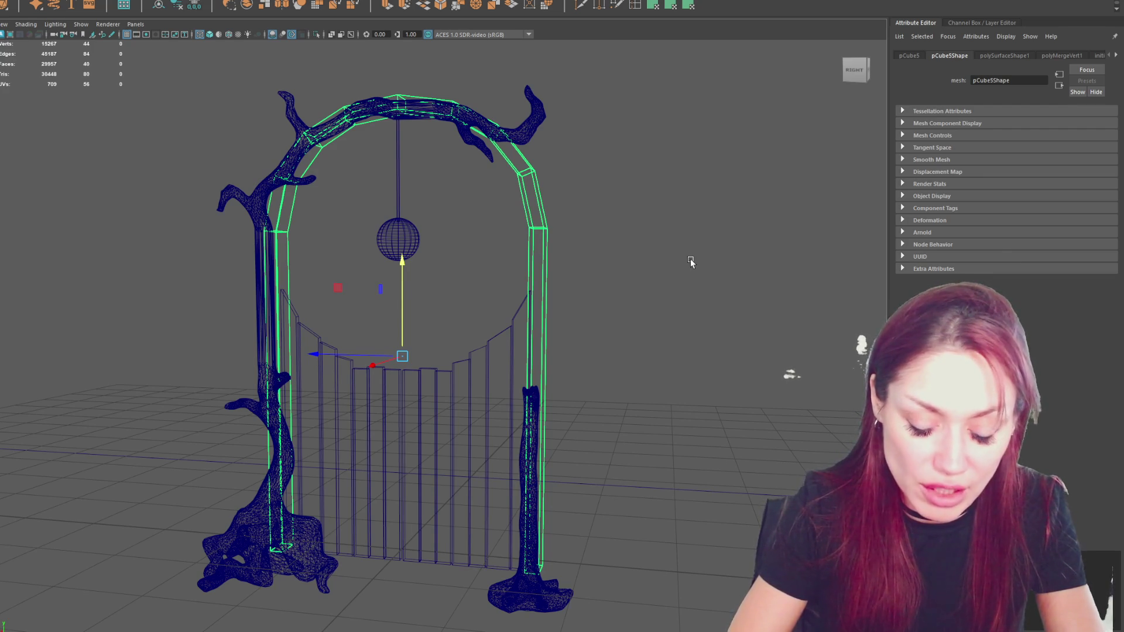
{"action": "mouse_move", "coordinate": [579, 169]}
{"action": "left_mouse_down", "text": "alt"}
{"action": "mouse_move", "coordinate": [611, 236]}
{"action": "mouse_move", "coordinate": [422, 196]}
{"action": "mouse_move", "coordinate": [380, 224]}
{"action": "mouse_move", "coordinate": [466, 180]}
{"action": "left_mouse_up", "text": "alt"}
{"action": "right_click", "coordinate": [458, 93]}
{"action": "left_click", "coordinate": [438, 117]}
{"action": "left_click_drag", "start_coordinate": [436, 112], "coordinate": [471, 199]}
{"action": "left_click_drag", "start_coordinate": [483, 250], "coordinate": [513, 243]}
{"action": "mouse_move", "coordinate": [572, 138]}
{"action": "left_mouse_down"}
{"action": "mouse_move", "coordinate": [532, 179]}
{"action": "mouse_move", "coordinate": [553, 191]}
{"action": "left_mouse_up"}
{"action": "left_click", "coordinate": [554, 192]}
{"action": "left_click_drag", "start_coordinate": [572, 230], "coordinate": [556, 251]}
{"action": "left_click", "coordinate": [622, 243]}
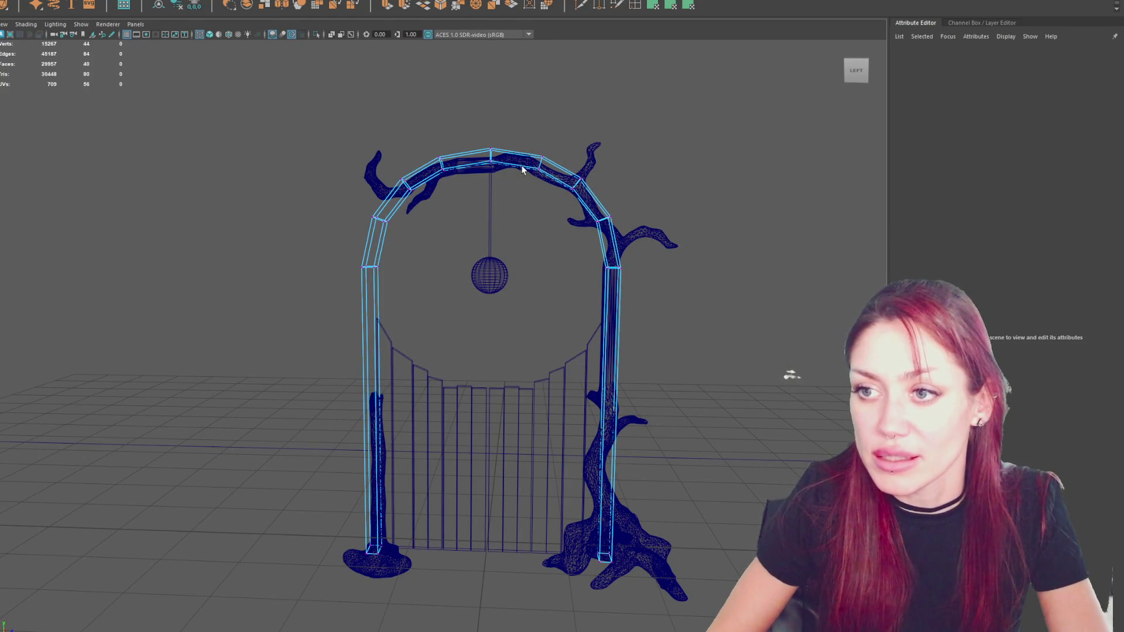
Switch the viewport to shaded display and review the arch from the back.
{"action": "left_click_drag", "start_coordinate": [469, 118], "coordinate": [411, 212]}
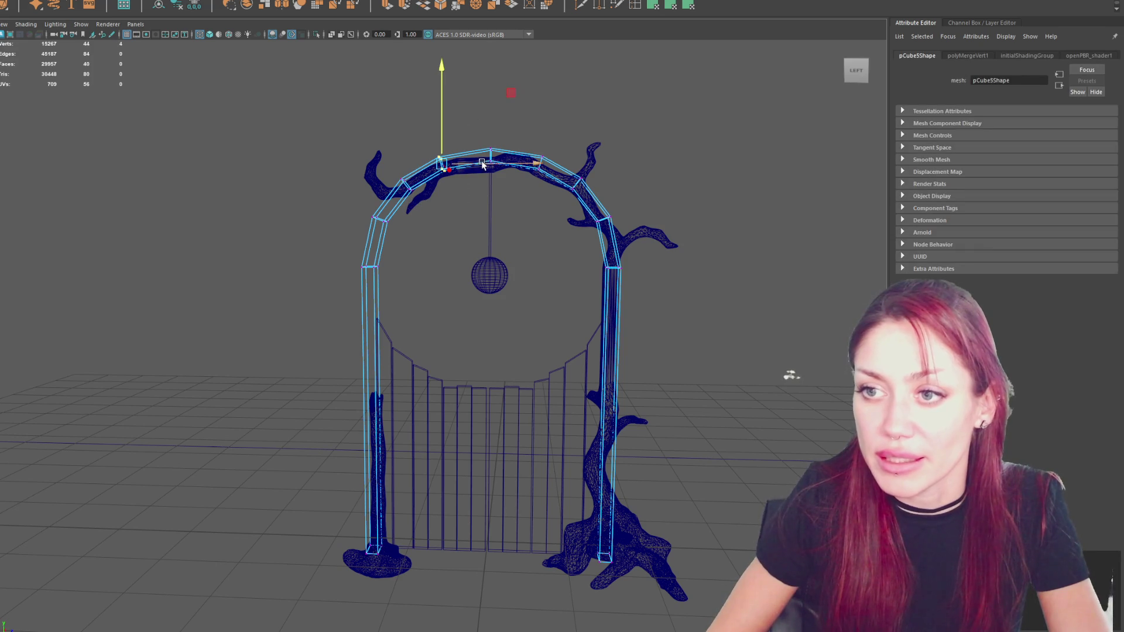
{"action": "left_click", "coordinate": [507, 138]}
{"action": "mouse_move", "coordinate": [507, 138]}
{"action": "left_mouse_down", "text": "alt"}
{"action": "mouse_move", "coordinate": [514, 123]}
{"action": "mouse_move", "coordinate": [574, 163]}
{"action": "mouse_move", "coordinate": [554, 201]}
{"action": "left_mouse_up", "text": "alt"}
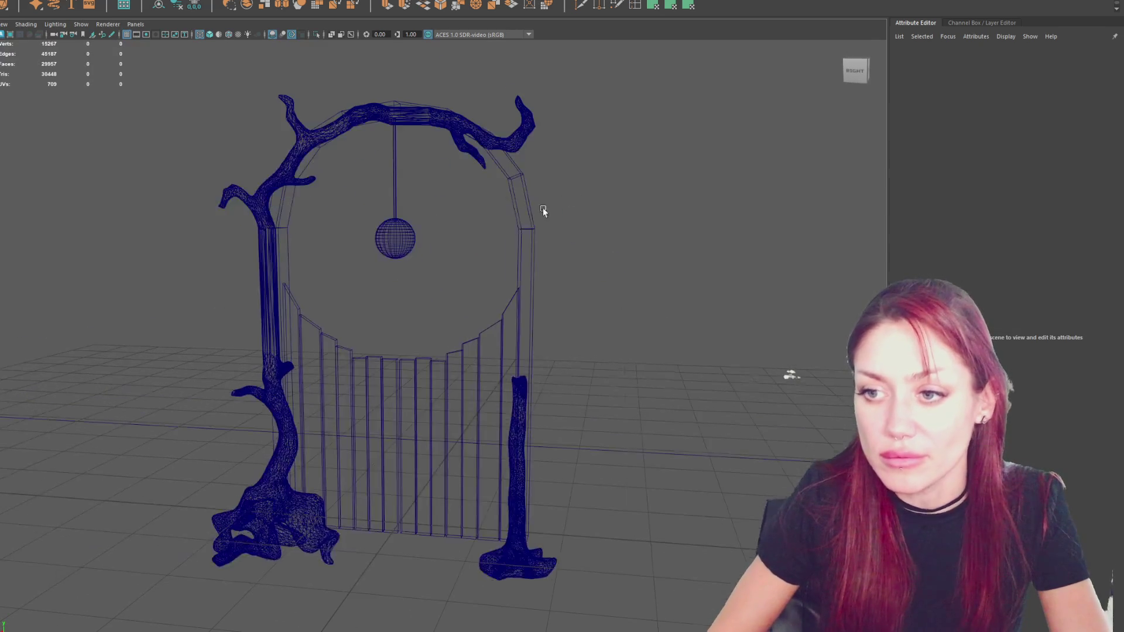
{"action": "key", "text": "6"}
{"action": "mouse_move", "coordinate": [648, 237]}
{"action": "left_mouse_down", "text": "alt"}
{"action": "mouse_move", "coordinate": [307, 251]}
{"action": "mouse_move", "coordinate": [421, 246]}
{"action": "mouse_move", "coordinate": [301, 236]}
{"action": "left_mouse_up", "text": "alt"}
{"action": "left_click", "coordinate": [585, 236]}
{"action": "scroll", "coordinate": [303, 235], "scroll_direction": "down", "scroll_amount": 3}
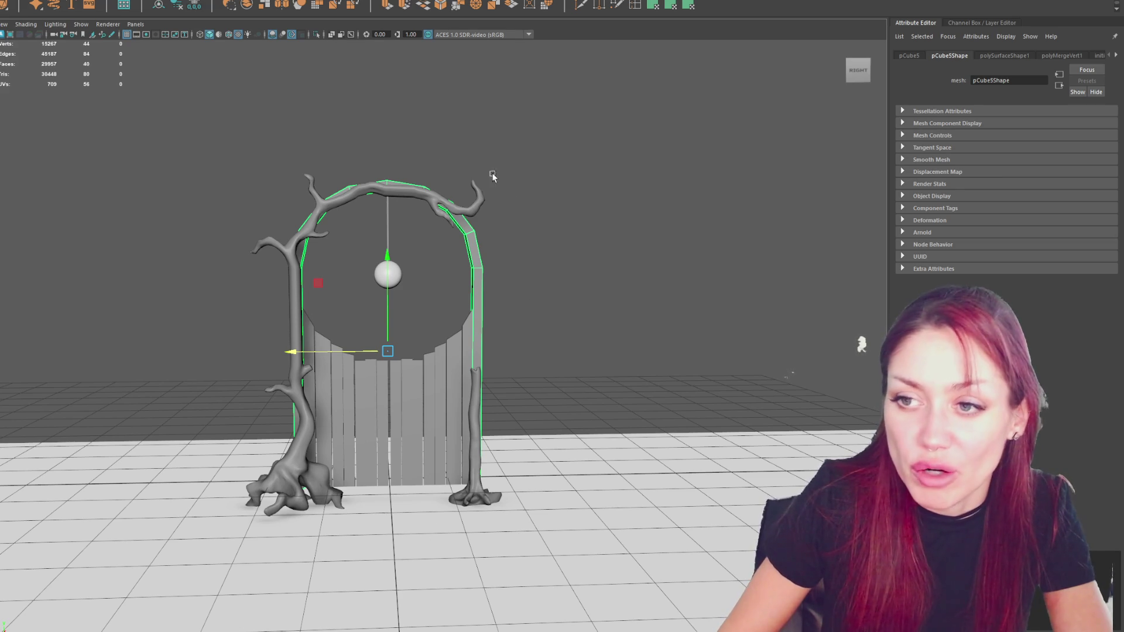
{"action": "left_click", "coordinate": [534, 279]}
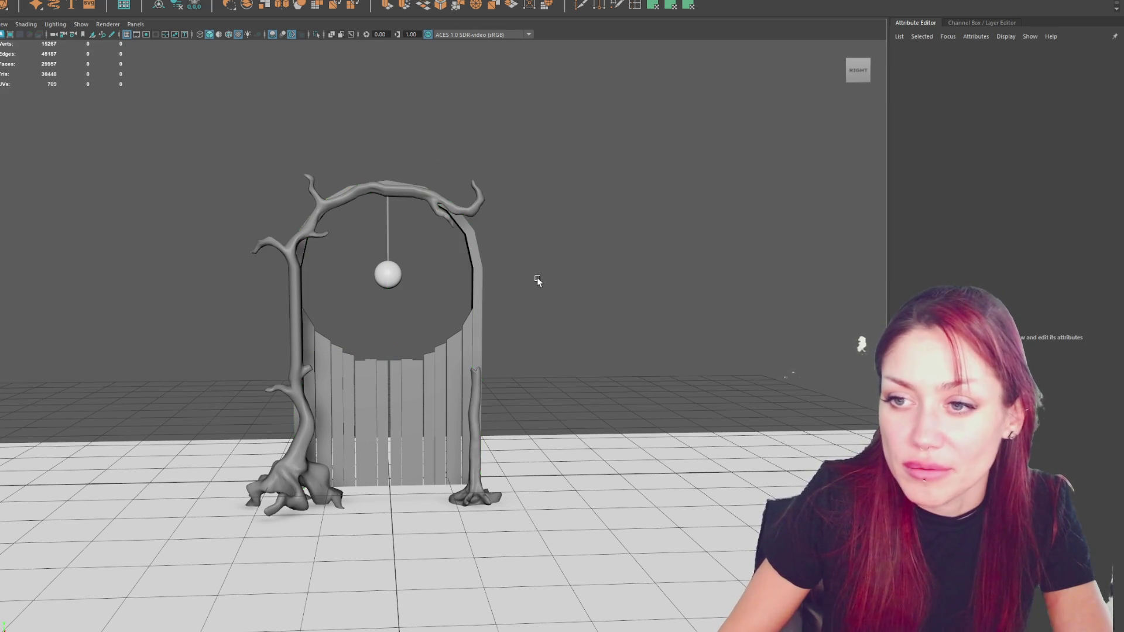
{"action": "left_click", "coordinate": [472, 257]}
{"action": "mouse_move", "coordinate": [615, 256]}
{"action": "left_mouse_down", "text": "alt"}
{"action": "mouse_move", "coordinate": [485, 293]}
{"action": "mouse_move", "coordinate": [362, 349]}
{"action": "left_mouse_up", "text": "alt"}
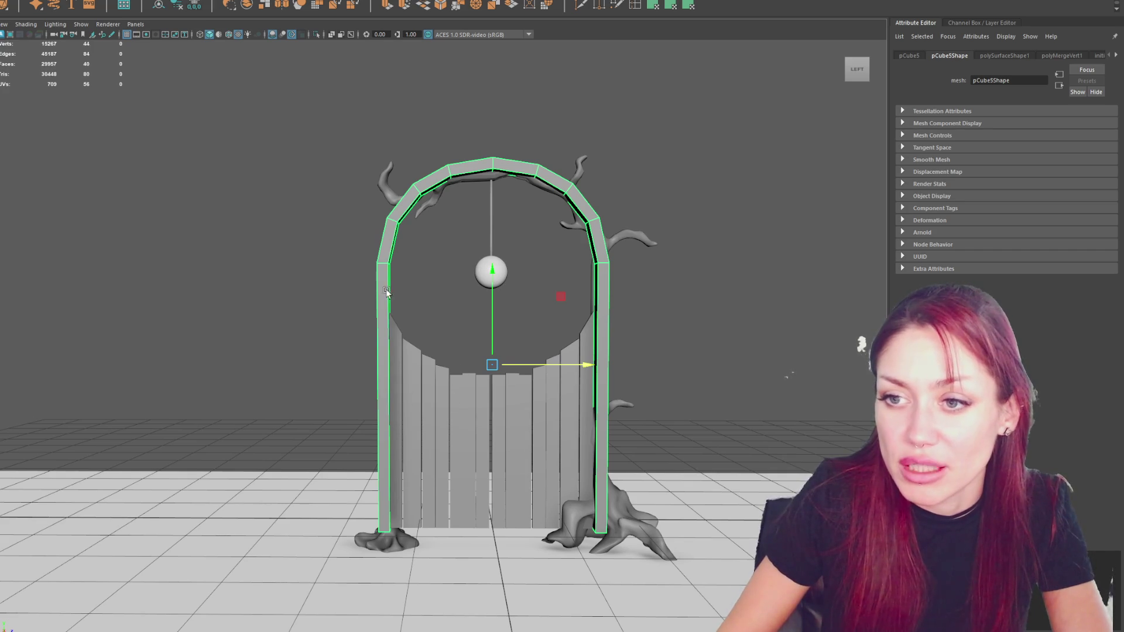
{"action": "mouse_move", "coordinate": [405, 202]}
{"action": "left_mouse_down", "text": "alt"}
{"action": "mouse_move", "coordinate": [556, 226]}
{"action": "mouse_move", "coordinate": [572, 264]}
{"action": "mouse_move", "coordinate": [535, 262]}
{"action": "left_mouse_up", "text": "alt"}
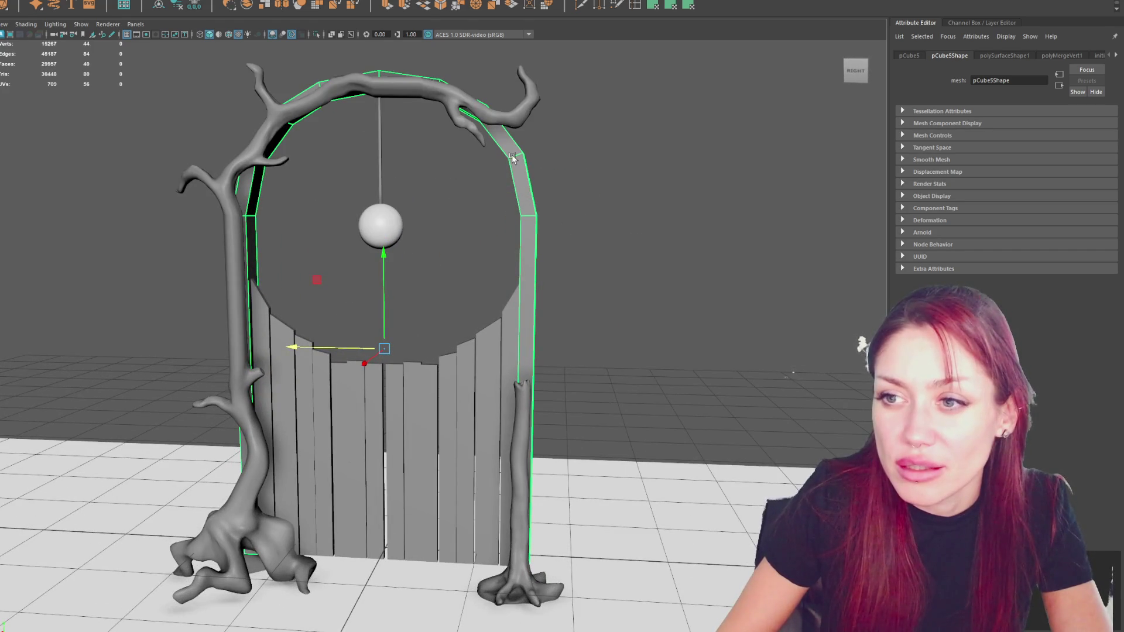
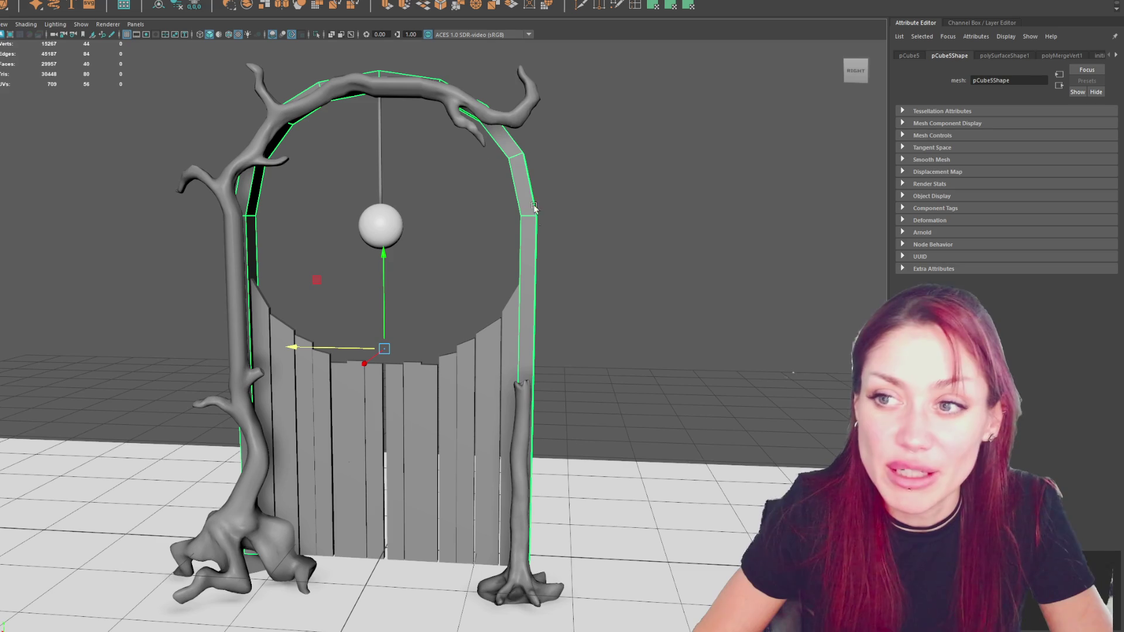
Delete the outer arch frame mesh and zoom out to view the remaining gateway.
{"action": "scroll", "coordinate": [495, 216], "scroll_direction": "down", "scroll_amount": 2}
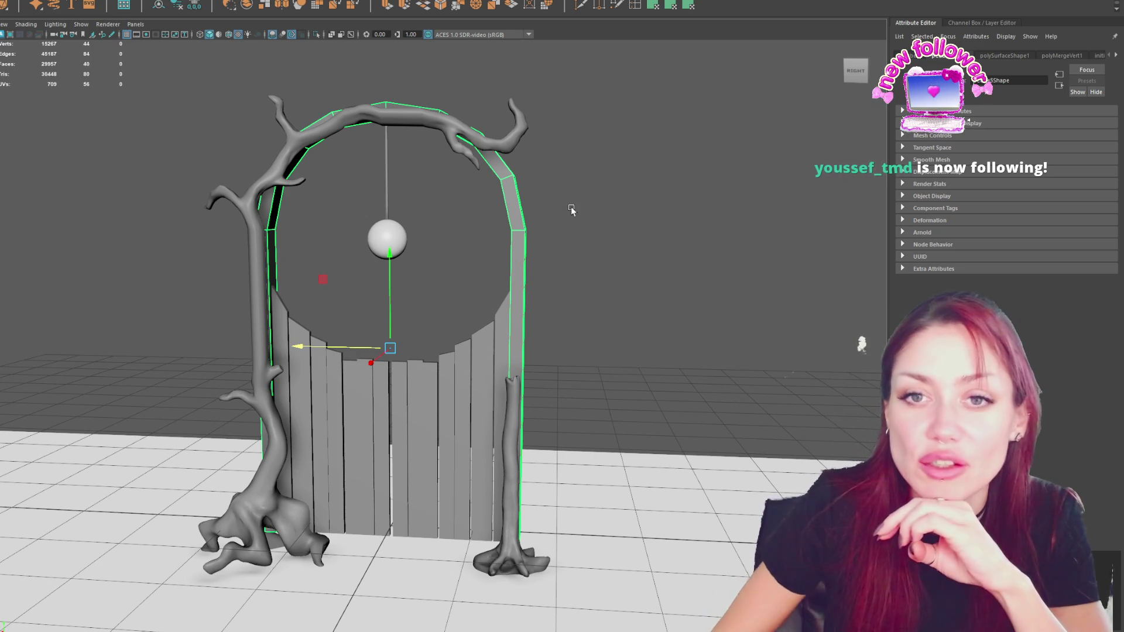
{"action": "key", "text": "Delete"}
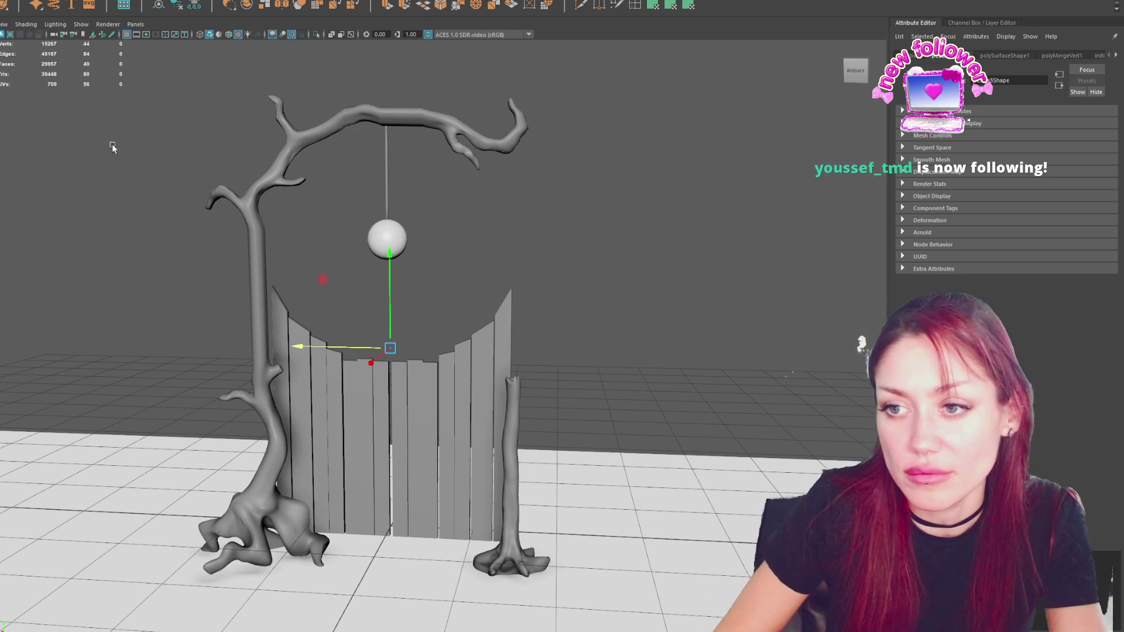
{"action": "scroll", "coordinate": [566, 126], "scroll_direction": "down", "scroll_amount": 3}
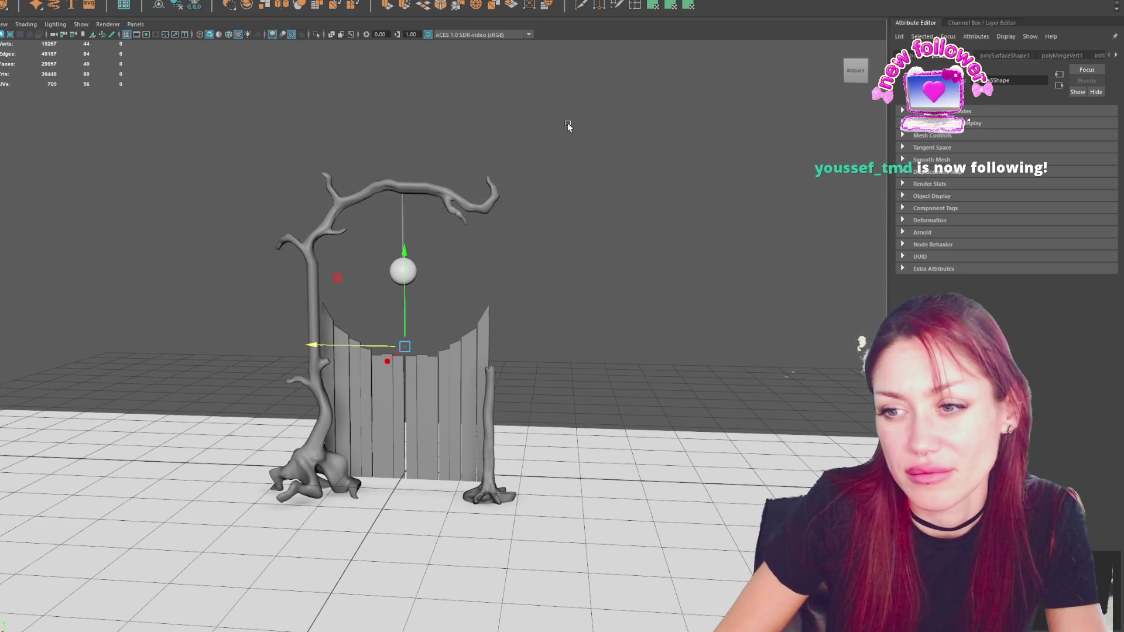
Raise the right trunk's top upward in Y, then orbit to view the gate from behind.
{"action": "left_click", "coordinate": [489, 366]}
{"action": "right_click_drag", "start_coordinate": [623, 290], "coordinate": [518, 361]}
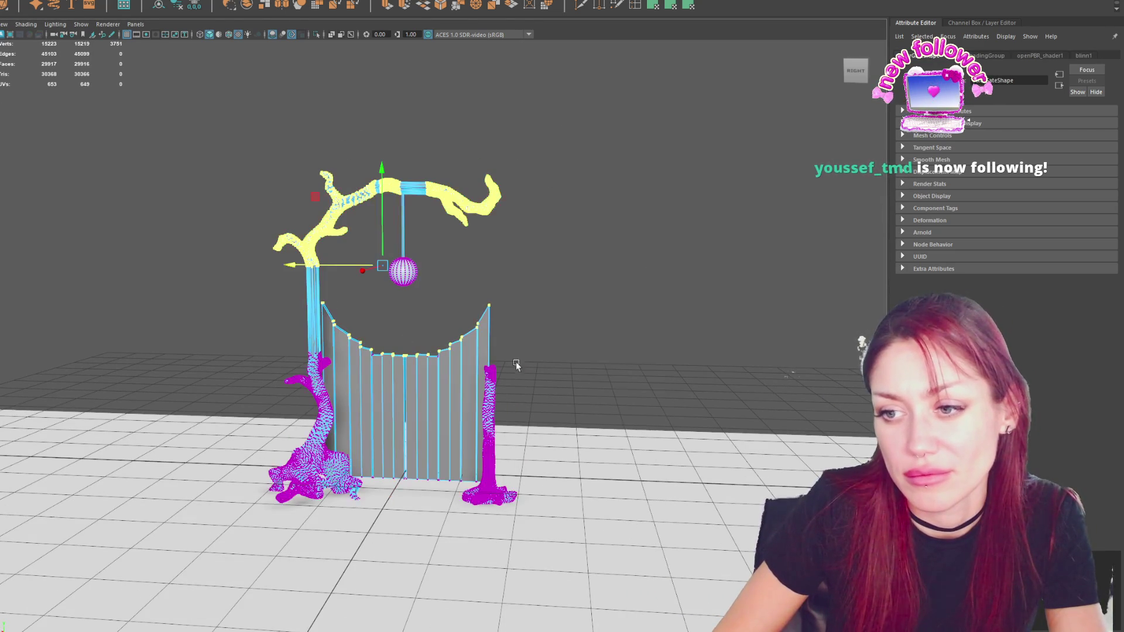
{"action": "left_click", "coordinate": [490, 378]}
{"action": "middle_click_drag", "start_coordinate": [516, 369], "coordinate": [519, 247]}
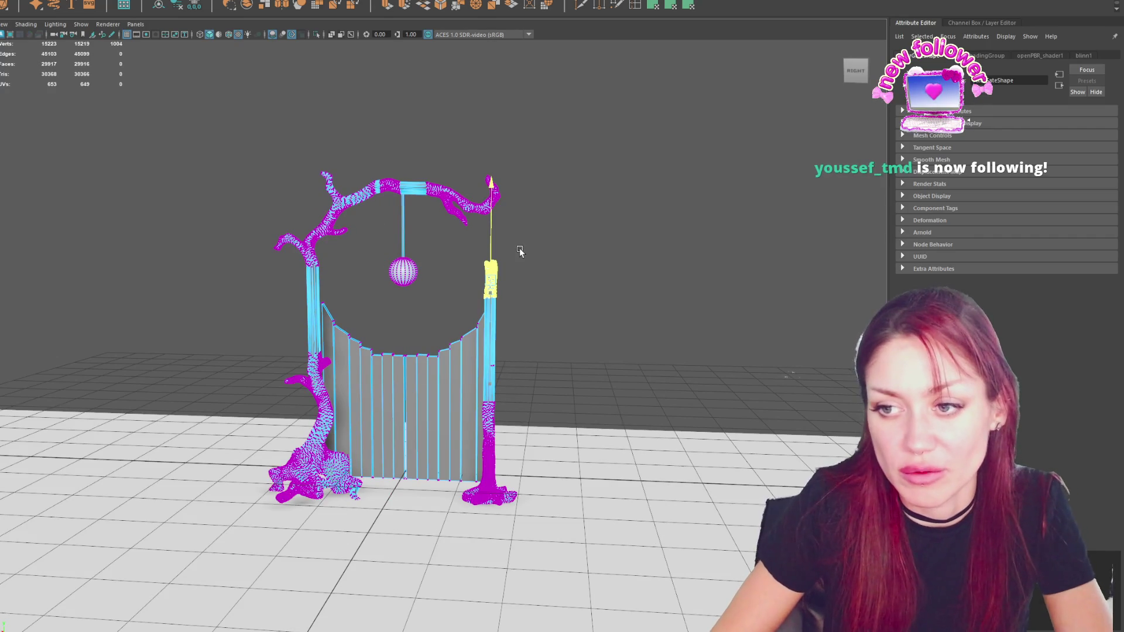
{"action": "left_click", "coordinate": [620, 216]}
{"action": "mouse_move", "coordinate": [591, 238]}
{"action": "left_mouse_down", "text": "alt"}
{"action": "mouse_move", "coordinate": [630, 232]}
{"action": "mouse_move", "coordinate": [588, 233]}
{"action": "left_mouse_up", "text": "alt"}
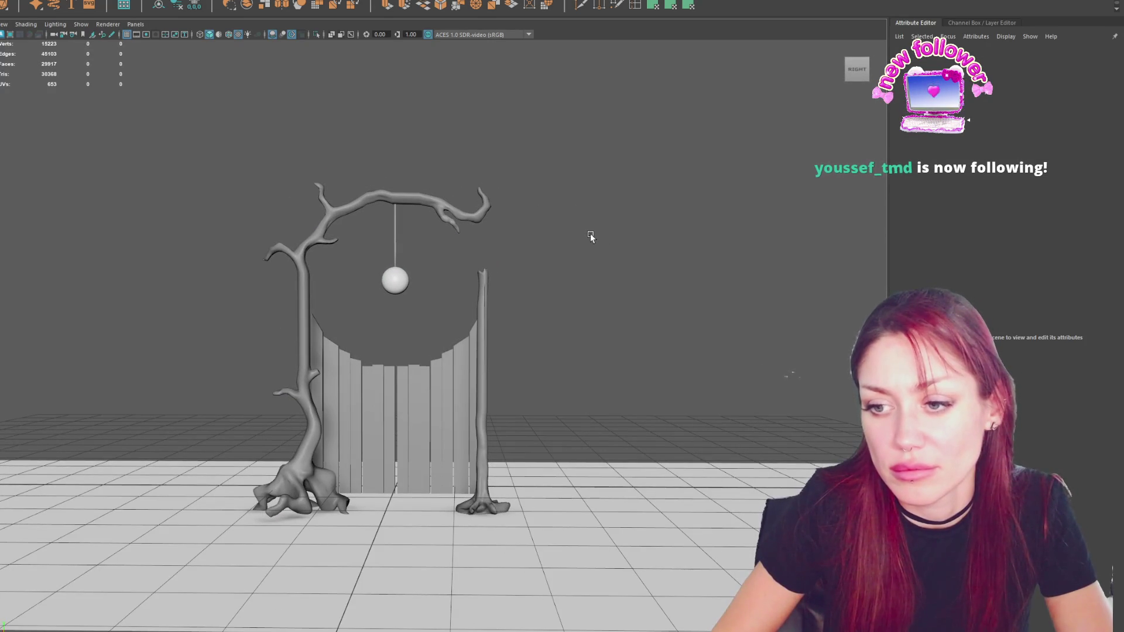
{"action": "scroll", "coordinate": [622, 188], "scroll_direction": "down", "scroll_amount": 3}
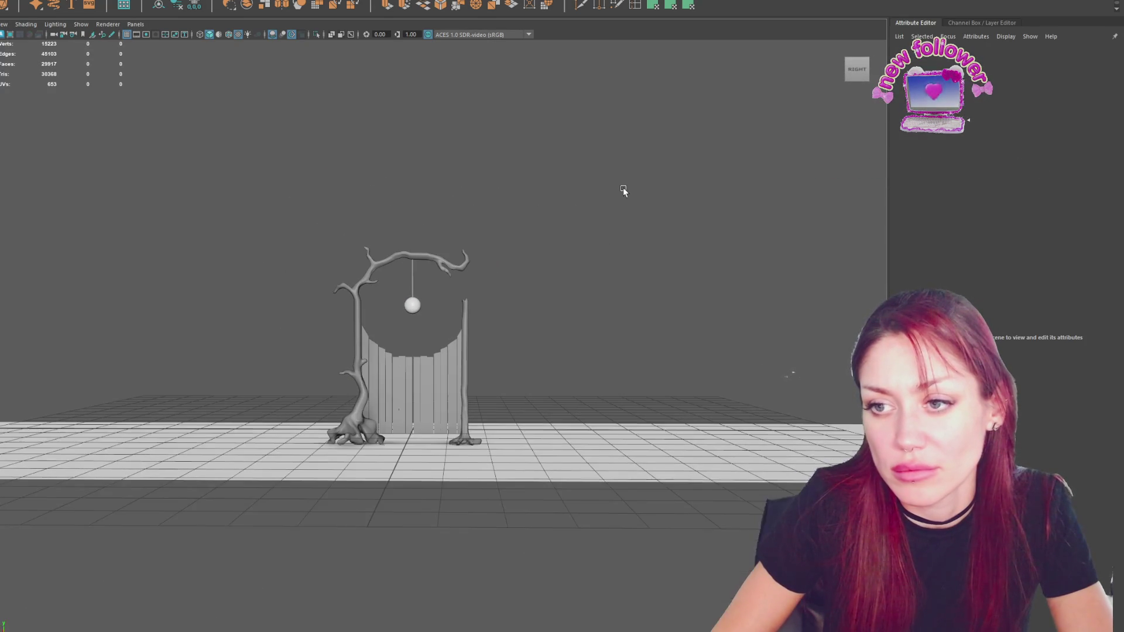
{"action": "scroll", "coordinate": [623, 188], "scroll_direction": "up", "scroll_amount": 3}
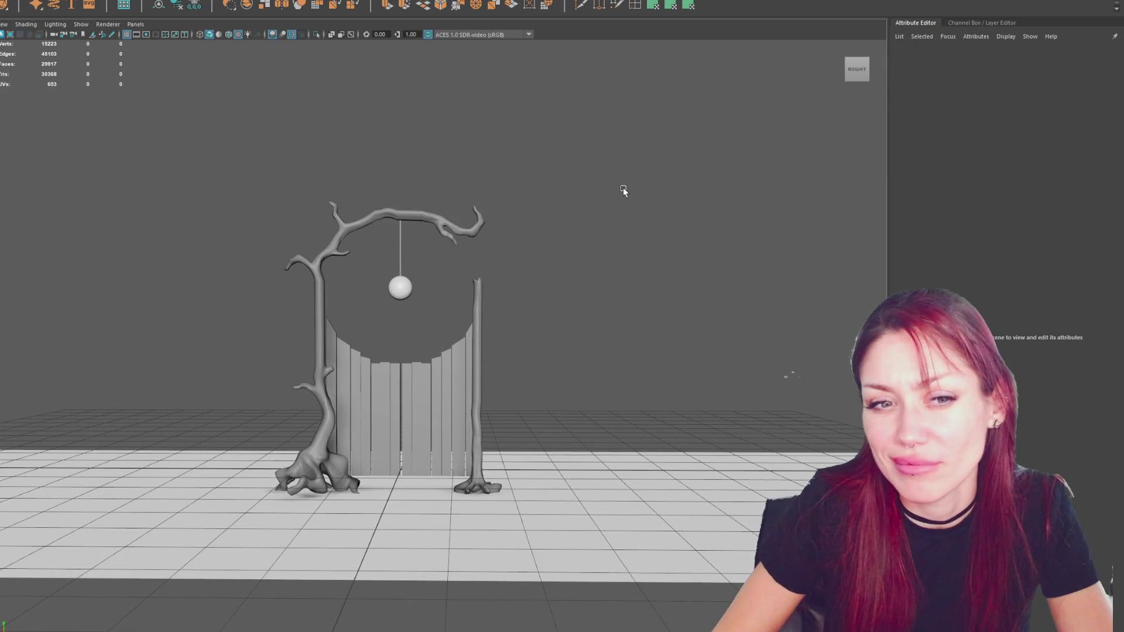
{"action": "mouse_move", "coordinate": [592, 188]}
{"action": "left_mouse_down", "text": "alt"}
{"action": "mouse_move", "coordinate": [625, 287]}
{"action": "mouse_move", "coordinate": [612, 358]}
{"action": "mouse_move", "coordinate": [468, 360]}
{"action": "left_mouse_up", "text": "alt"}
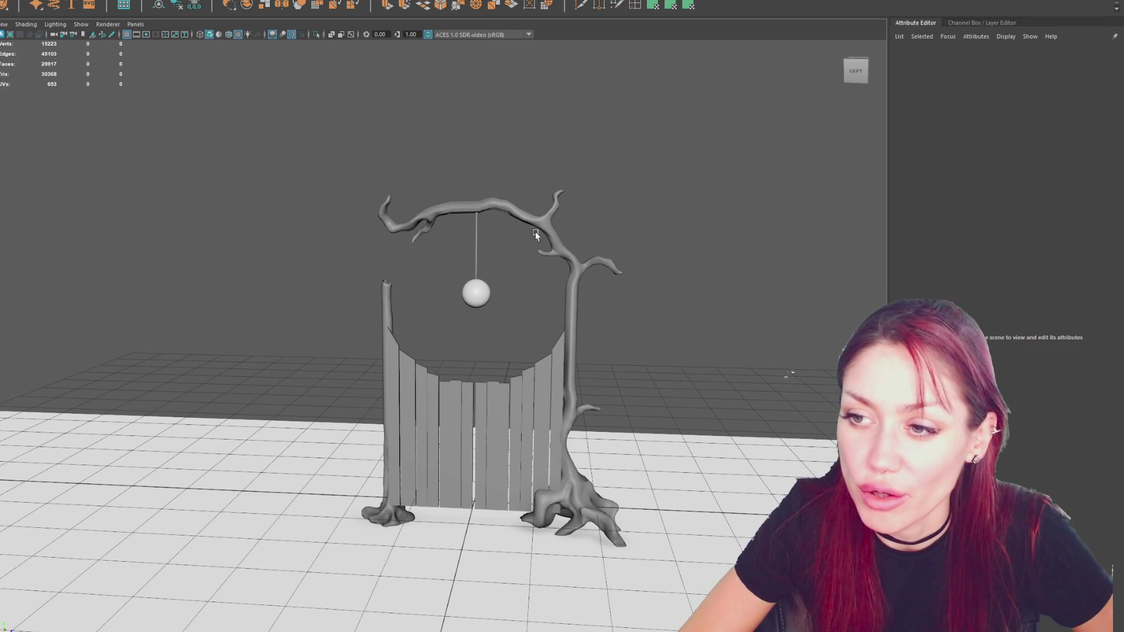
Separate the fence mesh into individual planks with Mesh > Separate.
{"action": "scroll", "coordinate": [532, 405], "scroll_direction": "up", "scroll_amount": 4}
{"action": "scroll", "coordinate": [532, 405], "scroll_direction": "down", "scroll_amount": 1}
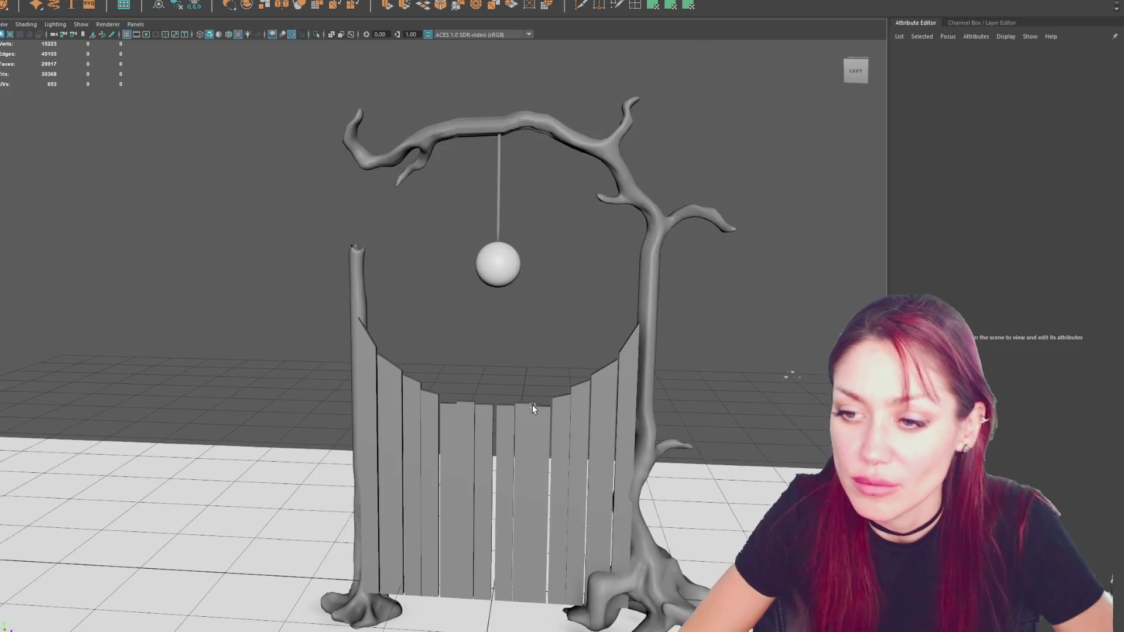
{"action": "mouse_move", "coordinate": [532, 405]}
{"action": "left_mouse_down", "text": "alt"}
{"action": "mouse_move", "coordinate": [526, 254]}
{"action": "mouse_move", "coordinate": [714, 260]}
{"action": "mouse_move", "coordinate": [510, 251]}
{"action": "left_mouse_up", "text": "alt"}
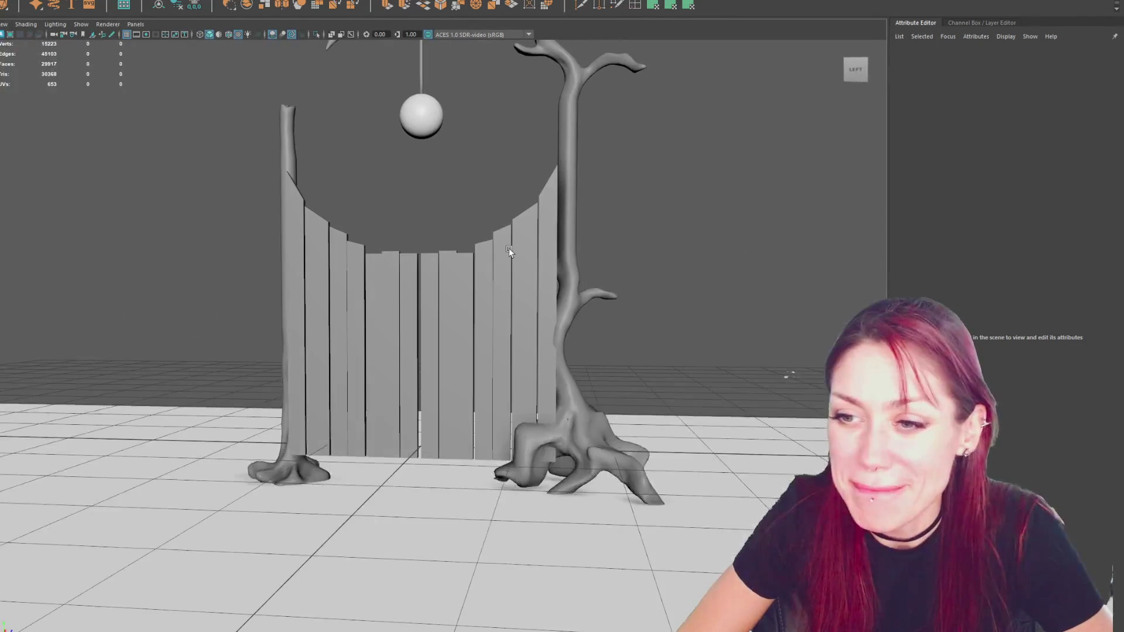
{"action": "left_click", "coordinate": [374, 311]}
{"action": "scroll", "coordinate": [374, 311], "scroll_direction": "up", "scroll_amount": 2}
{"action": "left_click", "coordinate": [26, 1]}
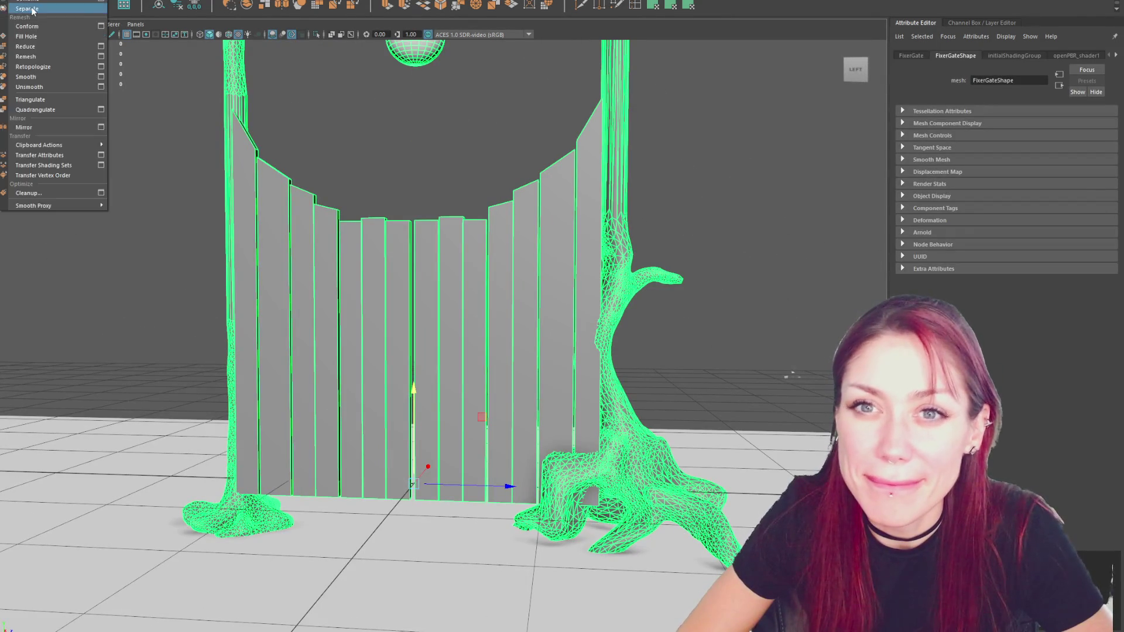
{"action": "left_click", "coordinate": [32, 11]}
Rotate a middle plank 90° to lie horizontal, scale it to about 0.7, and duplicate it.
{"action": "left_click", "coordinate": [273, 263]}
{"action": "left_click", "coordinate": [301, 262]}
{"action": "left_click", "coordinate": [363, 274]}
{"action": "key", "text": "e"}
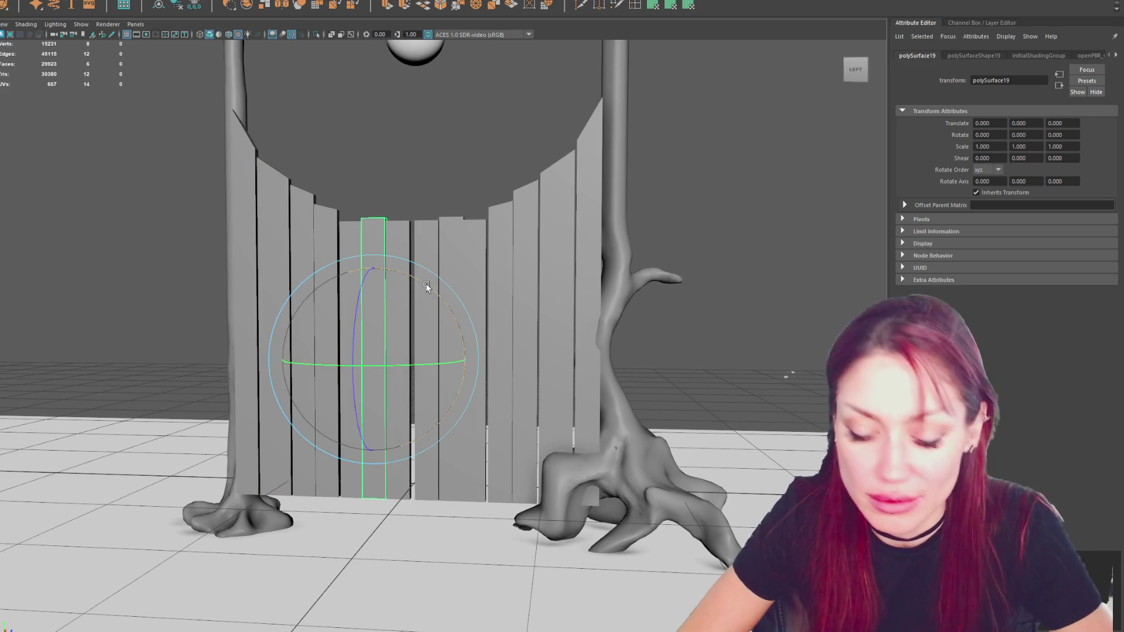
{"action": "mouse_move", "coordinate": [426, 285]}
{"action": "left_mouse_down"}
{"action": "mouse_move", "coordinate": [462, 339]}
{"action": "mouse_move", "coordinate": [480, 408]}
{"action": "mouse_move", "coordinate": [434, 414]}
{"action": "mouse_move", "coordinate": [438, 433]}
{"action": "mouse_move", "coordinate": [408, 439]}
{"action": "mouse_move", "coordinate": [557, 422]}
{"action": "mouse_move", "coordinate": [665, 381]}
{"action": "mouse_move", "coordinate": [766, 380]}
{"action": "mouse_move", "coordinate": [752, 404]}
{"action": "mouse_move", "coordinate": [690, 398]}
{"action": "left_mouse_up"}
{"action": "key", "text": "r"}
{"action": "key", "text": "w"}
{"action": "key", "text": "w"}
{"action": "key", "text": "w"}
{"action": "key", "text": "ctrl+d"}
{"action": "left_click", "coordinate": [858, 73]}
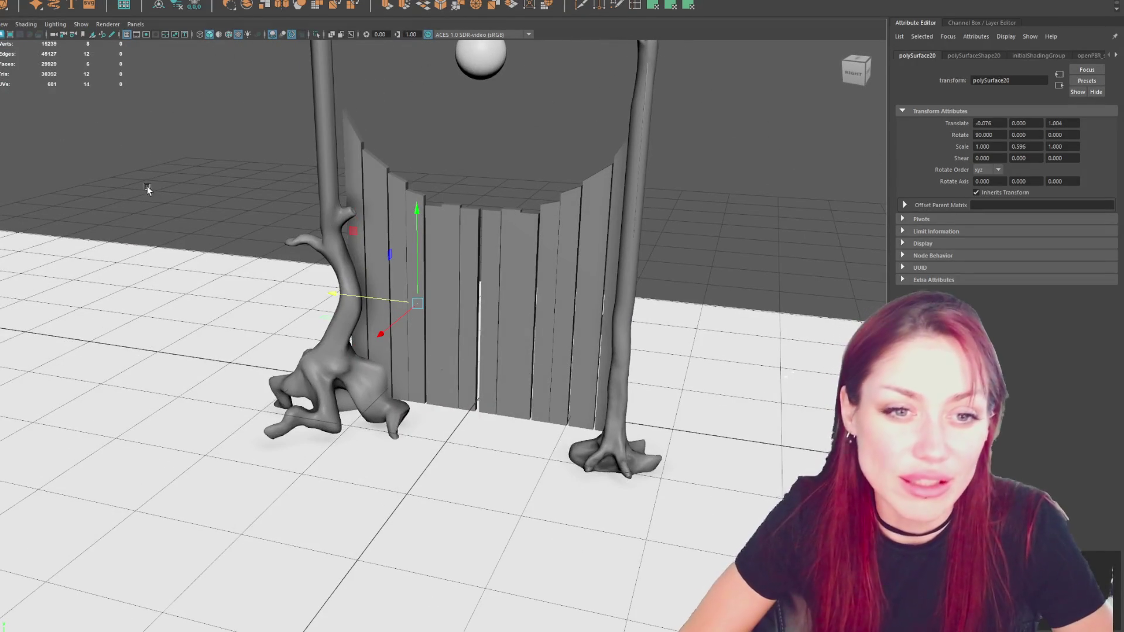
Lower the top vertices of a middle fence plank slightly.
{"action": "mouse_move", "coordinate": [291, 240]}
{"action": "left_mouse_down", "text": "alt"}
{"action": "mouse_move", "coordinate": [462, 227]}
{"action": "mouse_move", "coordinate": [333, 331]}
{"action": "mouse_move", "coordinate": [364, 317]}
{"action": "left_mouse_up", "text": "alt"}
{"action": "left_click", "coordinate": [371, 316]}
{"action": "right_click_drag", "start_coordinate": [395, 308], "coordinate": [351, 214]}
{"action": "left_click_drag", "start_coordinate": [352, 214], "coordinate": [436, 305]}
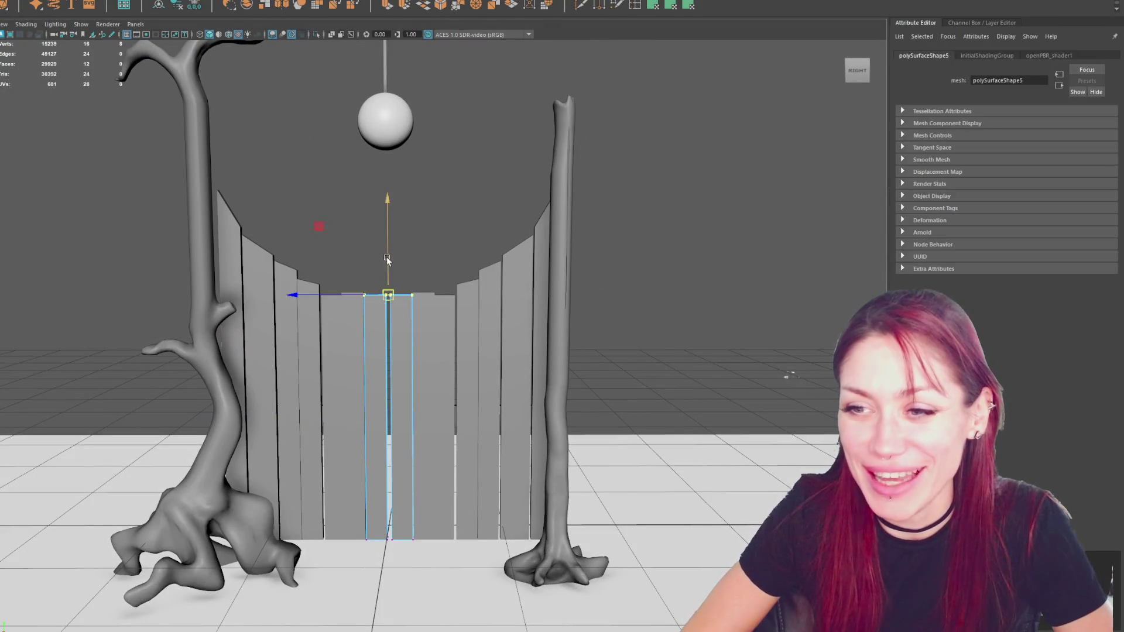
{"action": "left_click_drag", "start_coordinate": [386, 262], "coordinate": [387, 267]}
Select the top-left vertex of a neighbouring fence plank.
{"action": "left_click", "coordinate": [420, 302]}
{"action": "mouse_move", "coordinate": [467, 236]}
{"action": "right_mouse_down"}
{"action": "mouse_move", "coordinate": [442, 226]}
{"action": "mouse_move", "coordinate": [420, 236]}
{"action": "right_mouse_up"}
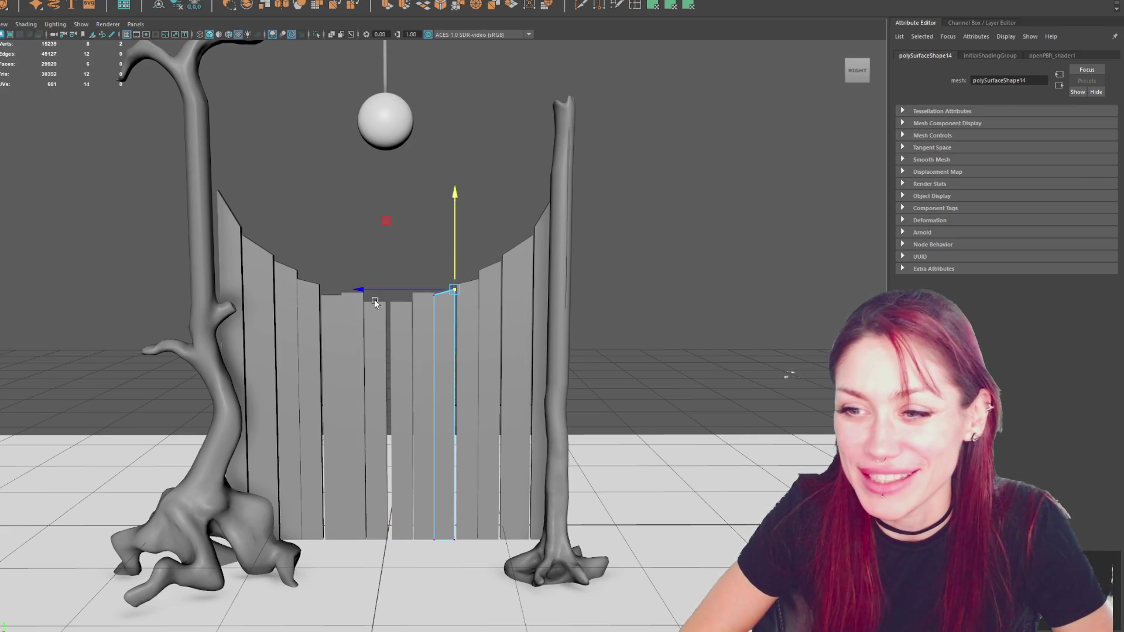
{"action": "left_click", "coordinate": [332, 316]}
{"action": "right_click_drag", "start_coordinate": [350, 255], "coordinate": [319, 239]}
{"action": "left_click_drag", "start_coordinate": [319, 238], "coordinate": [301, 311]}
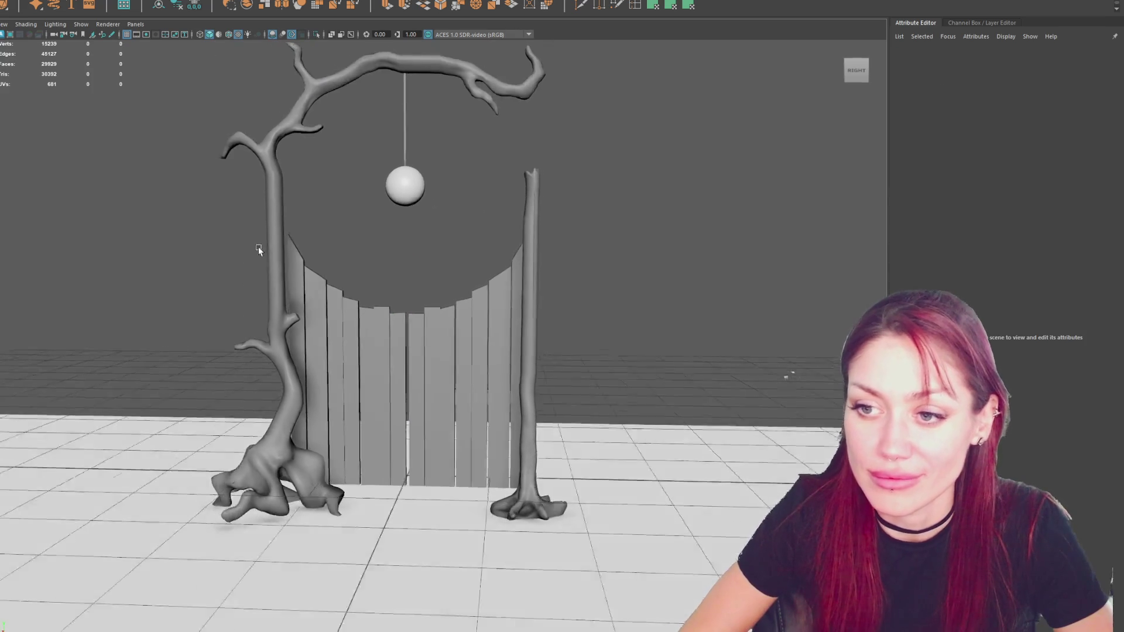
Orbit and zoom out over the whole gate, then select the hanging sphere.
{"action": "mouse_move", "coordinate": [258, 247]}
{"action": "left_mouse_down", "text": "alt"}
{"action": "mouse_move", "coordinate": [75, 248]}
{"action": "mouse_move", "coordinate": [63, 265]}
{"action": "mouse_move", "coordinate": [299, 248]}
{"action": "mouse_move", "coordinate": [371, 289]}
{"action": "left_mouse_up", "text": "alt"}
{"action": "right_click_drag", "start_coordinate": [371, 289], "coordinate": [393, 283], "text": "alt"}
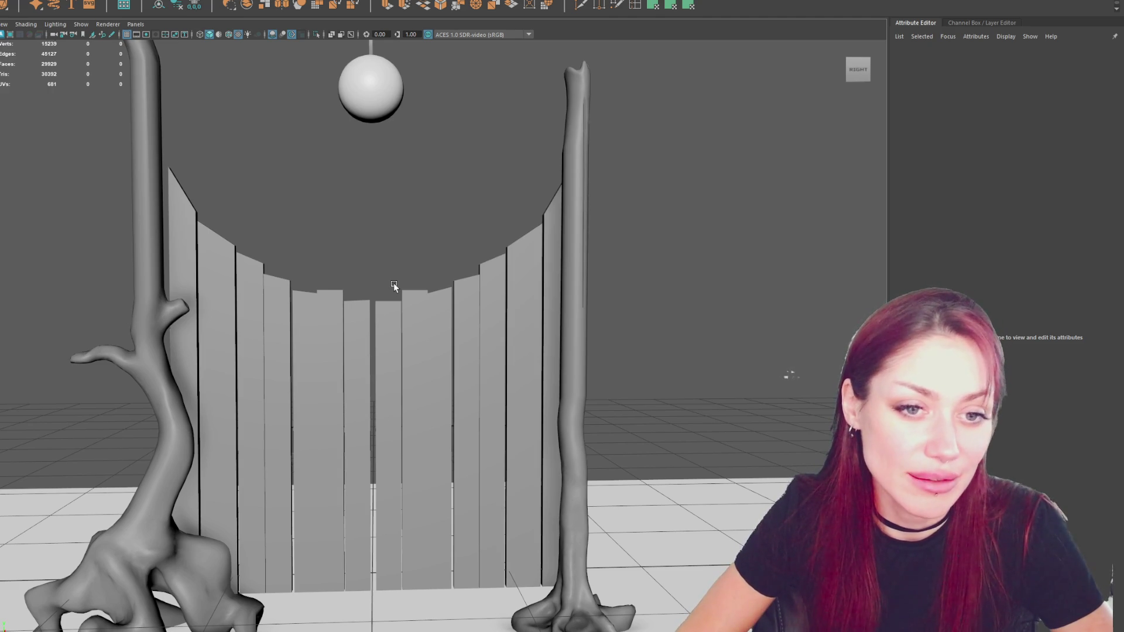
{"action": "mouse_move", "coordinate": [402, 246]}
{"action": "right_mouse_down", "text": "alt"}
{"action": "mouse_move", "coordinate": [384, 213]}
{"action": "mouse_move", "coordinate": [392, 126]}
{"action": "mouse_move", "coordinate": [408, 144]}
{"action": "right_mouse_up", "text": "alt"}
{"action": "left_click", "coordinate": [392, 126]}
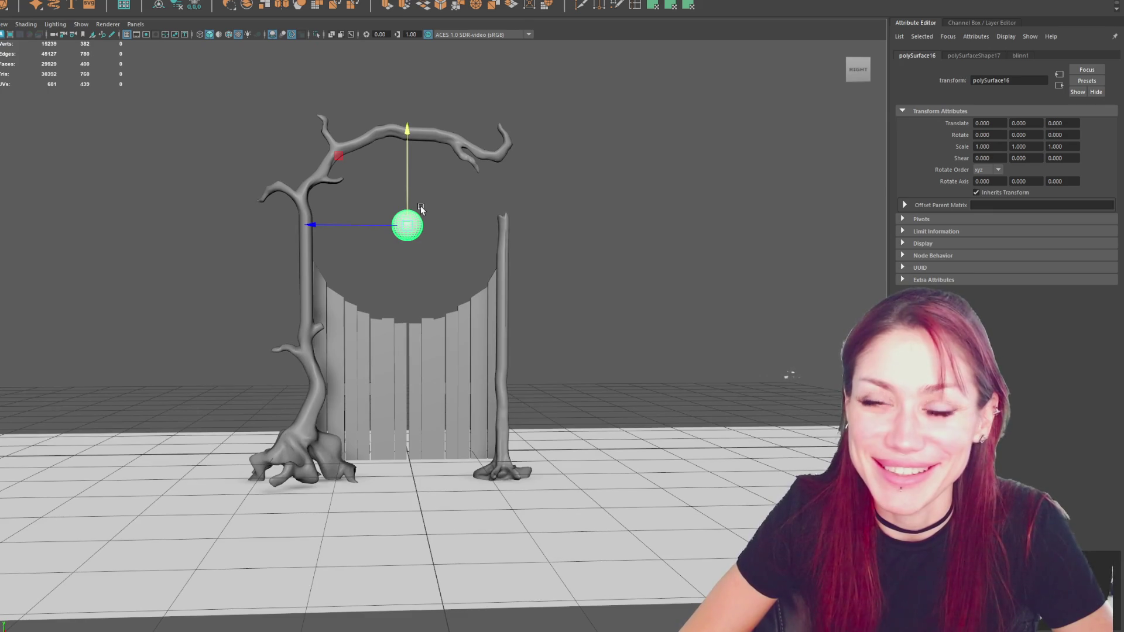
Create a poly sphere and move it up above the gate.
{"action": "left_click", "coordinate": [228, 5]}
{"action": "right_click_drag", "start_coordinate": [409, 187], "coordinate": [387, 164], "text": "alt"}
{"action": "left_click_drag", "start_coordinate": [423, 275], "coordinate": [424, 155]}
{"action": "right_click_drag", "start_coordinate": [424, 155], "coordinate": [458, 255], "text": "alt"}
{"action": "left_click_drag", "start_coordinate": [432, 257], "coordinate": [432, 166]}
{"action": "right_click_drag", "start_coordinate": [432, 166], "coordinate": [474, 199], "text": "alt"}
Detach the sphere's equator edge loop and separate it into two halves.
{"action": "key", "text": "F10"}
{"action": "double_click", "coordinate": [456, 156]}
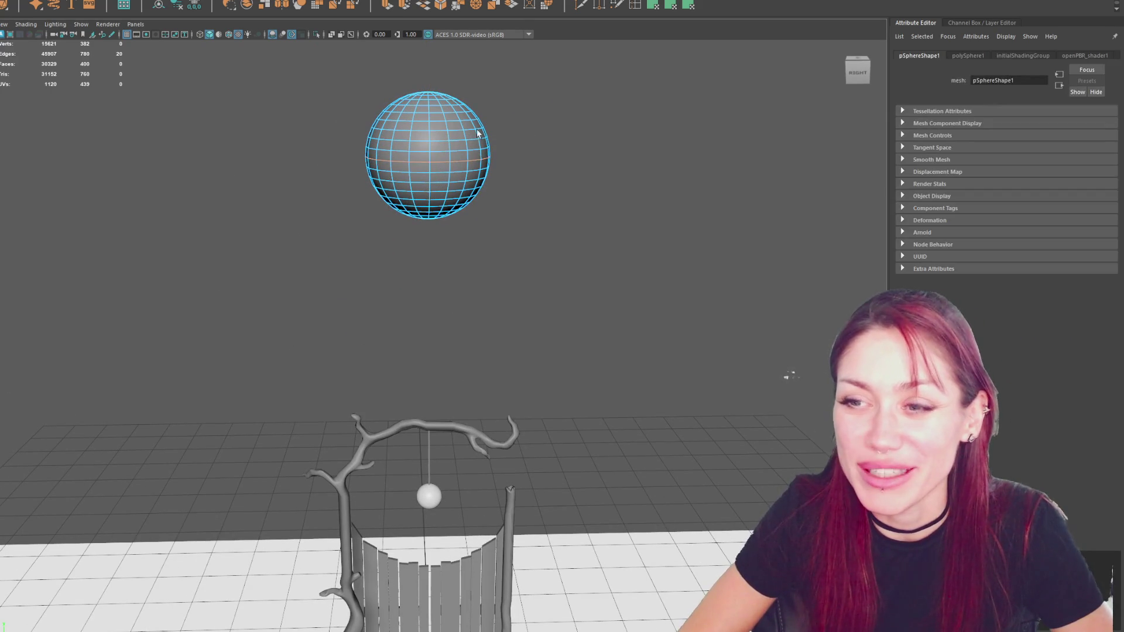
{"action": "left_click", "coordinate": [58, 105]}
{"action": "left_click", "coordinate": [371, 115]}
{"action": "left_click", "coordinate": [35, 88]}
{"action": "left_click", "coordinate": [490, 176]}
Move the bottom half down and combine it with the top dome into one mesh.
{"action": "left_click", "coordinate": [450, 187]}
{"action": "key", "text": "w"}
{"action": "left_click_drag", "start_coordinate": [433, 146], "coordinate": [447, 403]}
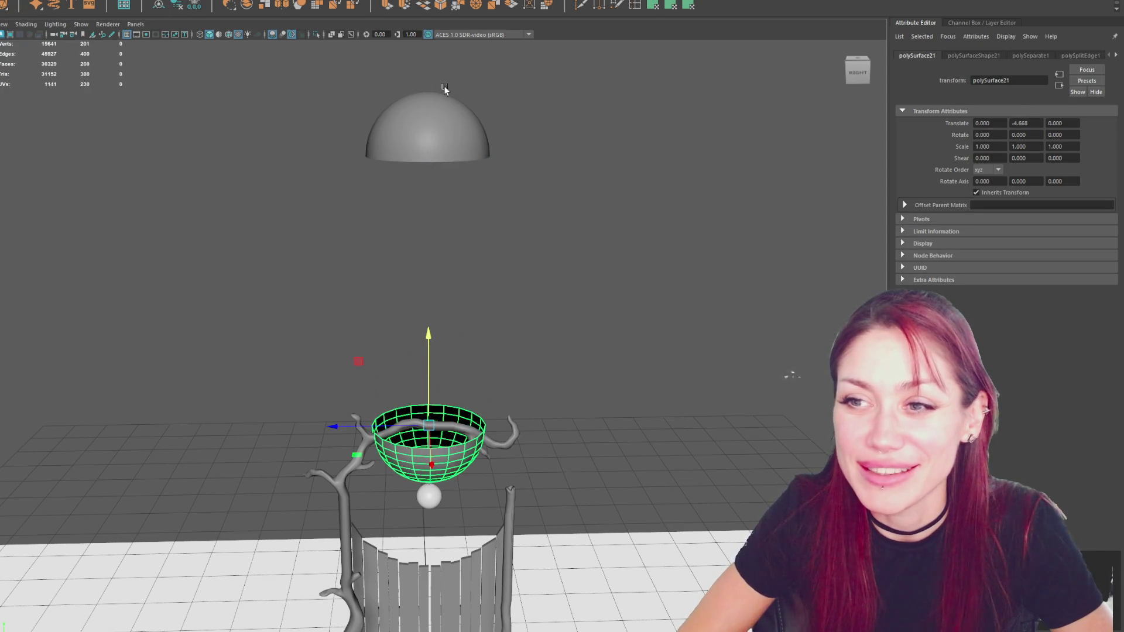
{"action": "left_click", "coordinate": [447, 92], "text": "shift"}
{"action": "left_click", "coordinate": [35, 76]}
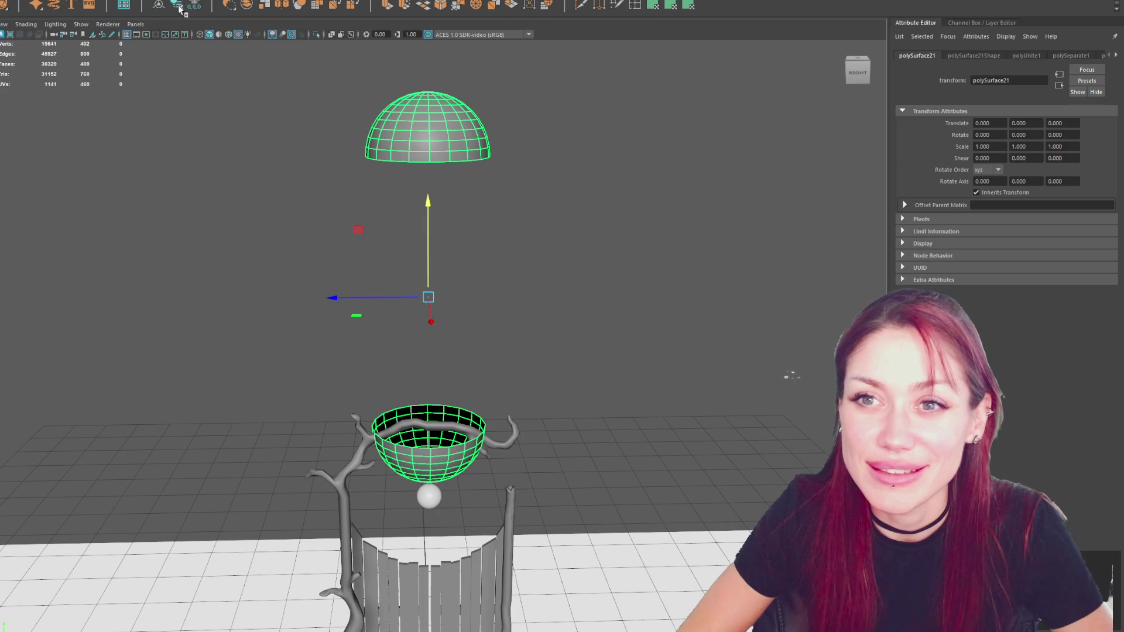
Bridge the dome and bowl rim edge loops into a tall capsule.
{"action": "key", "text": "F10"}
{"action": "double_click", "coordinate": [409, 163]}
{"action": "double_click", "coordinate": [423, 448], "text": "shift"}
{"action": "left_click", "coordinate": [432, 7]}
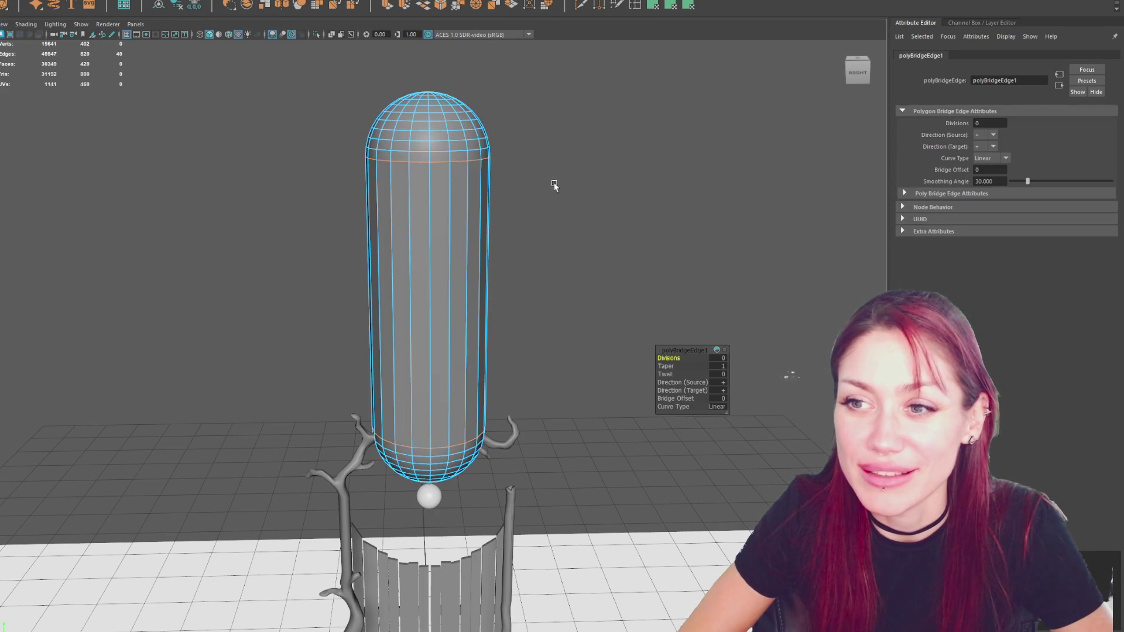
{"action": "key", "text": "F8"}
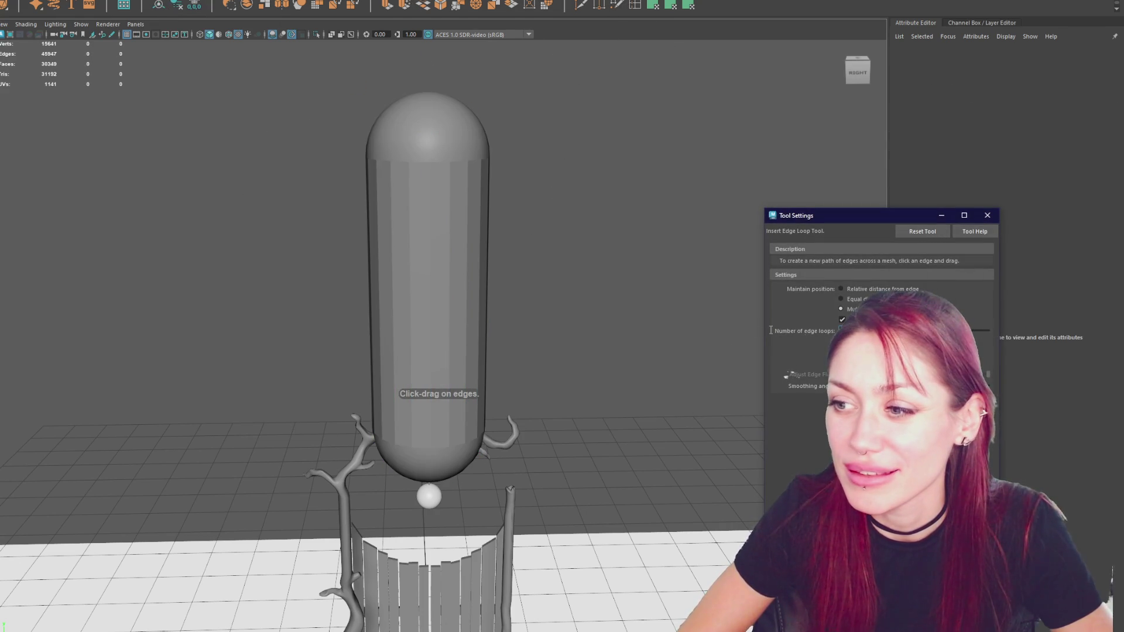
Try bending the capsule's middle vertex loop with soft selection, then undo the bend.
{"action": "left_click", "coordinate": [450, 273]}
{"action": "right_click_drag", "start_coordinate": [648, 176], "coordinate": [560, 161]}
{"action": "left_click_drag", "start_coordinate": [529, 258], "coordinate": [319, 304]}
{"action": "key", "text": "4"}
{"action": "key", "text": "5"}
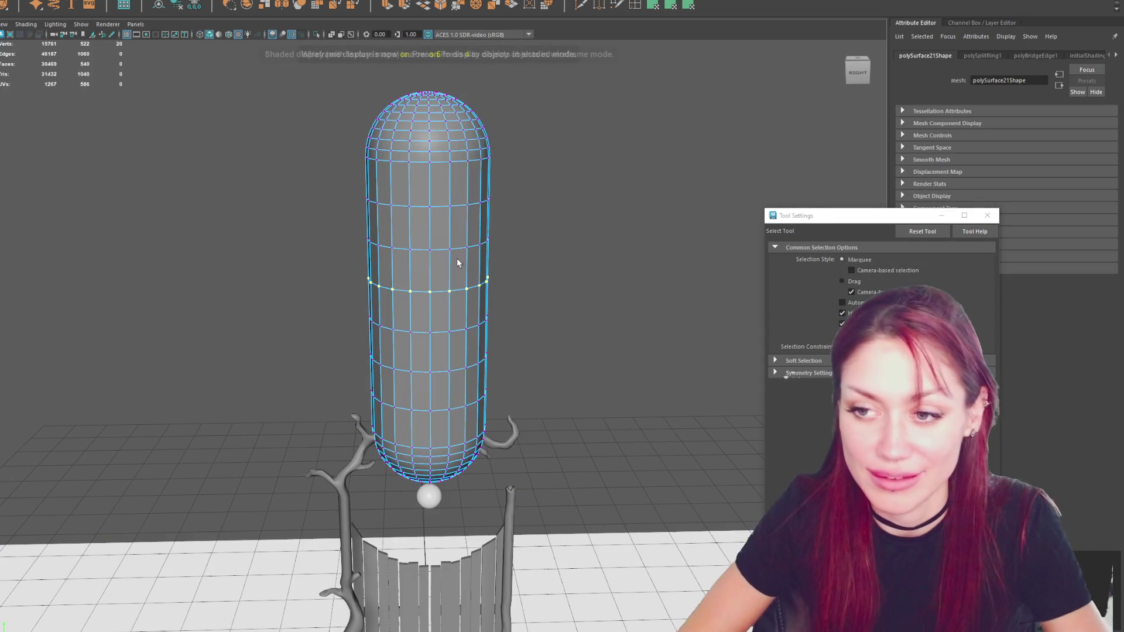
{"action": "key", "text": "b"}
{"action": "left_click_drag", "start_coordinate": [546, 297], "coordinate": [703, 297]}
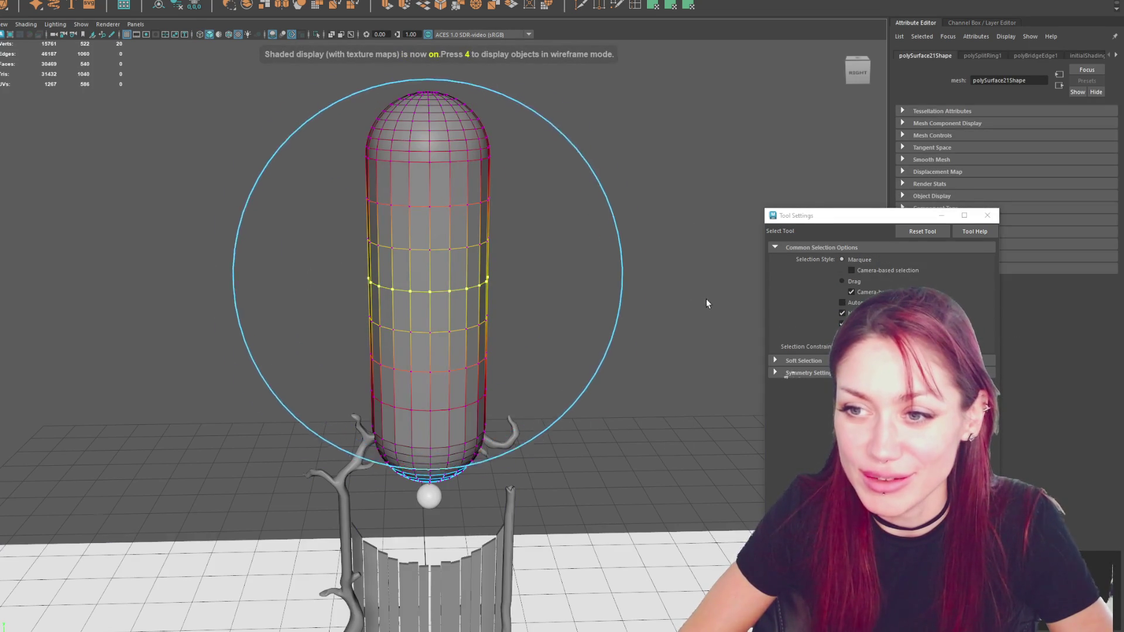
{"action": "right_click_drag", "start_coordinate": [702, 305], "coordinate": [501, 296], "text": "alt"}
{"action": "key", "text": "w"}
{"action": "mouse_move", "coordinate": [393, 301]}
{"action": "left_mouse_down"}
{"action": "mouse_move", "coordinate": [339, 301]}
{"action": "mouse_move", "coordinate": [398, 301]}
{"action": "mouse_move", "coordinate": [371, 299]}
{"action": "left_mouse_up"}
{"action": "key", "text": "b"}
{"action": "key", "text": "ctrl+z"}
{"action": "key", "text": "b"}
Tilt and shift the capsule's top and bottom end vertices to curve it.
{"action": "left_click_drag", "start_coordinate": [357, 241], "coordinate": [515, 170]}
{"action": "key", "text": "e"}
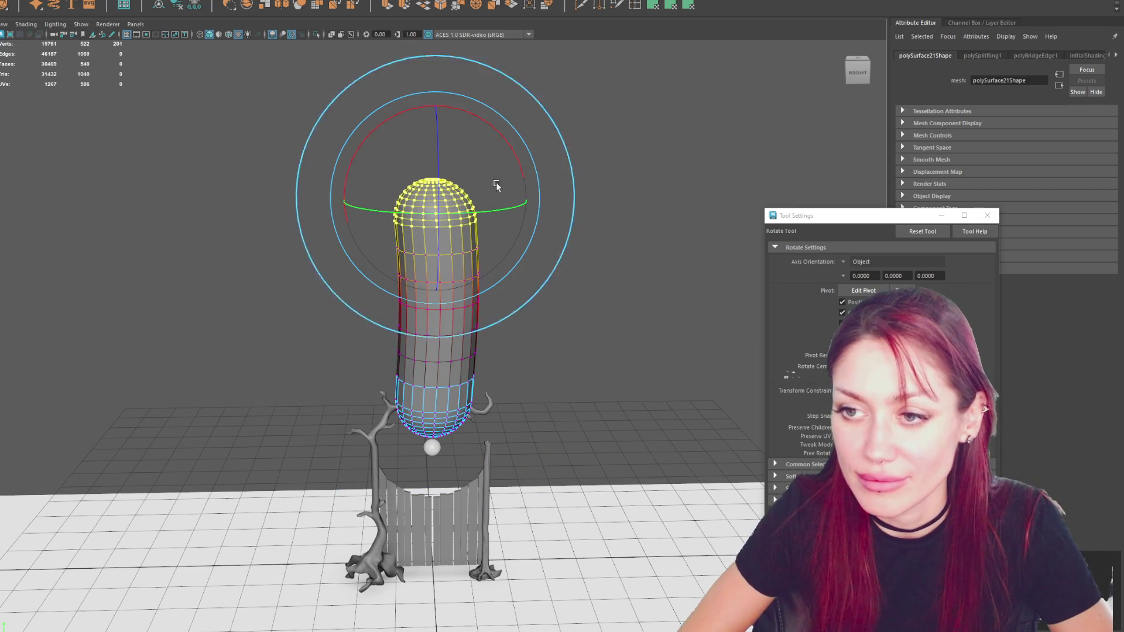
{"action": "key", "text": "b"}
{"action": "left_click_drag", "start_coordinate": [513, 157], "coordinate": [514, 155]}
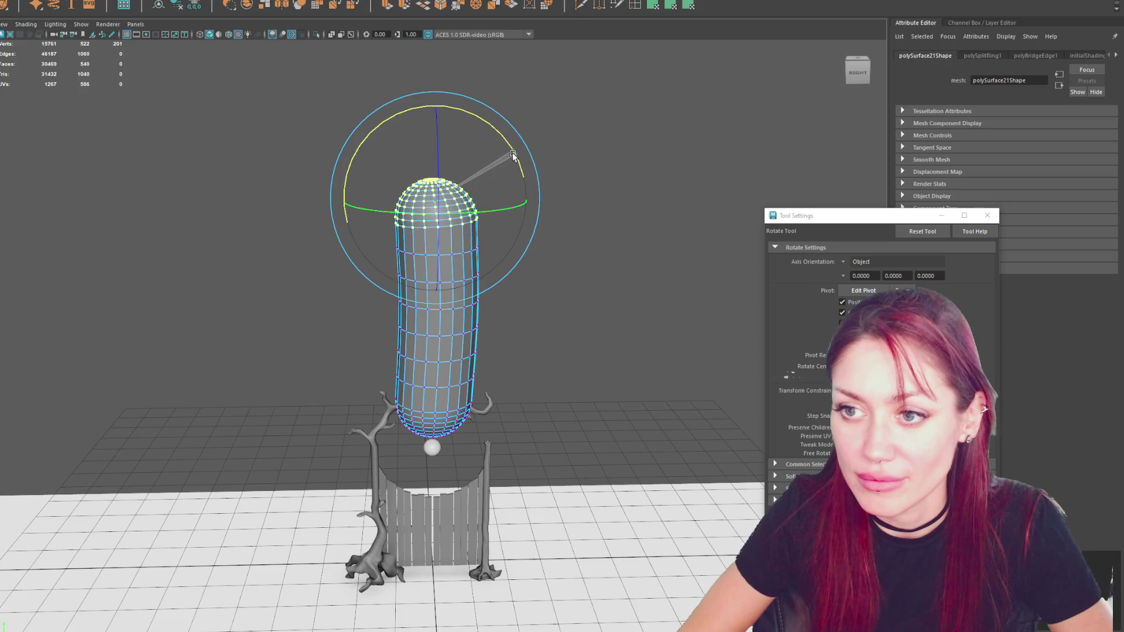
{"action": "key", "text": "w"}
{"action": "mouse_move", "coordinate": [420, 197]}
{"action": "left_mouse_down"}
{"action": "mouse_move", "coordinate": [406, 201]}
{"action": "mouse_move", "coordinate": [469, 373]}
{"action": "left_mouse_up"}
{"action": "left_click_drag", "start_coordinate": [383, 396], "coordinate": [504, 474]}
{"action": "key", "text": "e"}
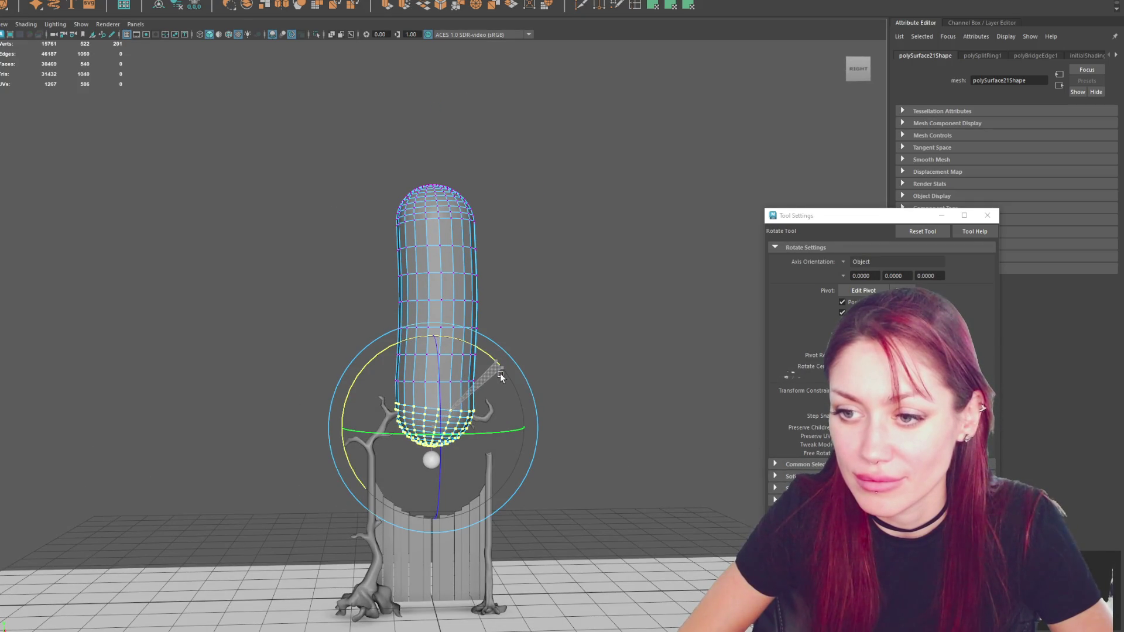
{"action": "key", "text": "w"}
{"action": "left_click_drag", "start_coordinate": [398, 419], "coordinate": [393, 419]}
{"action": "key", "text": "e"}
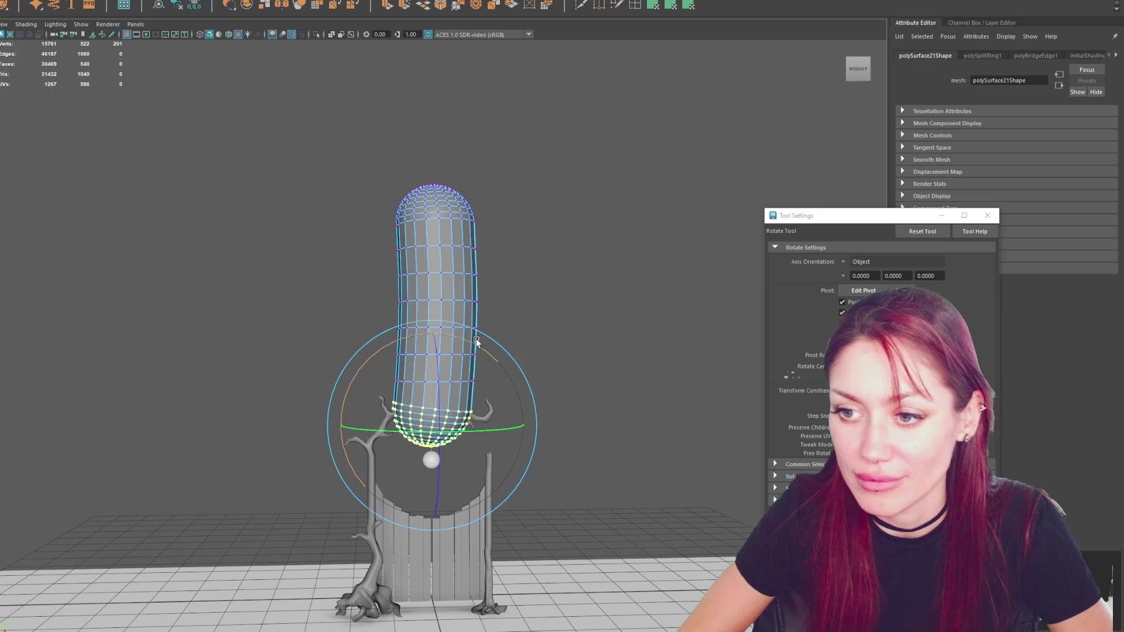
{"action": "key", "text": "q"}
Rotate a horizontal vertex row to bend the capsule, then select a higher row.
{"action": "left_click_drag", "start_coordinate": [482, 371], "coordinate": [360, 404]}
{"action": "key", "text": "e"}
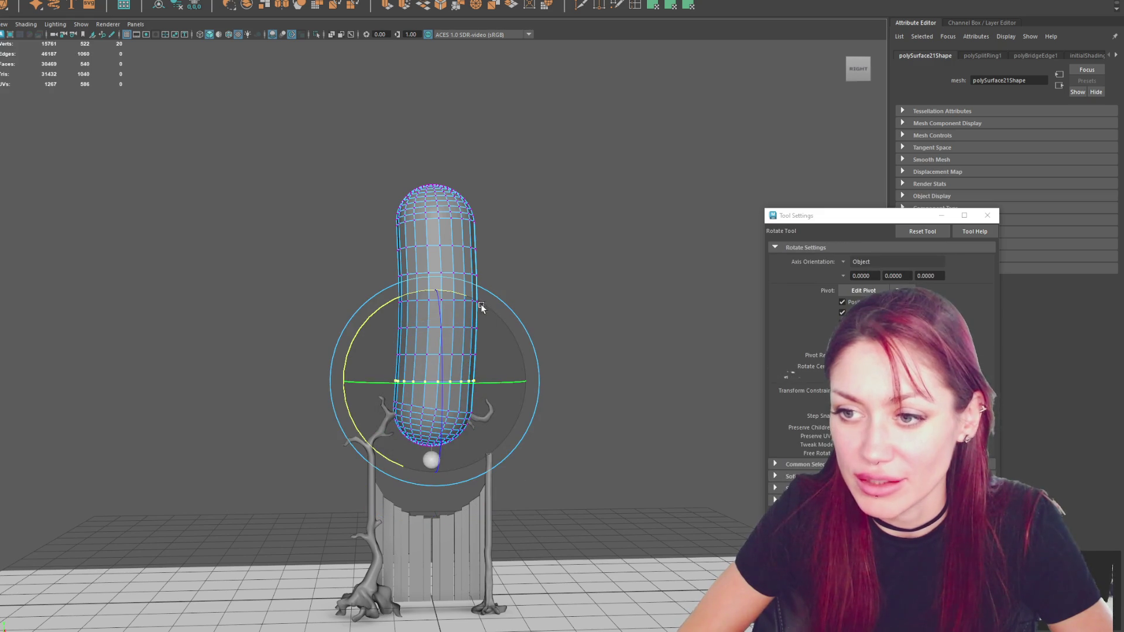
{"action": "left_click_drag", "start_coordinate": [481, 309], "coordinate": [467, 302]}
{"action": "left_click", "coordinate": [514, 246]}
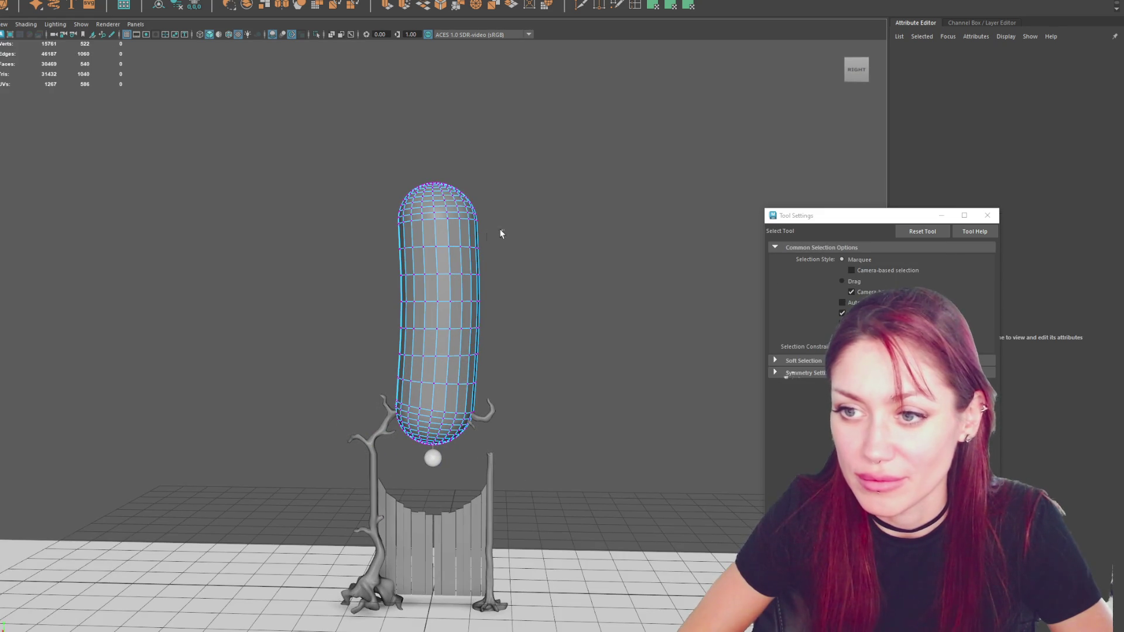
{"action": "left_click_drag", "start_coordinate": [504, 233], "coordinate": [394, 254]}
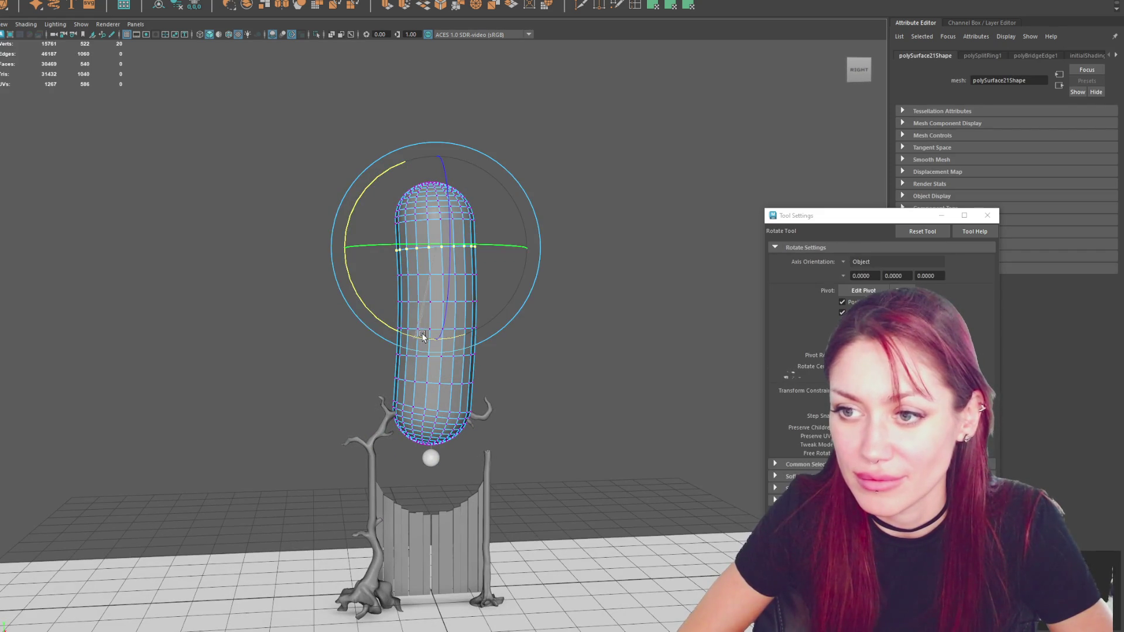
{"action": "key", "text": "q"}
{"action": "key", "text": "F8"}
Apply Soften Edge to the capsule for smooth shading.
{"action": "right_click_drag", "start_coordinate": [638, 198], "coordinate": [465, 272], "text": "alt"}
{"action": "left_click", "coordinate": [467, 273]}
{"action": "left_click", "coordinate": [463, 273]}
{"action": "mouse_move", "coordinate": [547, 220]}
{"action": "right_mouse_down", "text": "shift"}
{"action": "mouse_move", "coordinate": [669, 265]}
{"action": "mouse_move", "coordinate": [668, 277]}
{"action": "right_mouse_up", "text": "shift"}
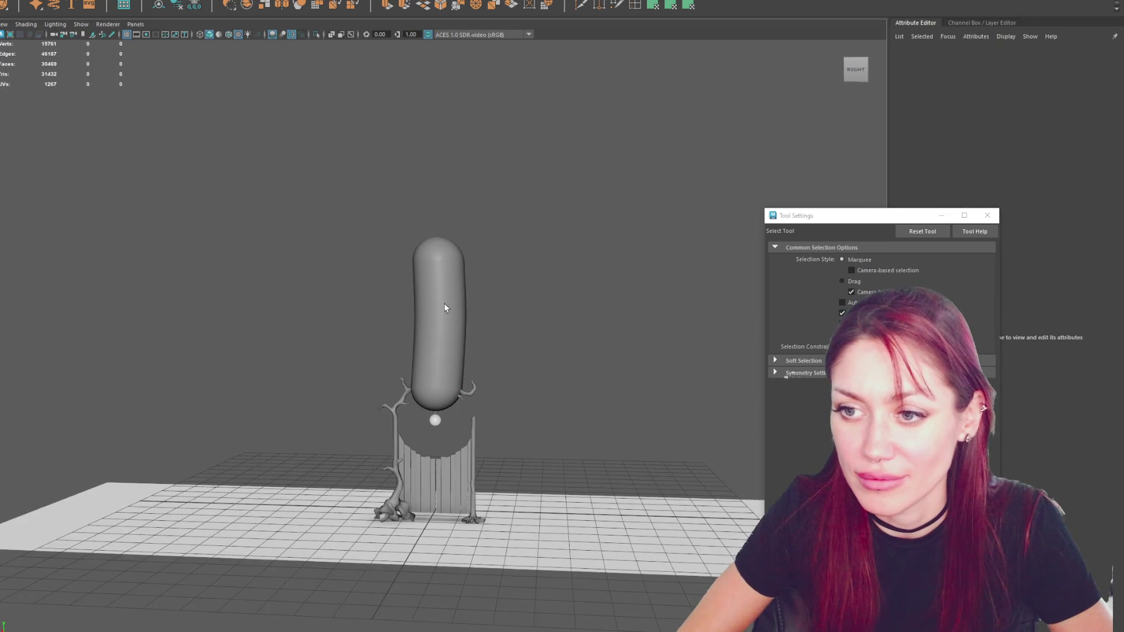
Delete two horizontal body edge loops from the capsule.
{"action": "scroll", "coordinate": [599, 255], "scroll_direction": "up", "scroll_amount": 3}
{"action": "left_click", "coordinate": [443, 278]}
{"action": "double_click", "coordinate": [437, 247], "text": "shift"}
{"action": "double_click", "coordinate": [437, 299], "text": "shift"}
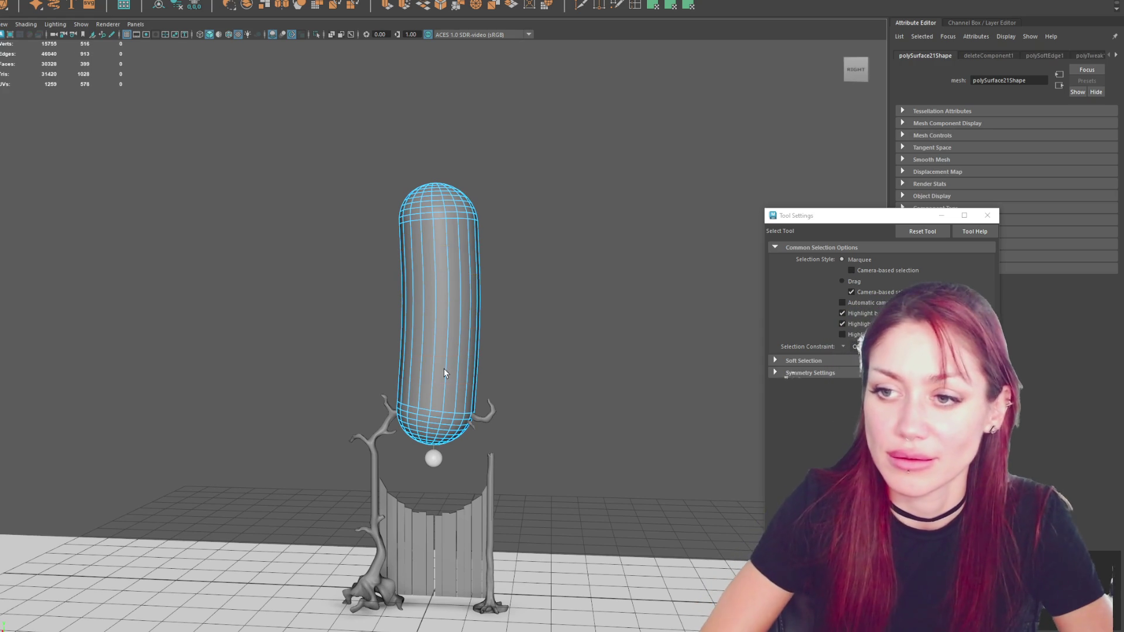
{"action": "key", "text": "ctrl+Delete"}
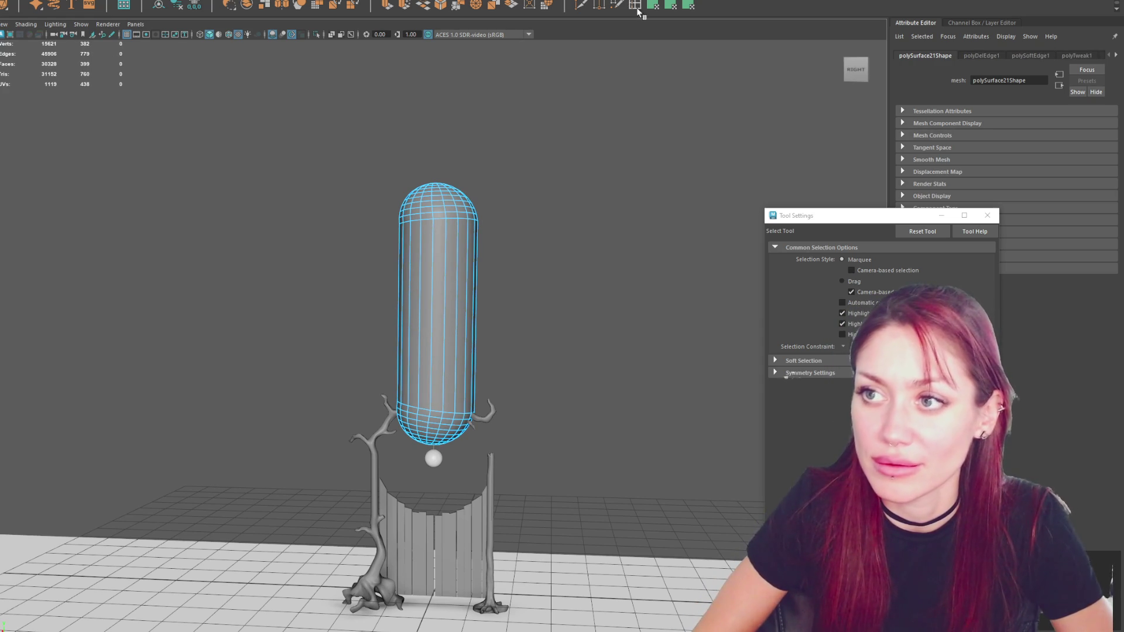
Try inserting a new edge loop on the capsule, then undo it.
{"action": "right_click_drag", "start_coordinate": [590, 250], "coordinate": [541, 256], "text": "shift"}
{"action": "left_click", "coordinate": [473, 302]}
{"action": "mouse_move", "coordinate": [344, 328]}
{"action": "left_mouse_down"}
{"action": "mouse_move", "coordinate": [387, 326]}
{"action": "mouse_move", "coordinate": [390, 303]}
{"action": "left_mouse_up"}
{"action": "key", "text": "w"}
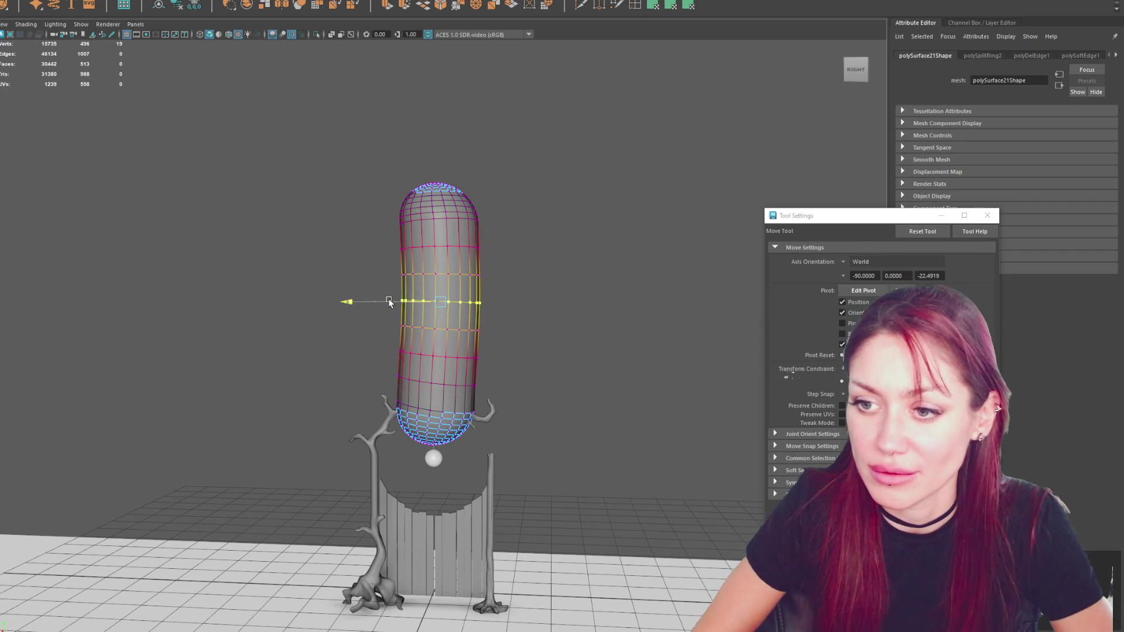
{"action": "key", "text": "ctrl+z"}
{"action": "key", "text": "ctrl+z"}
{"action": "left_click", "coordinate": [596, 236]}
{"action": "key", "text": "F8"}
{"action": "left_click", "coordinate": [614, 193]}
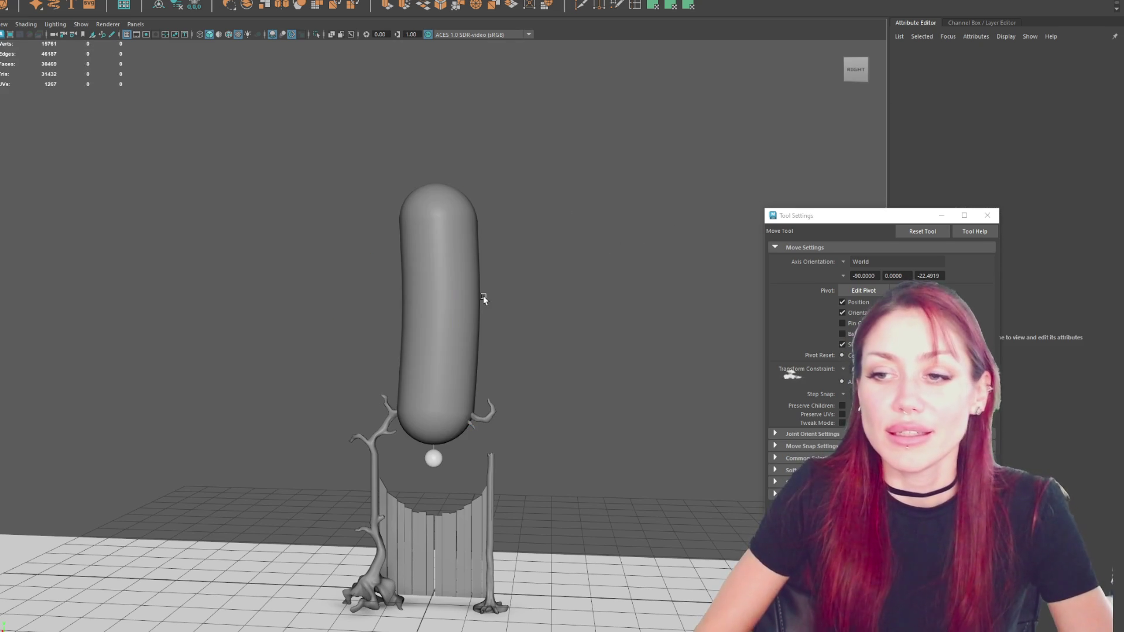
Delete the capsule and bring the hanging ball into view.
{"action": "left_click", "coordinate": [432, 251]}
{"action": "key", "text": "Delete"}
{"action": "scroll", "coordinate": [487, 235], "scroll_direction": "up", "scroll_amount": 2}
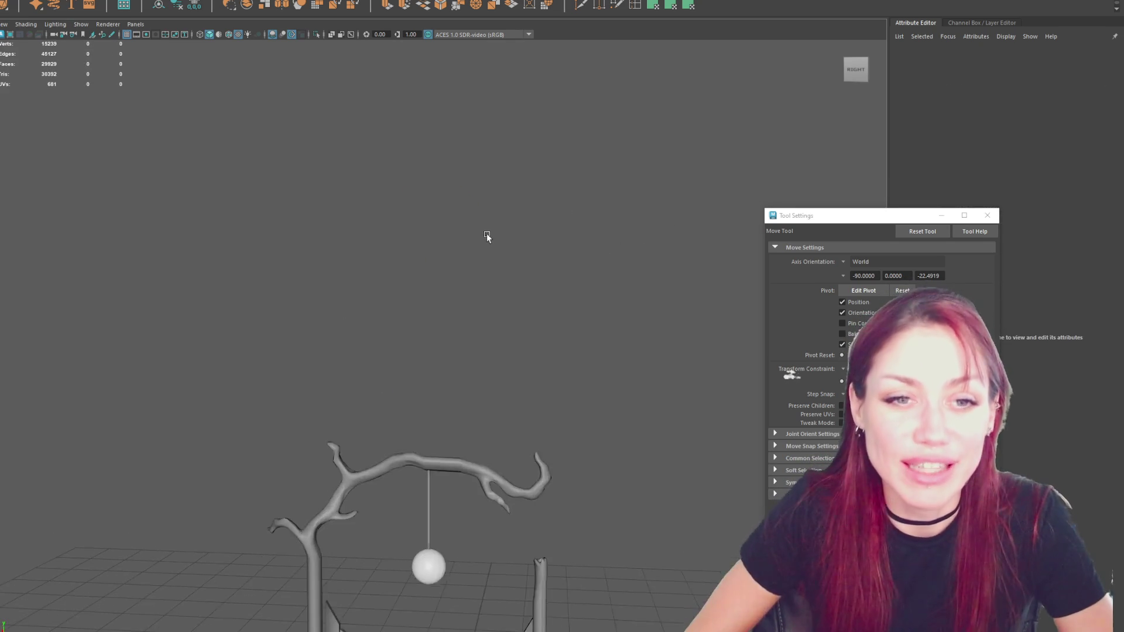
{"action": "middle_click_drag", "start_coordinate": [487, 236], "coordinate": [468, 42], "text": "alt"}
{"action": "scroll", "coordinate": [462, 70], "scroll_direction": "up", "scroll_amount": 5}
{"action": "middle_click_drag", "start_coordinate": [459, 106], "coordinate": [394, 168], "text": "alt"}
Select the rope above the hanging ball and ready the Scale tool on it.
{"action": "right_click", "coordinate": [400, 155]}
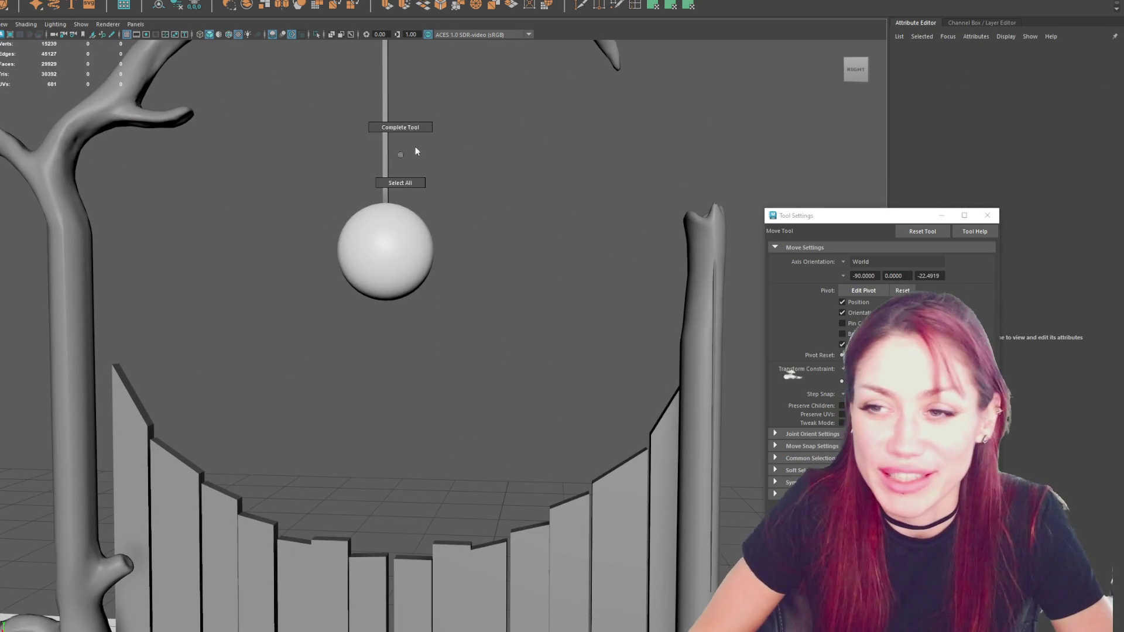
{"action": "left_click", "coordinate": [385, 252]}
{"action": "mouse_move", "coordinate": [385, 252]}
{"action": "left_mouse_down", "text": "alt"}
{"action": "mouse_move", "coordinate": [409, 223]}
{"action": "mouse_move", "coordinate": [406, 142]}
{"action": "mouse_move", "coordinate": [405, 256]}
{"action": "mouse_move", "coordinate": [353, 289]}
{"action": "mouse_move", "coordinate": [289, 296]}
{"action": "mouse_move", "coordinate": [329, 291]}
{"action": "left_mouse_up", "text": "alt"}
{"action": "left_click", "coordinate": [407, 143]}
{"action": "key", "text": "r"}
{"action": "scroll", "coordinate": [393, 268], "scroll_direction": "up", "scroll_amount": 3}
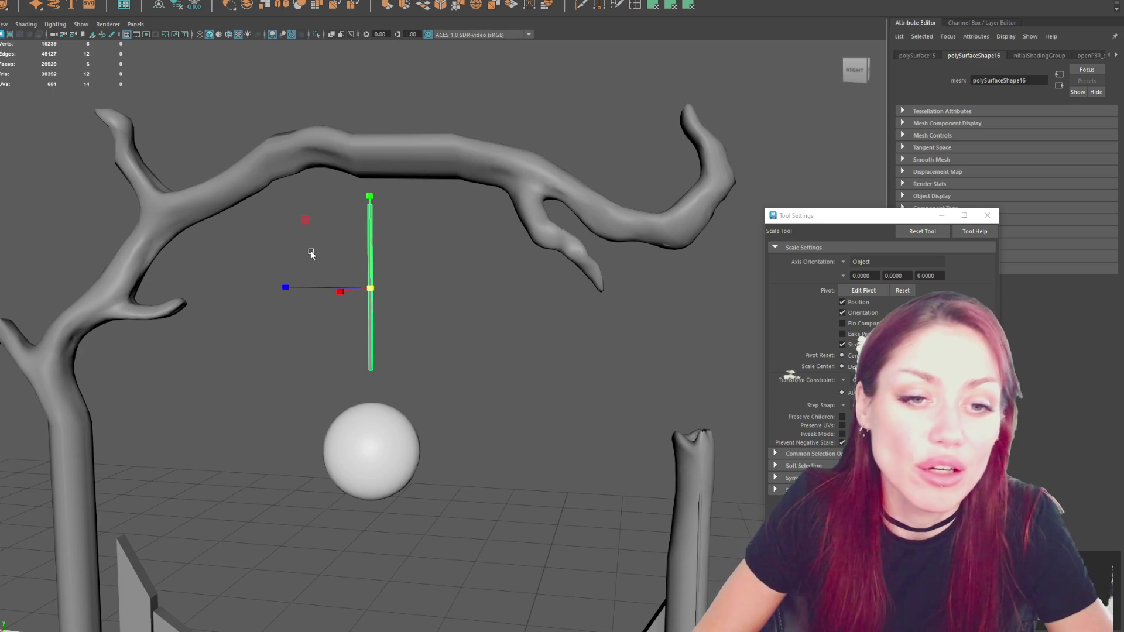
Delete the thin rod's end cap faces.
{"action": "right_click_drag", "start_coordinate": [362, 278], "coordinate": [372, 307]}
{"action": "left_click_drag", "start_coordinate": [437, 258], "coordinate": [314, 126]}
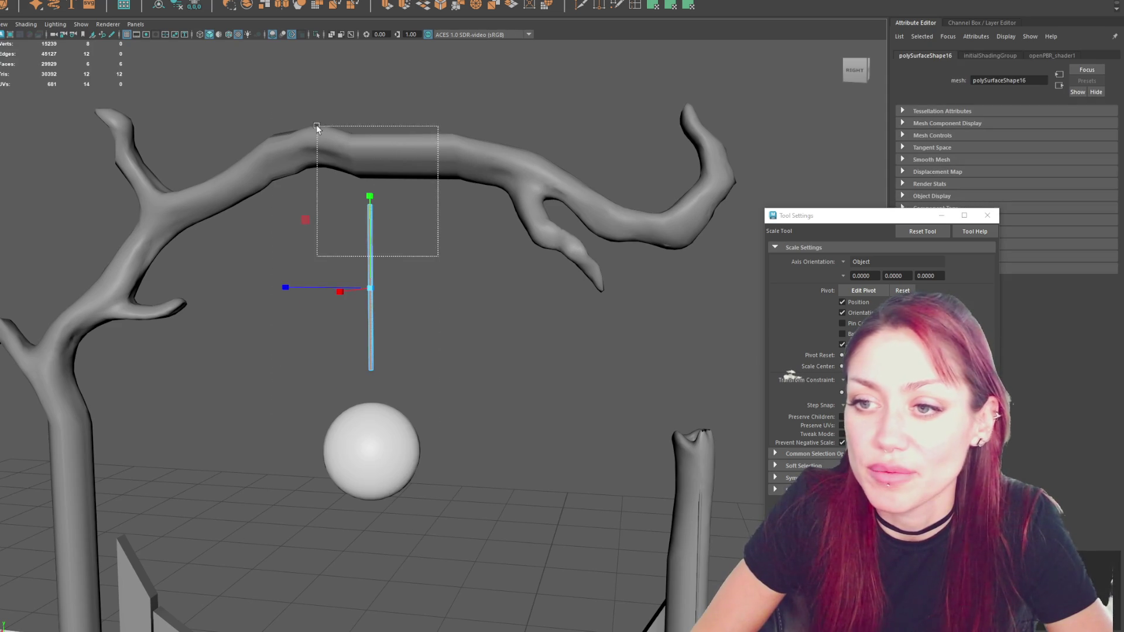
{"action": "left_click_drag", "start_coordinate": [447, 123], "coordinate": [282, 339]}
{"action": "key", "text": "Delete"}
Move the rod's top vertices up into the branch and its bottom onto the ball.
{"action": "mouse_move", "coordinate": [286, 233]}
{"action": "left_mouse_down"}
{"action": "mouse_move", "coordinate": [408, 175]}
{"action": "mouse_move", "coordinate": [387, 147]}
{"action": "left_mouse_up"}
{"action": "key", "text": "w"}
{"action": "mouse_move", "coordinate": [328, 351]}
{"action": "left_mouse_down"}
{"action": "mouse_move", "coordinate": [413, 386]}
{"action": "mouse_move", "coordinate": [370, 388]}
{"action": "mouse_move", "coordinate": [369, 404]}
{"action": "left_mouse_up"}
{"action": "left_click", "coordinate": [375, 295]}
{"action": "left_click", "coordinate": [370, 292]}
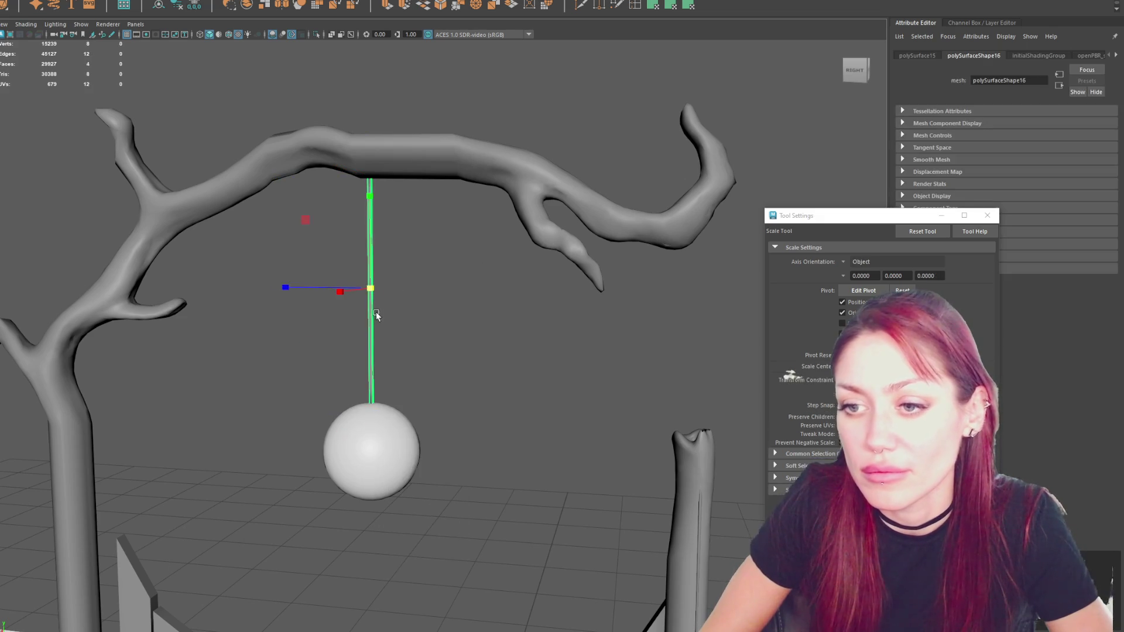
Inspect the rod beside the hanging ball, cycling the scale, rotate and move tools.
{"action": "key", "text": "r"}
{"action": "key", "text": "e"}
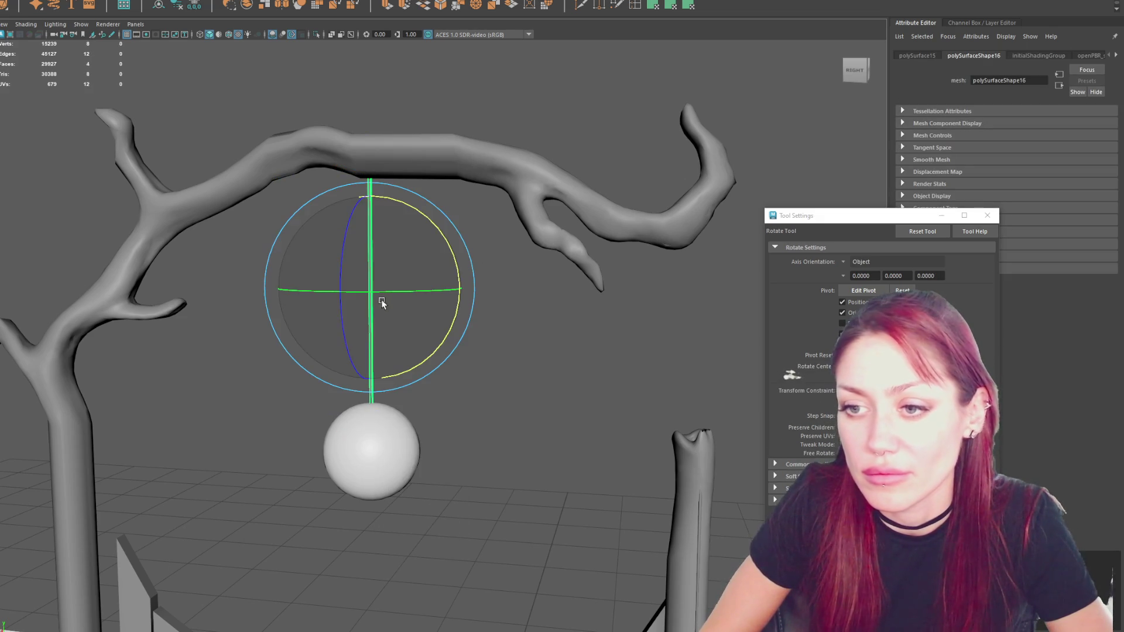
{"action": "key", "text": "w"}
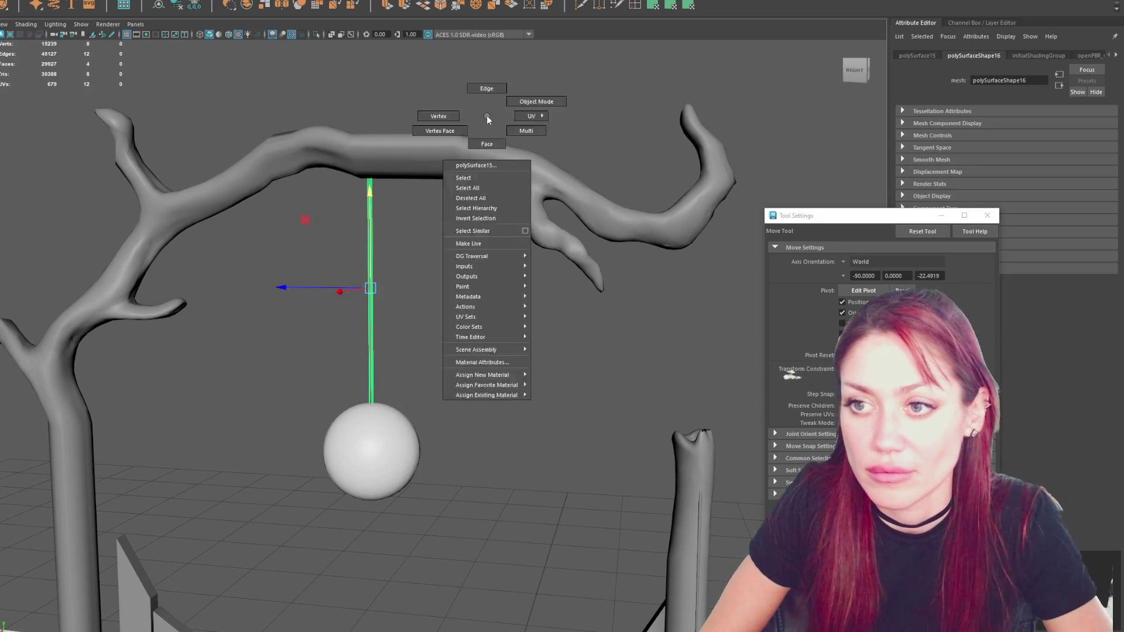
{"action": "left_click", "coordinate": [490, 141]}
{"action": "left_click_drag", "start_coordinate": [490, 141], "coordinate": [317, 269], "text": "alt"}
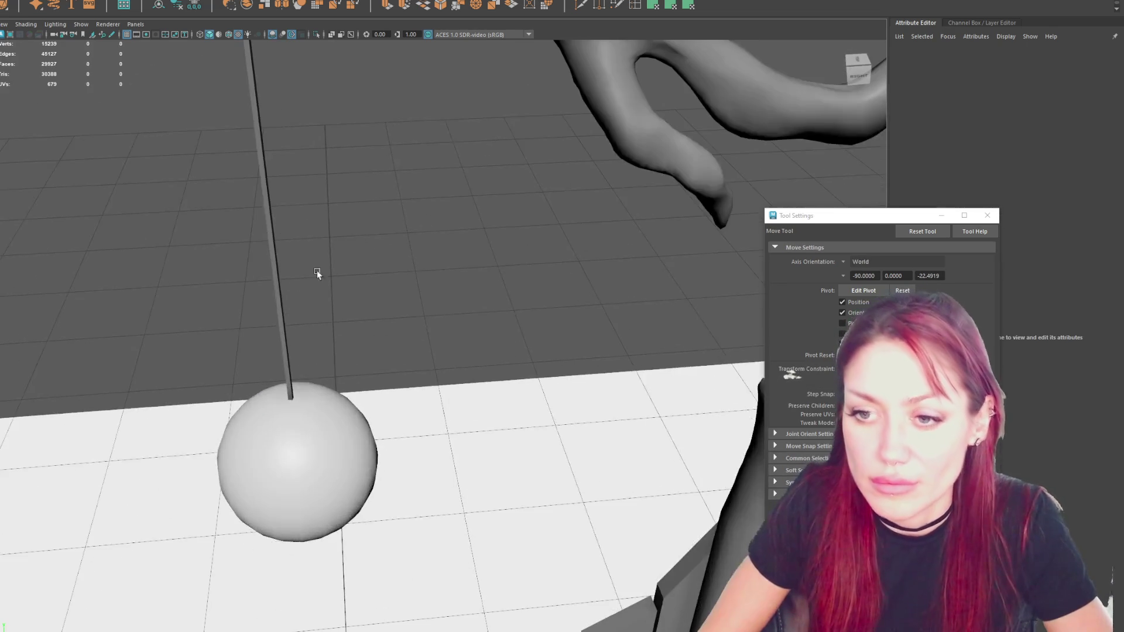
{"action": "left_click", "coordinate": [275, 286]}
{"action": "key", "text": "e"}
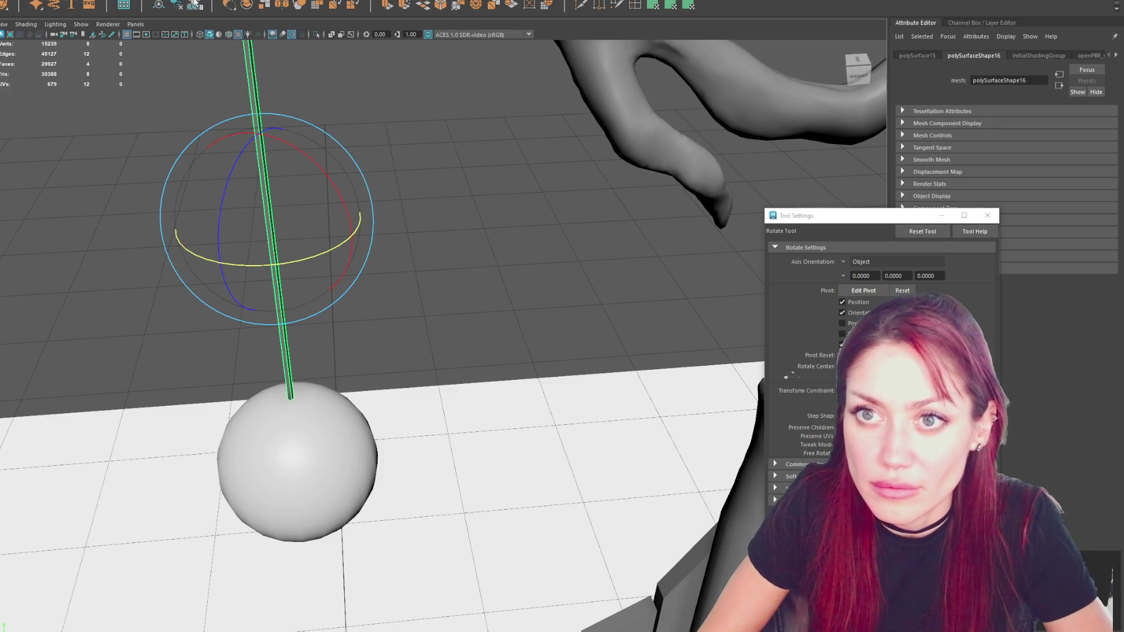
{"action": "scroll", "coordinate": [484, 198], "scroll_direction": "down", "scroll_amount": 5}
{"action": "mouse_move", "coordinate": [319, 217]}
{"action": "right_mouse_down", "text": "shift"}
{"action": "mouse_move", "coordinate": [357, 237]}
{"action": "mouse_move", "coordinate": [386, 218]}
{"action": "right_mouse_up", "text": "shift"}
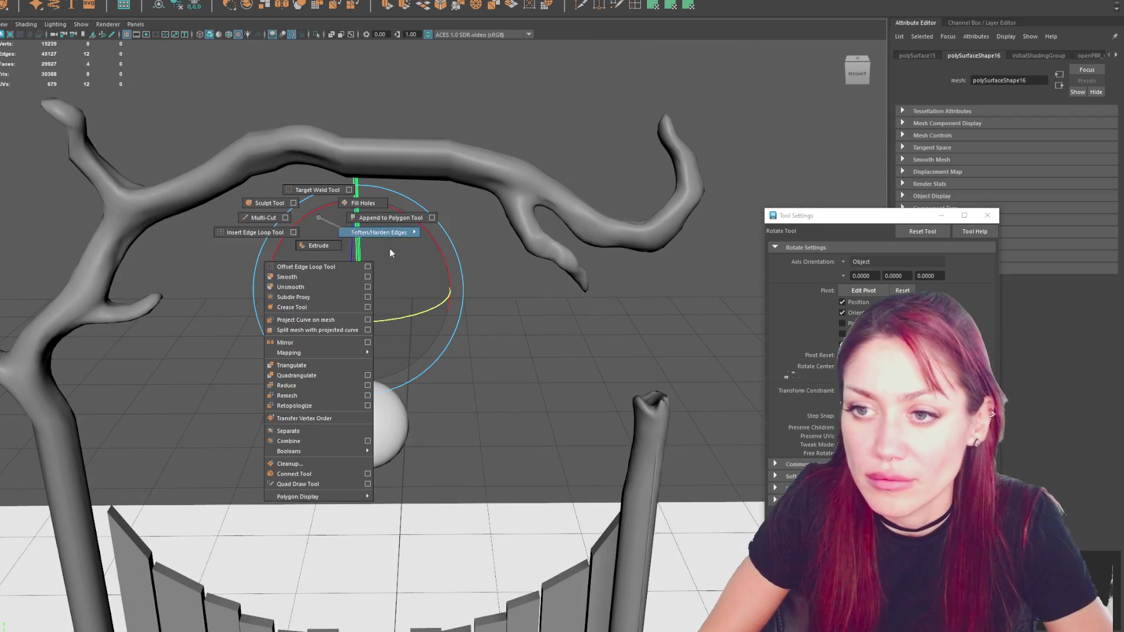
{"action": "mouse_move", "coordinate": [311, 226]}
{"action": "right_mouse_down", "text": "shift"}
{"action": "mouse_move", "coordinate": [399, 268]}
{"action": "mouse_move", "coordinate": [424, 261]}
{"action": "right_mouse_up", "text": "shift"}
{"action": "scroll", "coordinate": [423, 261], "scroll_direction": "down", "scroll_amount": 5}
Check the tree, hanging ball and rope by selecting each in turn.
{"action": "left_click", "coordinate": [445, 194]}
{"action": "key", "text": "w"}
{"action": "scroll", "coordinate": [474, 444], "scroll_direction": "up", "scroll_amount": 4}
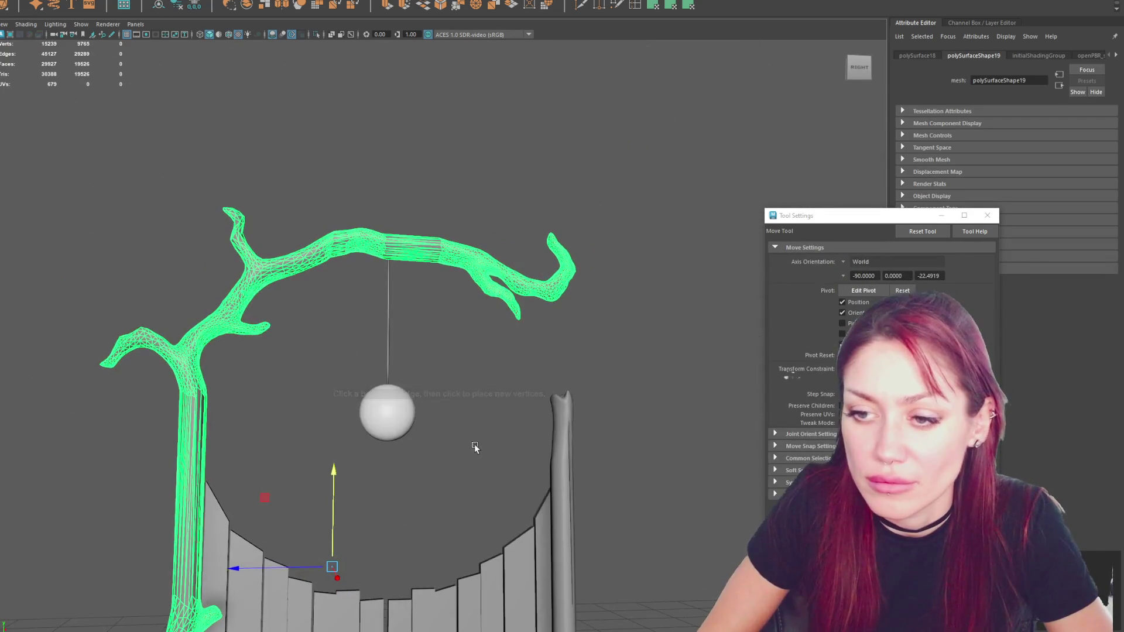
{"action": "scroll", "coordinate": [474, 446], "scroll_direction": "down", "scroll_amount": 3}
{"action": "left_click", "coordinate": [402, 326]}
{"action": "left_click", "coordinate": [447, 290]}
{"action": "scroll", "coordinate": [463, 282], "scroll_direction": "down", "scroll_amount": 3}
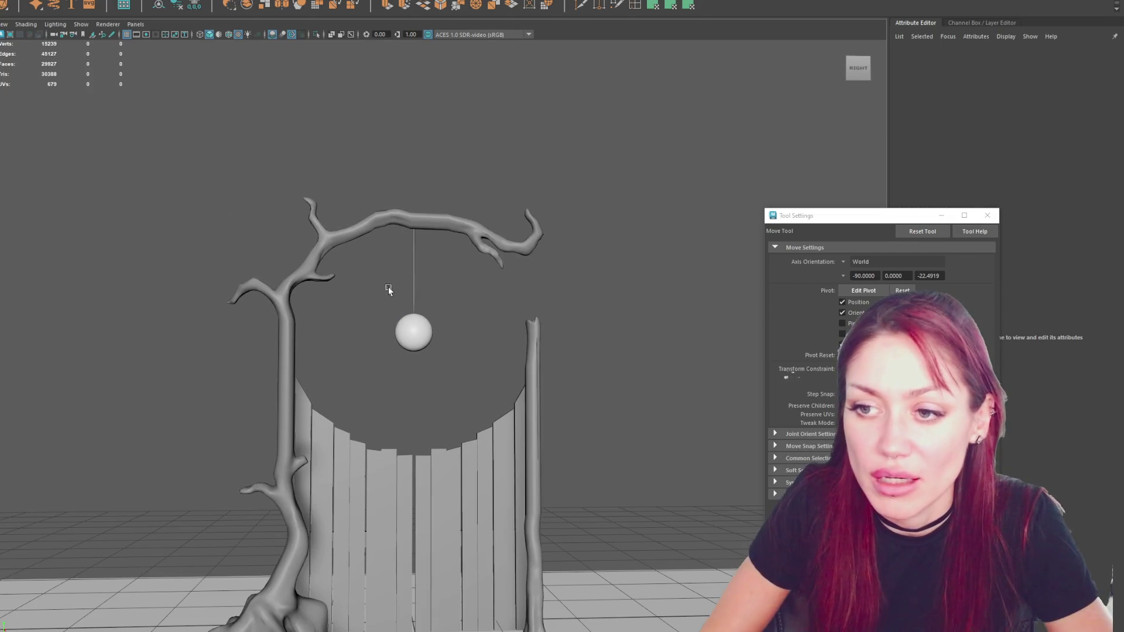
{"action": "left_click", "coordinate": [415, 260]}
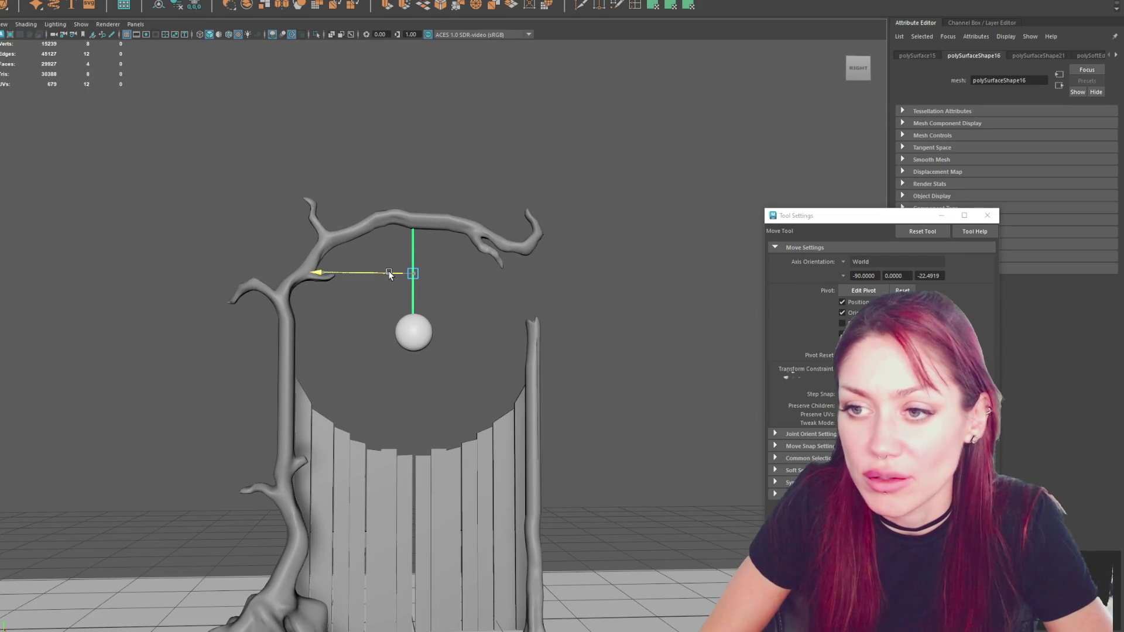
{"action": "left_click", "coordinate": [412, 176]}
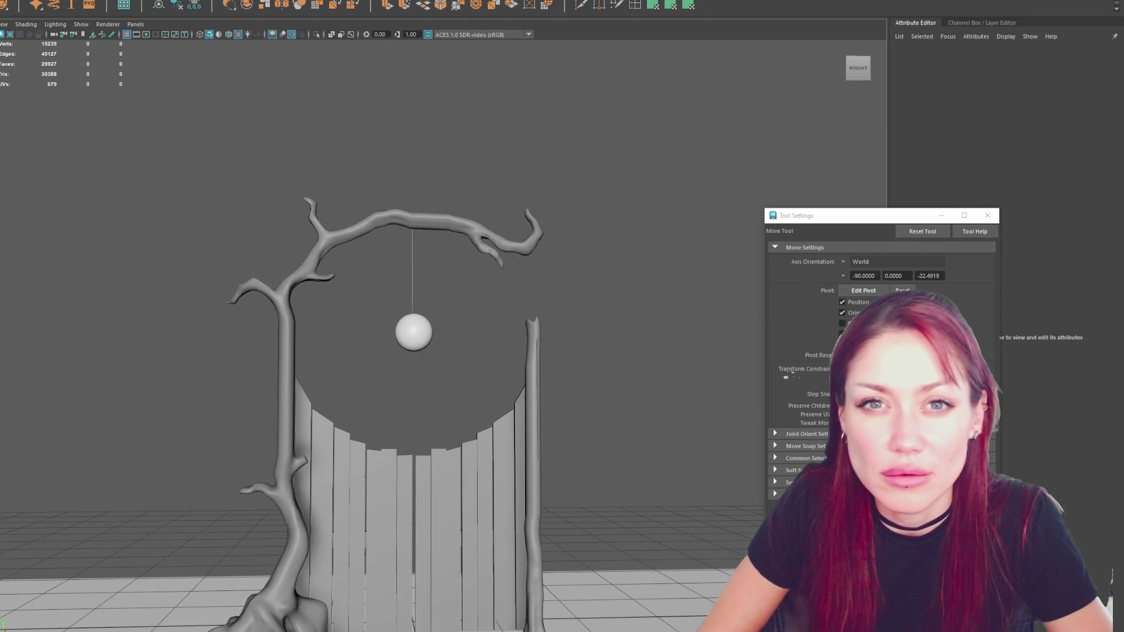
Add a new cube and raise it along Y above the gate arch.
{"action": "key", "text": "g"}
{"action": "scroll", "coordinate": [413, 294], "scroll_direction": "down", "scroll_amount": 5}
{"action": "left_click_drag", "start_coordinate": [423, 382], "coordinate": [443, 248]}
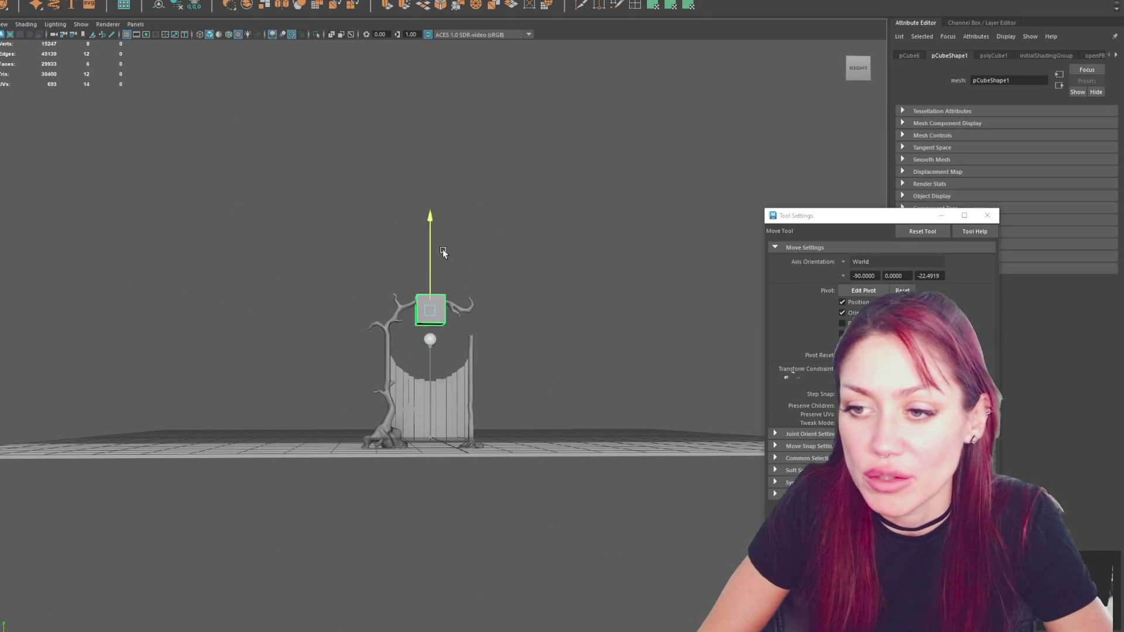
Shrink the new cube uniformly and view it among the tree and fence.
{"action": "key", "text": "f"}
{"action": "key", "text": "r"}
{"action": "left_click_drag", "start_coordinate": [439, 343], "coordinate": [372, 350]}
{"action": "scroll", "coordinate": [372, 350], "scroll_direction": "down", "scroll_amount": 5}
{"action": "mouse_move", "coordinate": [213, 371]}
{"action": "left_mouse_down", "text": "alt"}
{"action": "mouse_move", "coordinate": [490, 279]}
{"action": "mouse_move", "coordinate": [494, 293]}
{"action": "mouse_move", "coordinate": [527, 303]}
{"action": "mouse_move", "coordinate": [472, 306]}
{"action": "mouse_move", "coordinate": [516, 255]}
{"action": "left_mouse_up", "text": "alt"}
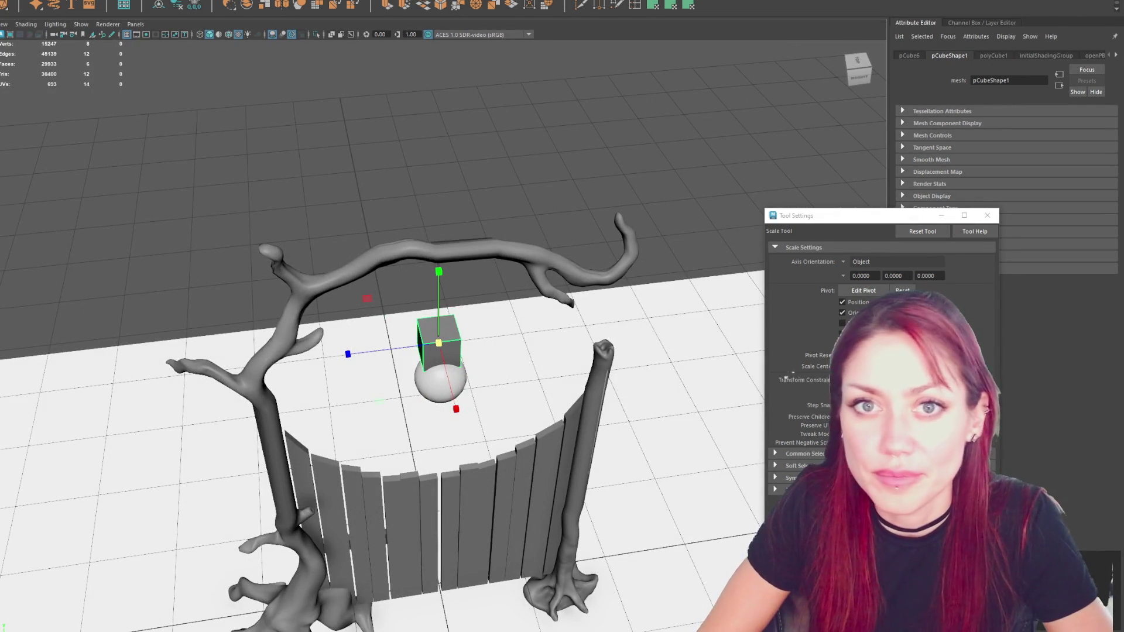
{"action": "scroll", "coordinate": [215, 155], "scroll_direction": "down", "scroll_amount": 5}
Add a test cylinder and stretch it taller above the gateway.
{"action": "left_click", "coordinate": [246, 5]}
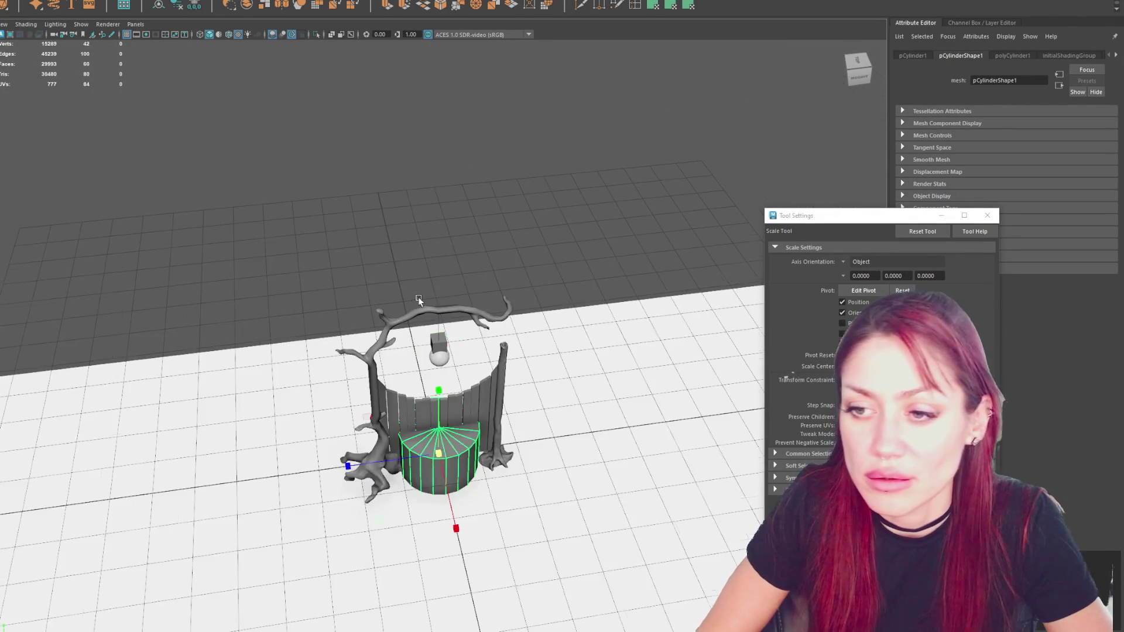
{"action": "left_click_drag", "start_coordinate": [439, 410], "coordinate": [447, 130]}
{"action": "key", "text": "w"}
{"action": "key", "text": "f"}
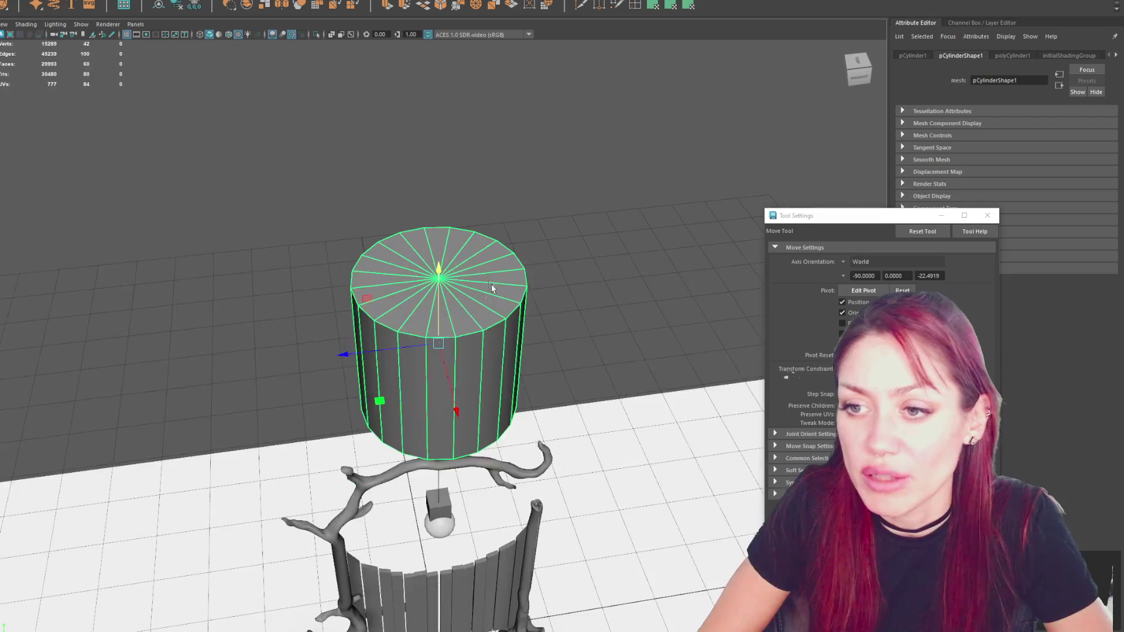
{"action": "left_click", "coordinate": [987, 215]}
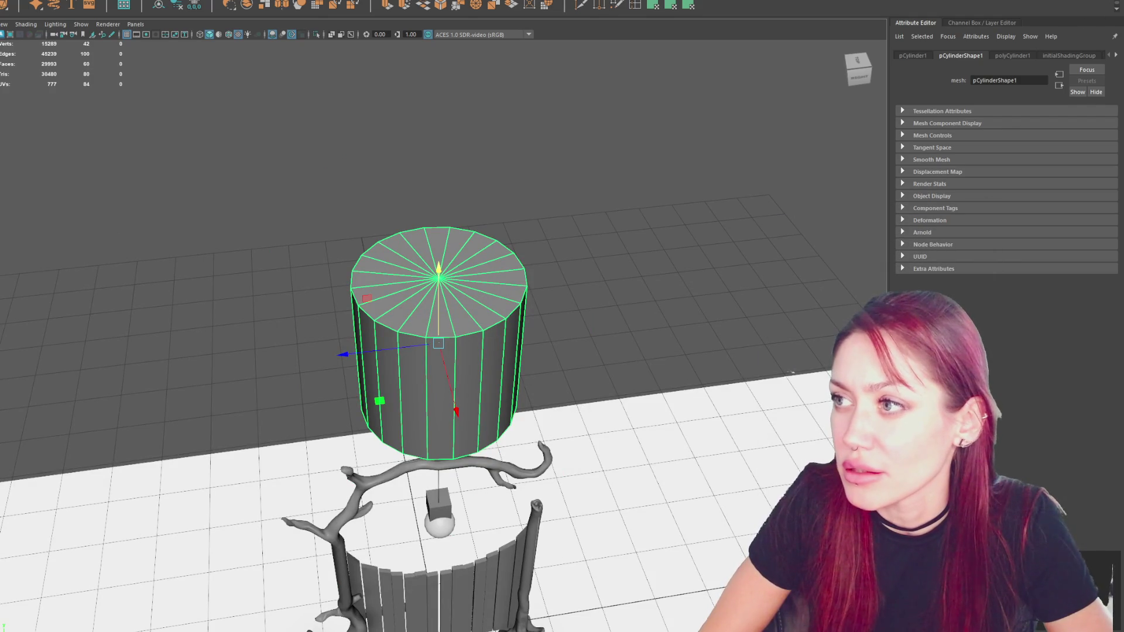
Set the cylinder's Subdivisions Axis to 8, then 6, and delete it.
{"action": "key", "text": "ctrl+a"}
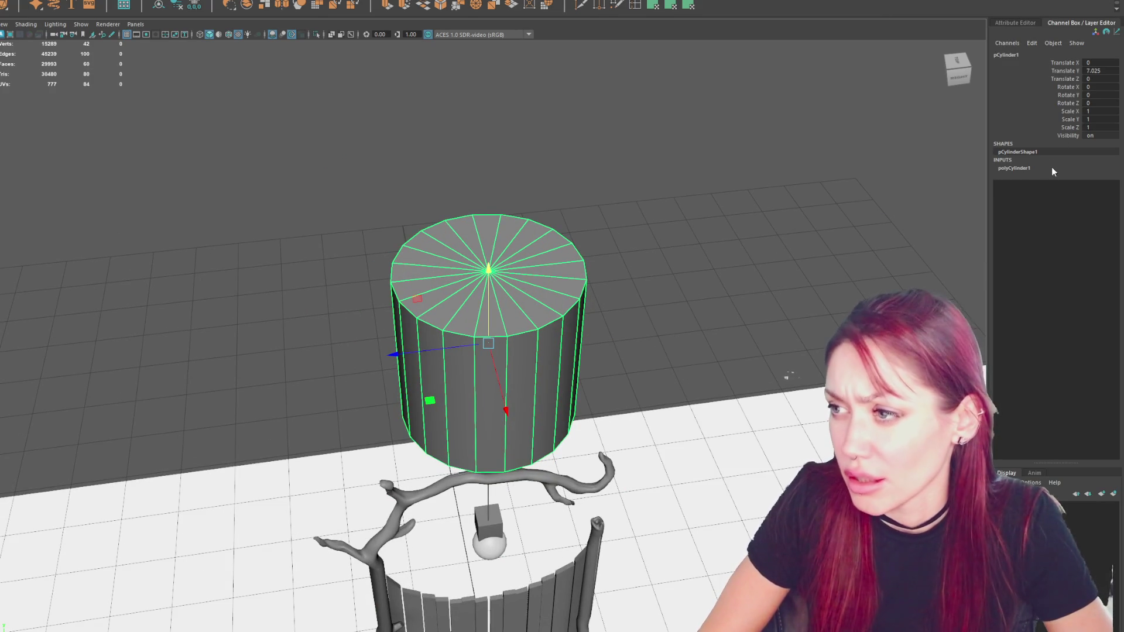
{"action": "left_click", "coordinate": [1051, 170]}
{"action": "type", "text": "8"}
{"action": "key", "text": "Return"}
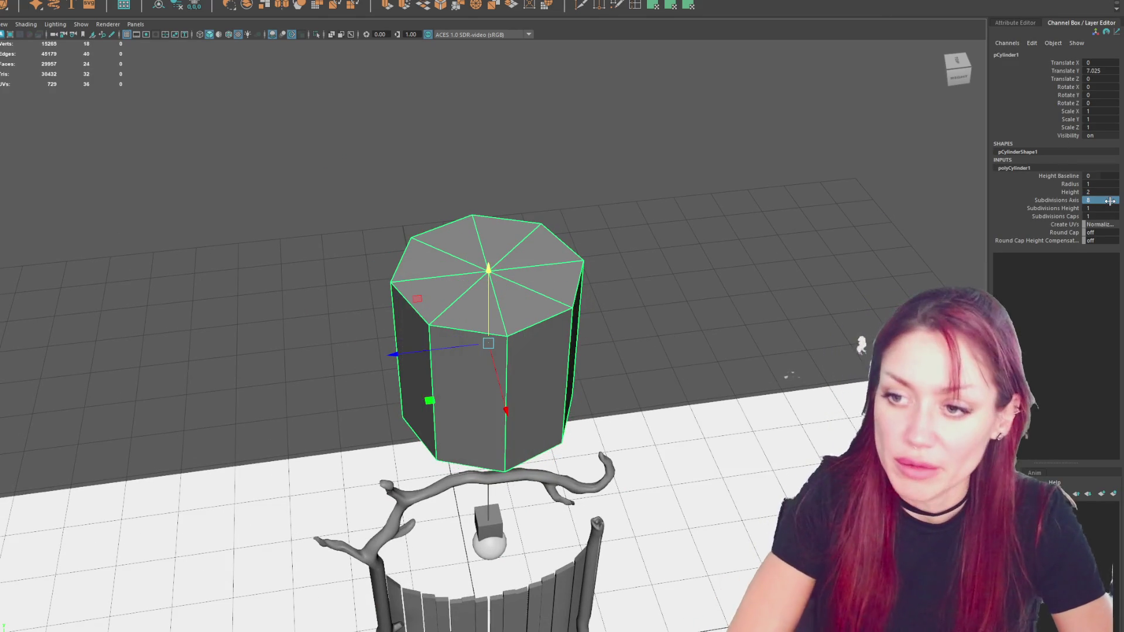
{"action": "left_click_drag", "start_coordinate": [831, 252], "coordinate": [752, 252], "text": "alt"}
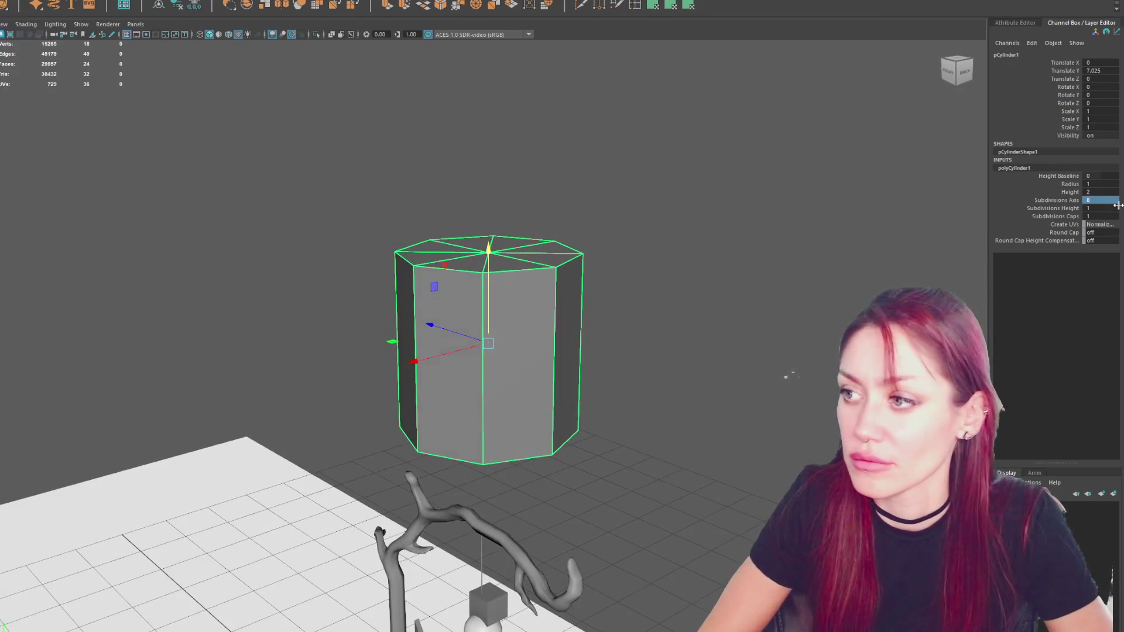
{"action": "key", "text": "Return"}
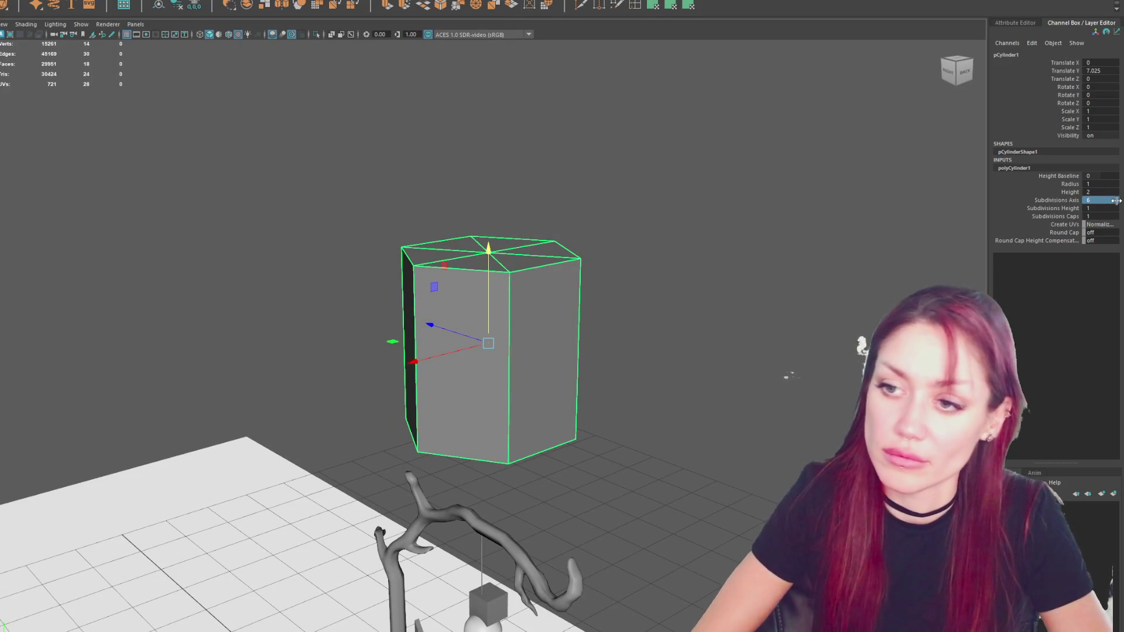
{"action": "mouse_move", "coordinate": [537, 386]}
{"action": "left_mouse_down", "text": "alt"}
{"action": "mouse_move", "coordinate": [647, 290]}
{"action": "mouse_move", "coordinate": [659, 246]}
{"action": "left_mouse_up", "text": "alt"}
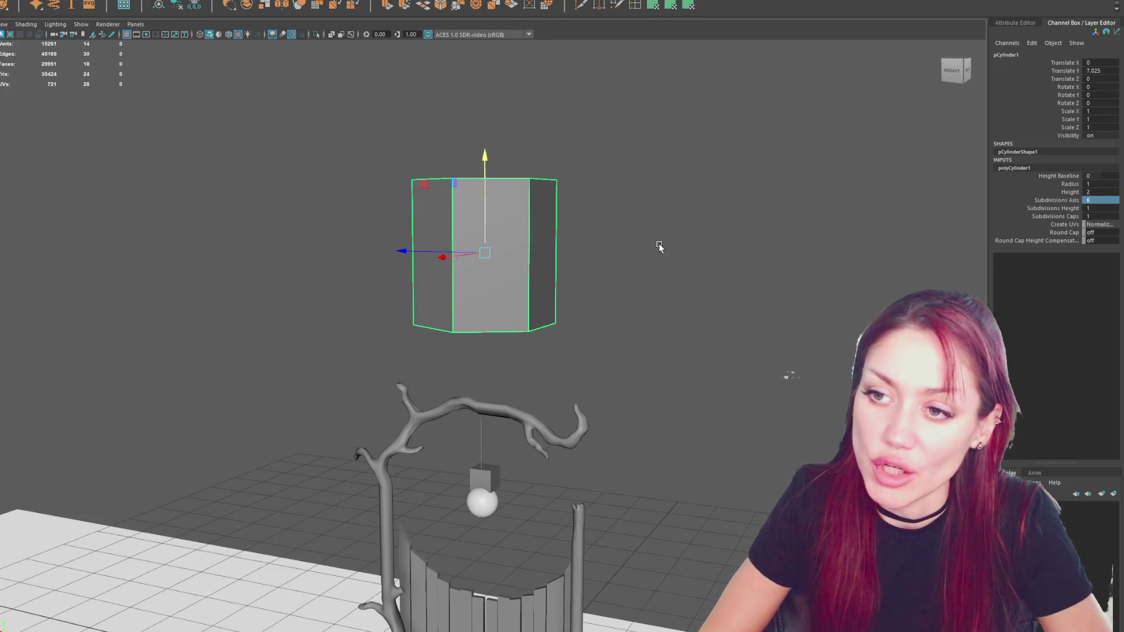
{"action": "key", "text": "Delete"}
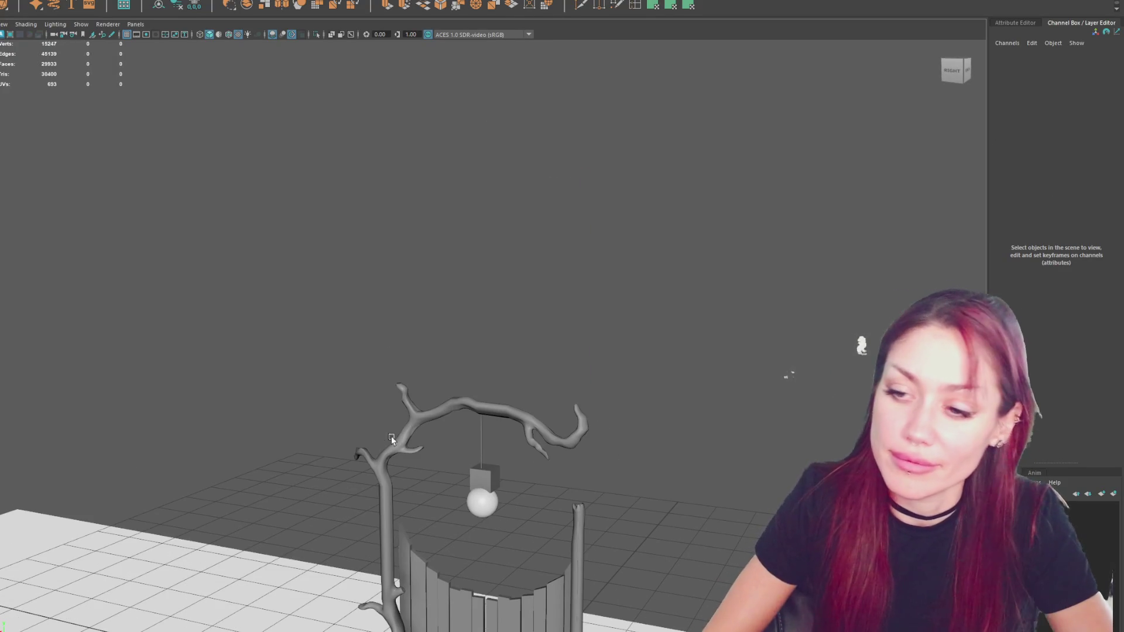
Delete the placeholder sphere and cube.
{"action": "left_click", "coordinate": [478, 515]}
{"action": "left_click", "coordinate": [496, 479], "text": "shift"}
{"action": "middle_click_drag", "start_coordinate": [496, 478], "coordinate": [613, 344], "text": "alt"}
{"action": "scroll", "coordinate": [611, 339], "scroll_direction": "up", "scroll_amount": 3}
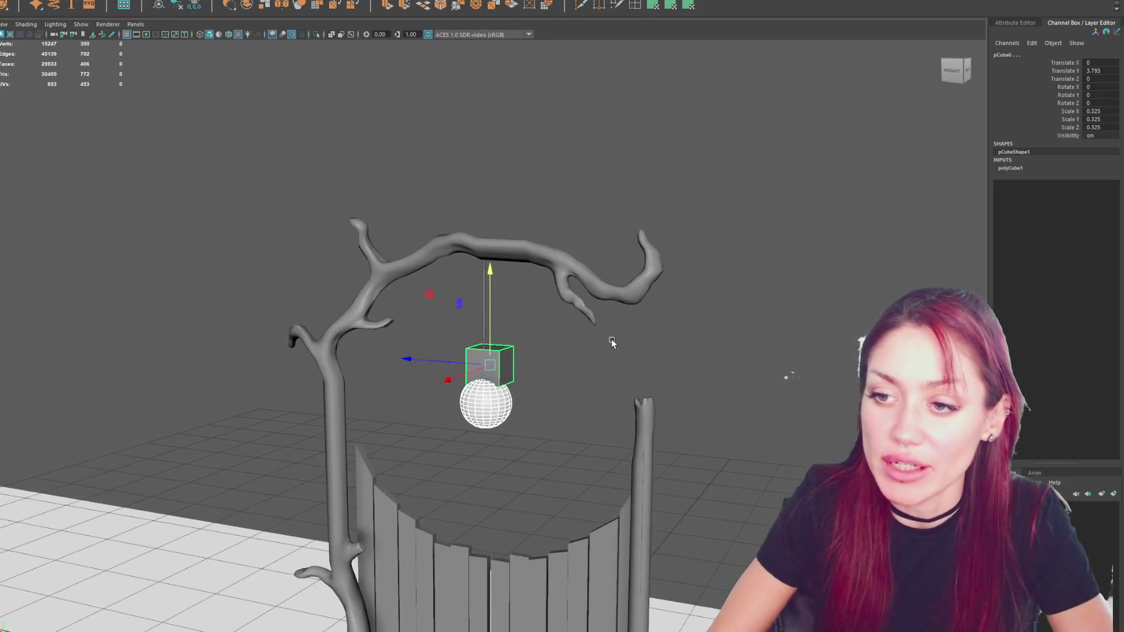
{"action": "key", "text": "Delete"}
{"action": "mouse_move", "coordinate": [611, 338]}
{"action": "left_mouse_down", "text": "alt"}
{"action": "mouse_move", "coordinate": [668, 346]}
{"action": "mouse_move", "coordinate": [574, 212]}
{"action": "mouse_move", "coordinate": [526, 179]}
{"action": "left_mouse_up", "text": "alt"}
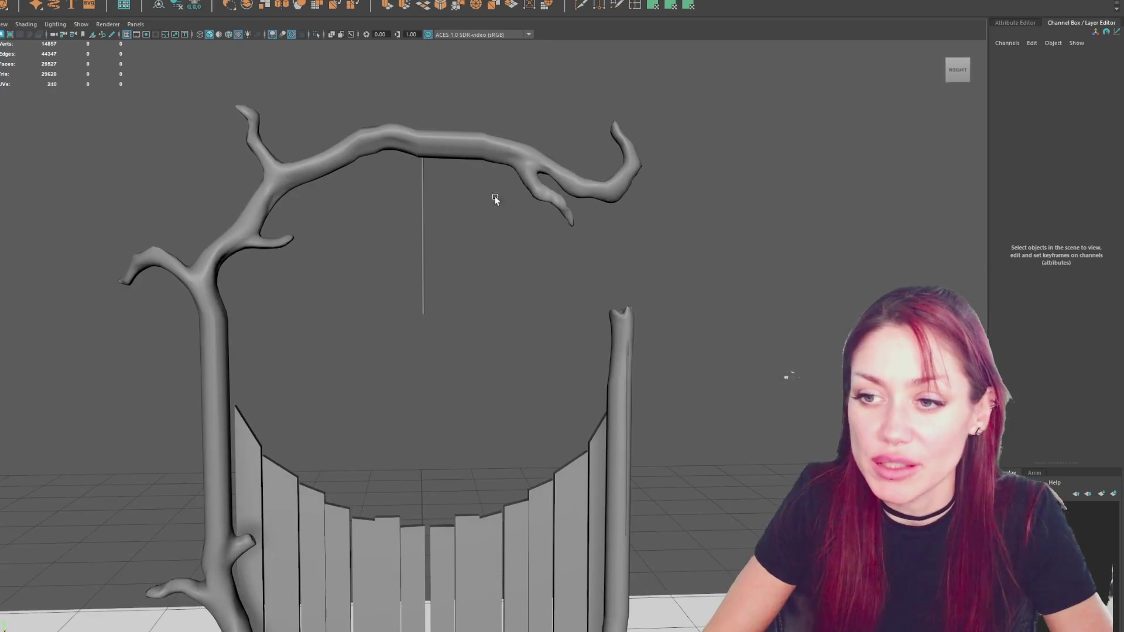
Shorten the thin hanging plane vertically to a short cord.
{"action": "left_click", "coordinate": [423, 240]}
{"action": "left_click_drag", "start_coordinate": [423, 194], "coordinate": [426, 180]}
{"action": "key", "text": "w"}
{"action": "scroll", "coordinate": [490, 240], "scroll_direction": "down", "scroll_amount": 3}
{"action": "middle_click_drag", "start_coordinate": [490, 252], "coordinate": [436, 195], "text": "alt"}
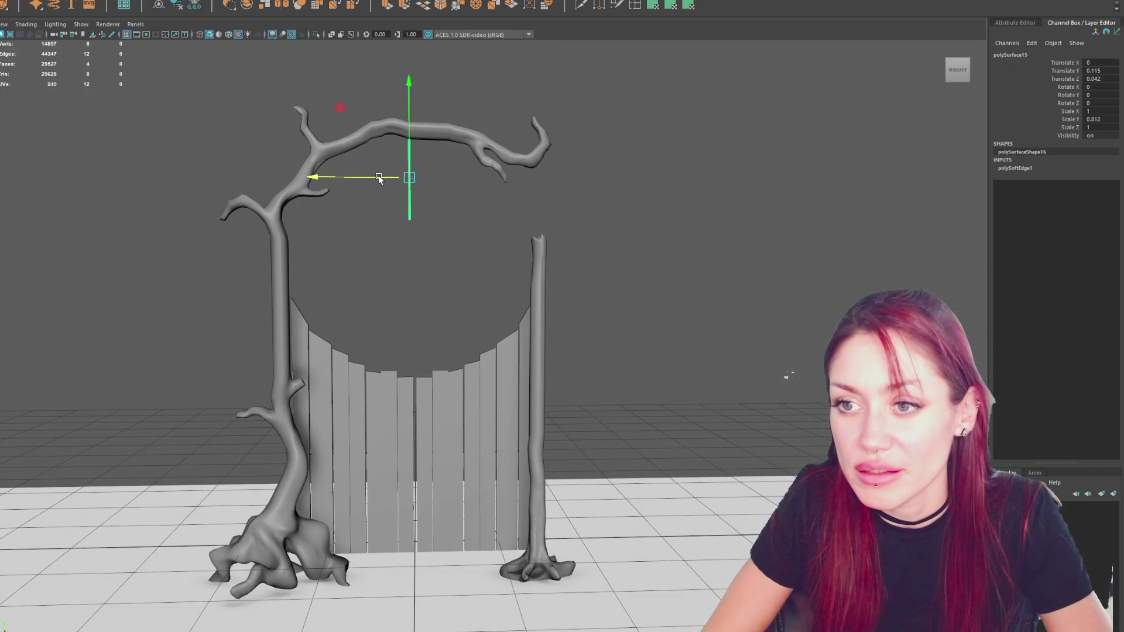
{"action": "left_click", "coordinate": [474, 249]}
{"action": "scroll", "coordinate": [474, 249], "scroll_direction": "down", "scroll_amount": 2}
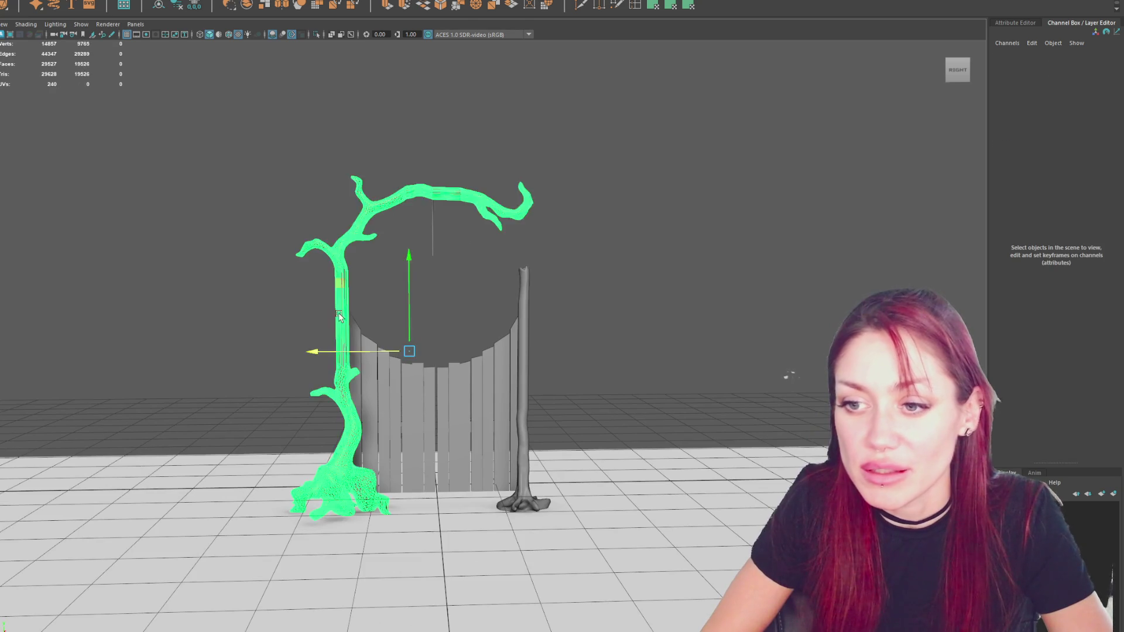
Select the tree trunks and gate planks together and combine them into one mesh.
{"action": "left_click", "coordinate": [443, 421]}
{"action": "key", "text": "f"}
{"action": "mouse_move", "coordinate": [560, 363]}
{"action": "left_mouse_down", "text": "alt"}
{"action": "mouse_move", "coordinate": [378, 374]}
{"action": "mouse_move", "coordinate": [404, 351]}
{"action": "mouse_move", "coordinate": [314, 353]}
{"action": "left_mouse_up", "text": "alt"}
{"action": "mouse_move", "coordinate": [440, 289]}
{"action": "left_mouse_down", "text": "alt"}
{"action": "mouse_move", "coordinate": [445, 340]}
{"action": "mouse_move", "coordinate": [456, 293]}
{"action": "mouse_move", "coordinate": [653, 294]}
{"action": "mouse_move", "coordinate": [539, 304]}
{"action": "left_mouse_up", "text": "alt"}
{"action": "scroll", "coordinate": [539, 304], "scroll_direction": "down", "scroll_amount": 8}
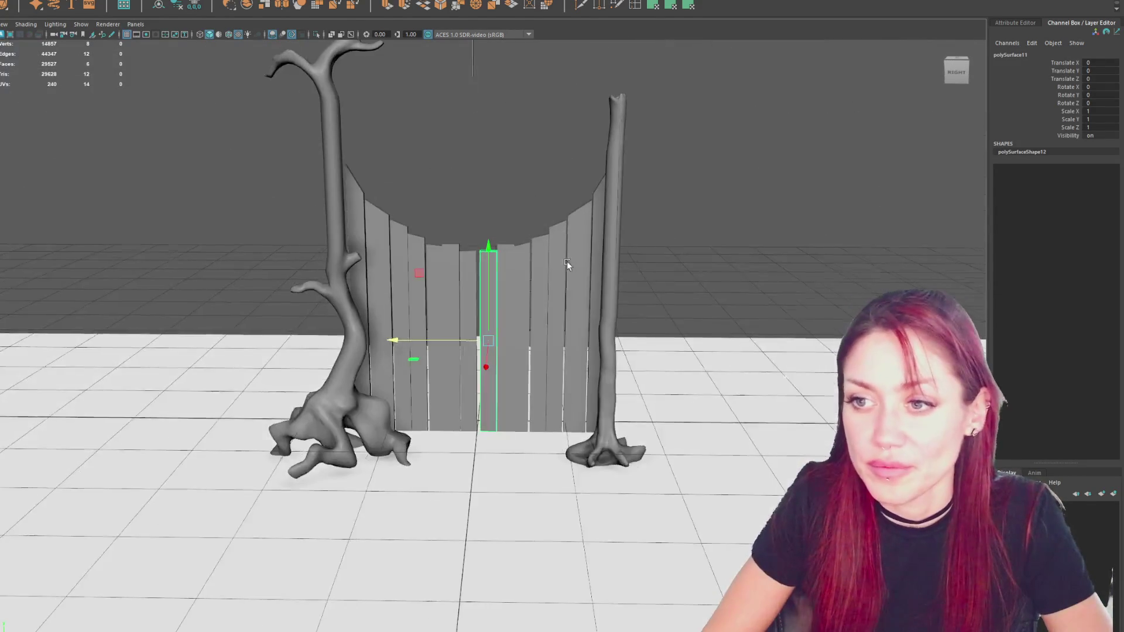
{"action": "mouse_move", "coordinate": [308, 84]}
{"action": "left_mouse_down"}
{"action": "mouse_move", "coordinate": [605, 351]}
{"action": "mouse_move", "coordinate": [640, 364]}
{"action": "left_mouse_up"}
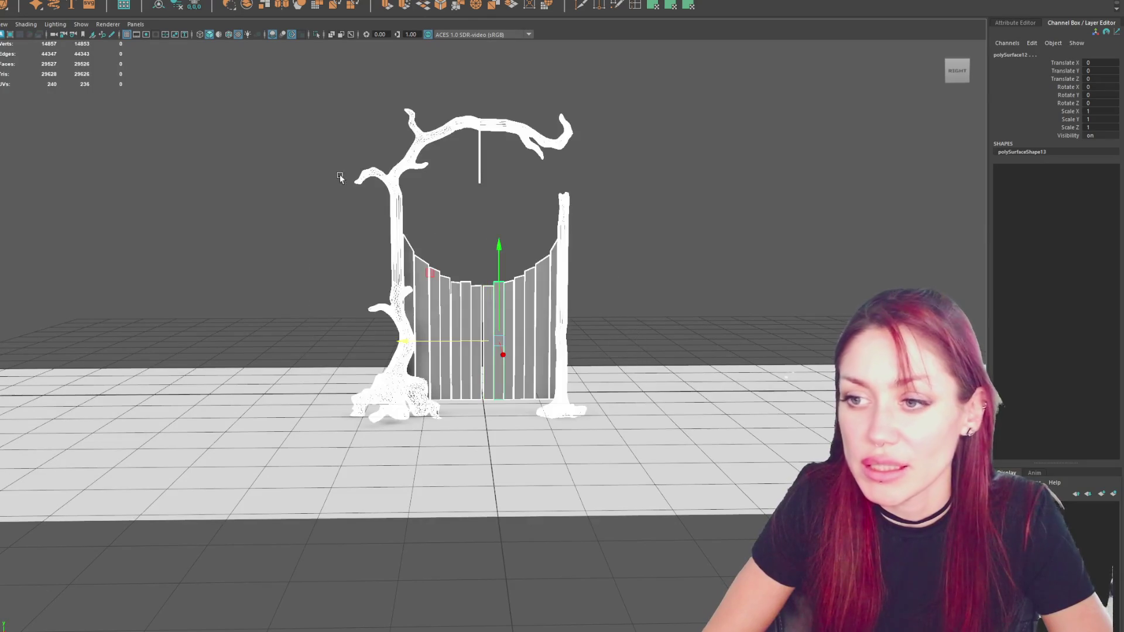
{"action": "left_click", "coordinate": [40, 6]}
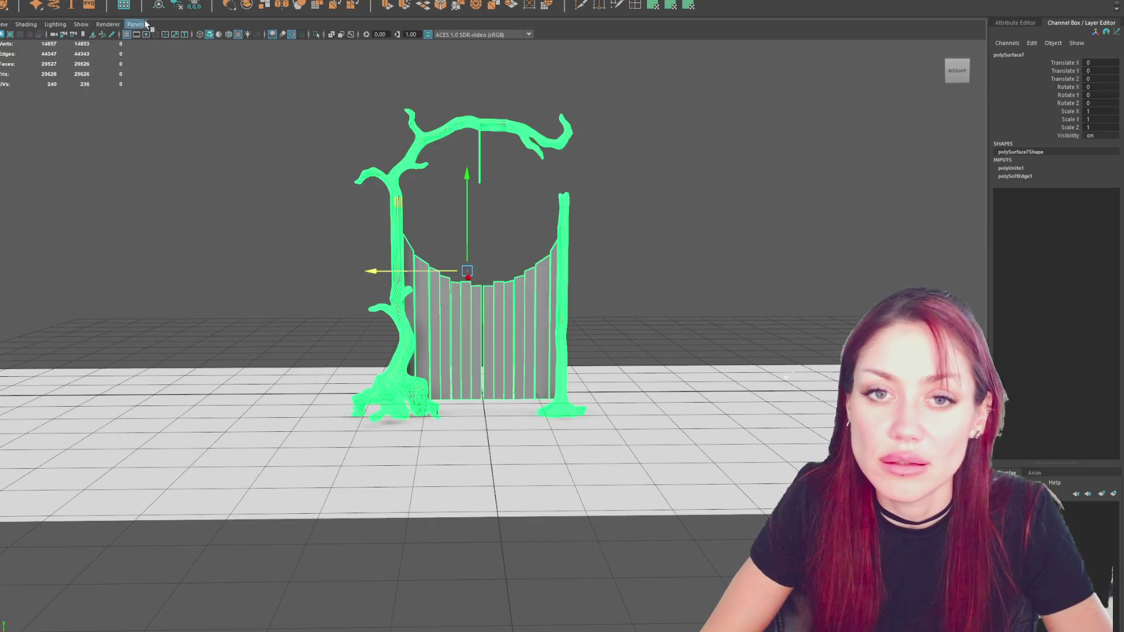
Delete the combined mesh's history, undo a trial grouping, and rename it FixerGate.
{"action": "left_click", "coordinate": [193, 5]}
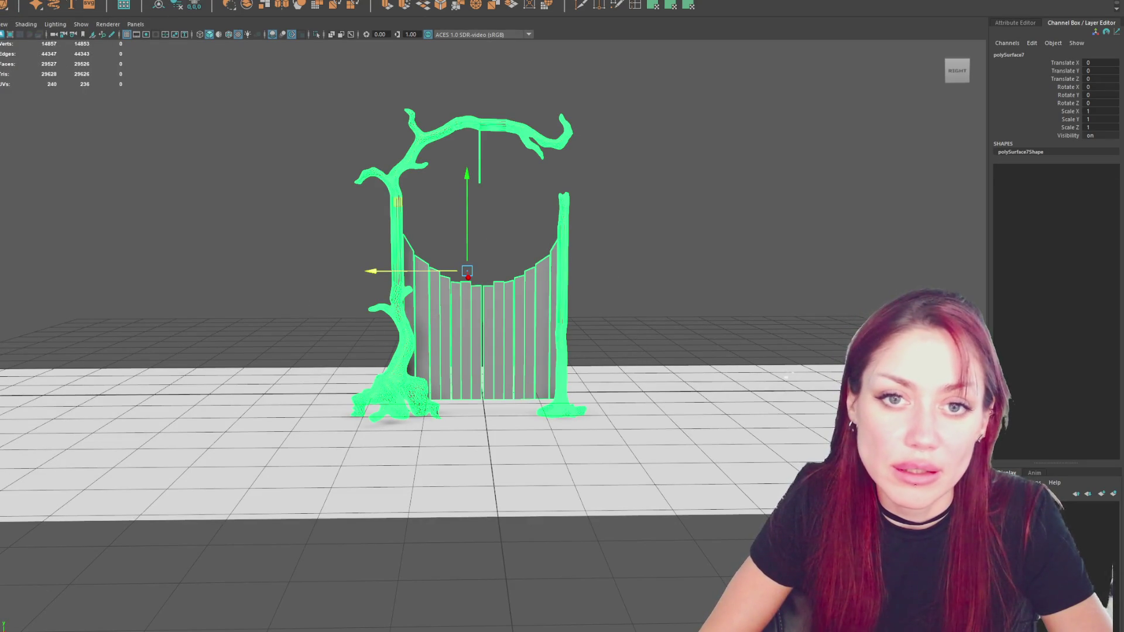
{"action": "key", "text": "ctrl+g"}
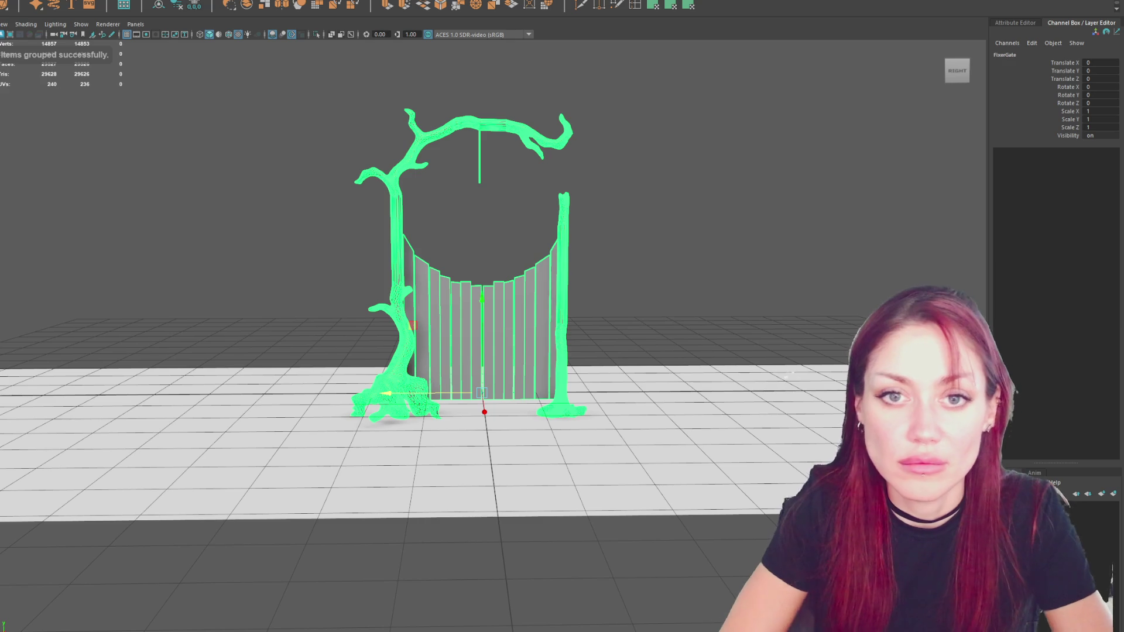
{"action": "left_click", "coordinate": [54, 4]}
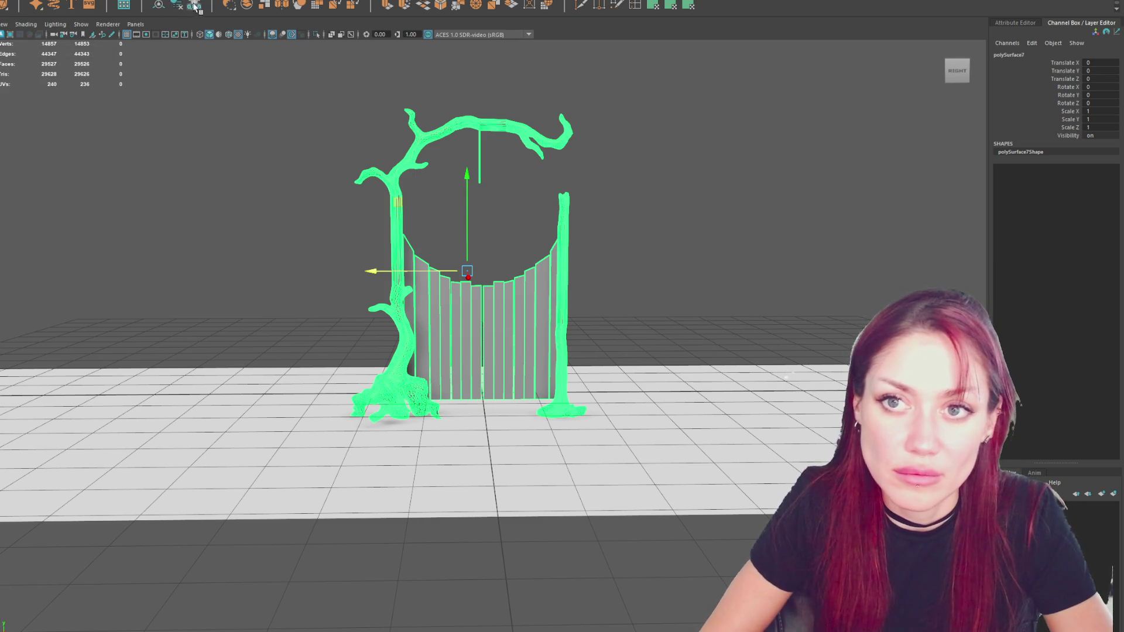
{"action": "type", "text": "FixerGate"}
{"action": "key", "text": "Return"}
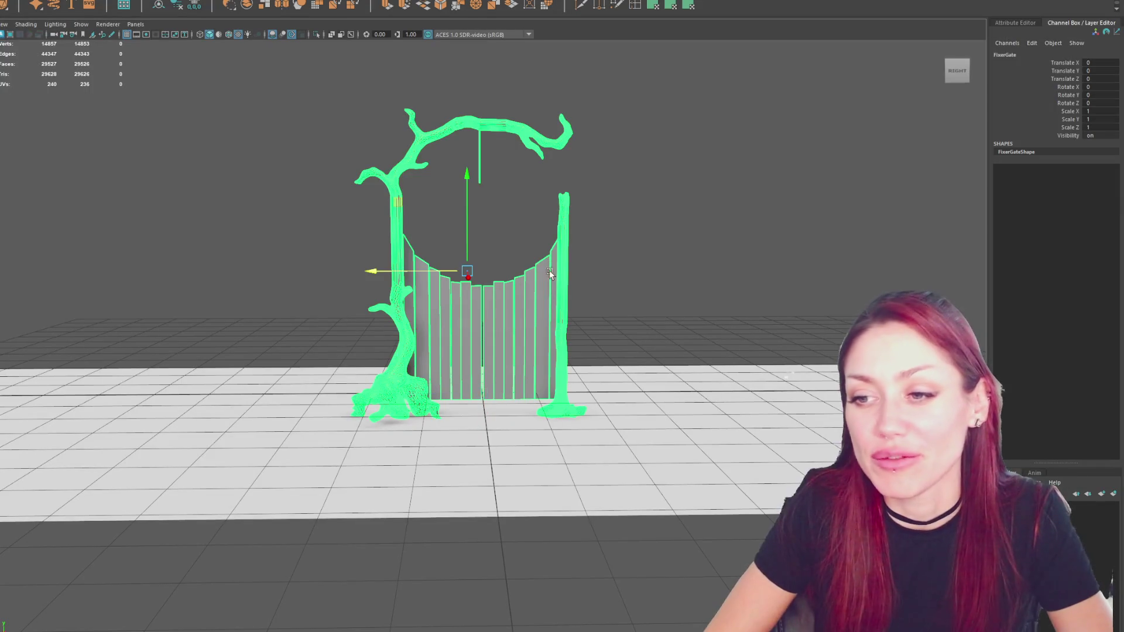
Move FixerGate's pivot down to the gate's base, then reselect it in front view.
{"action": "left_click", "coordinate": [577, 292]}
{"action": "left_click", "coordinate": [498, 274]}
{"action": "key", "text": "d"}
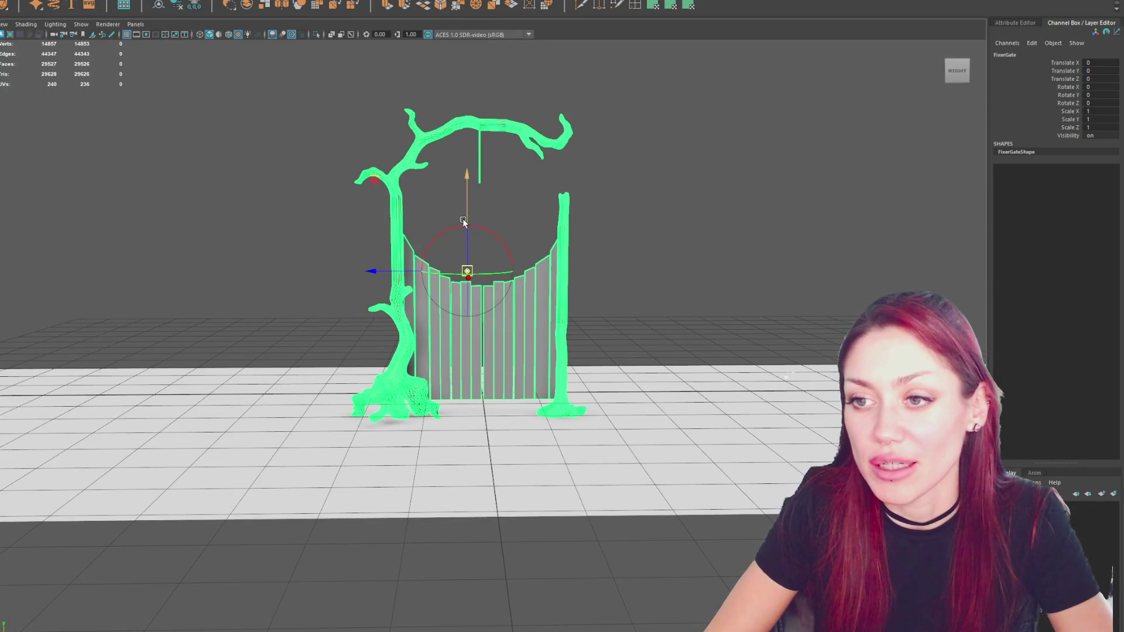
{"action": "left_click_drag", "start_coordinate": [467, 257], "coordinate": [484, 412]}
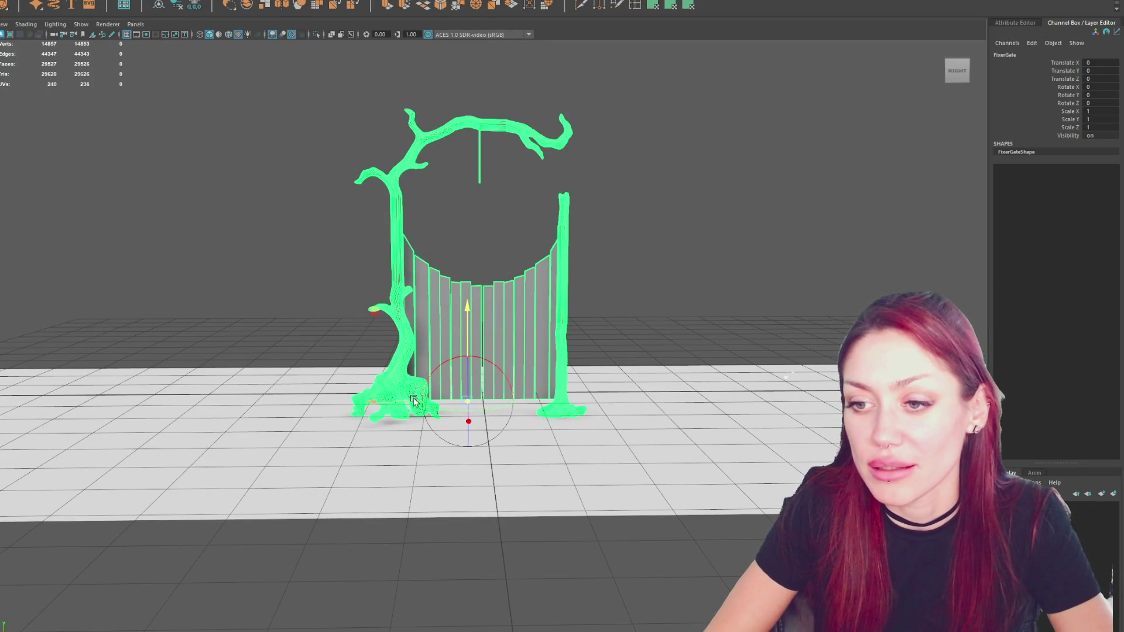
{"action": "mouse_move", "coordinate": [468, 419]}
{"action": "left_mouse_down"}
{"action": "mouse_move", "coordinate": [627, 439]}
{"action": "mouse_move", "coordinate": [545, 357]}
{"action": "mouse_move", "coordinate": [166, 185]}
{"action": "left_mouse_up"}
{"action": "left_click", "coordinate": [166, 185]}
{"action": "left_click", "coordinate": [492, 263]}
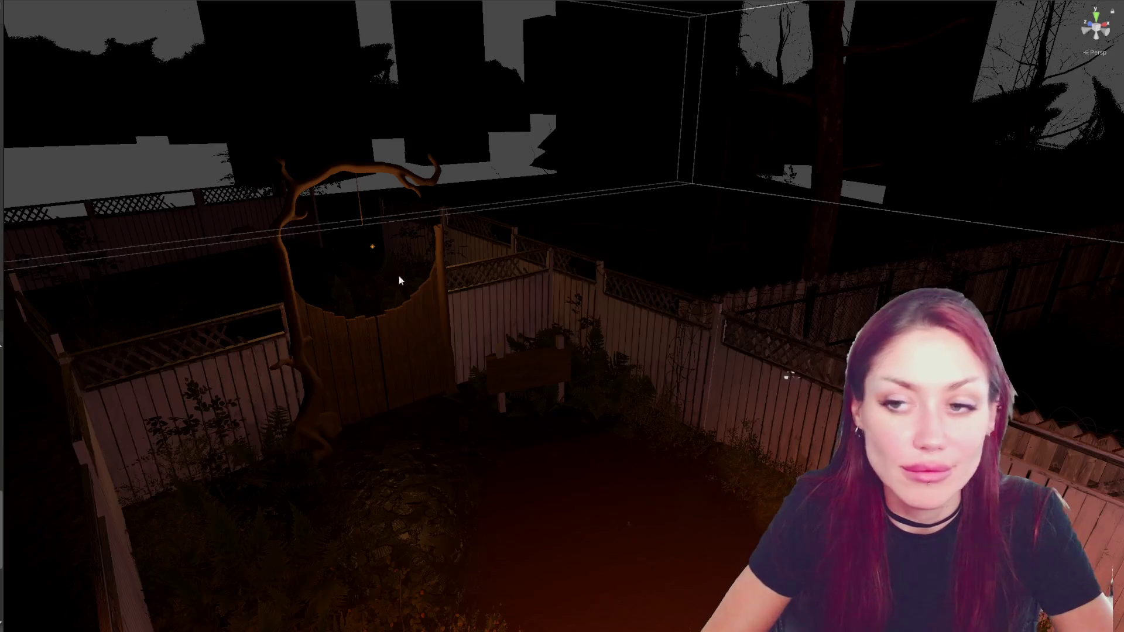
Frame the FixerGate model in the Scene view and widen the Inspector and Project panels.
{"action": "left_click", "coordinate": [398, 331]}
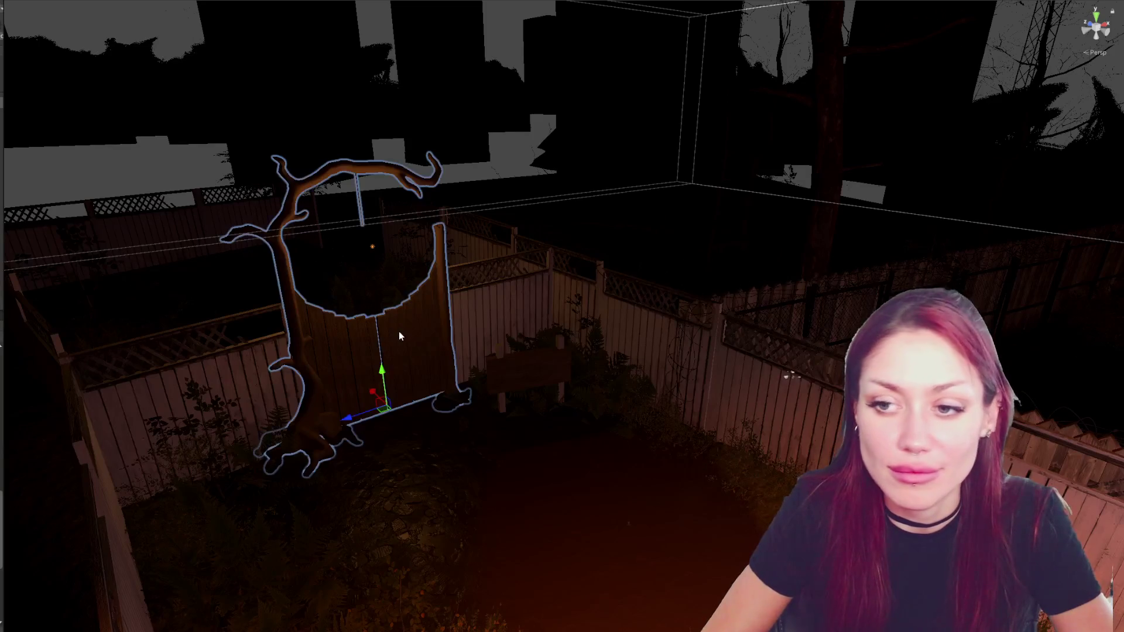
{"action": "key", "text": "f"}
{"action": "mouse_move", "coordinate": [588, 343]}
{"action": "left_mouse_down", "text": "alt"}
{"action": "mouse_move", "coordinate": [822, 329]}
{"action": "mouse_move", "coordinate": [645, 339]}
{"action": "left_mouse_up", "text": "alt"}
{"action": "scroll", "coordinate": [331, 372], "scroll_direction": "up", "scroll_amount": 4}
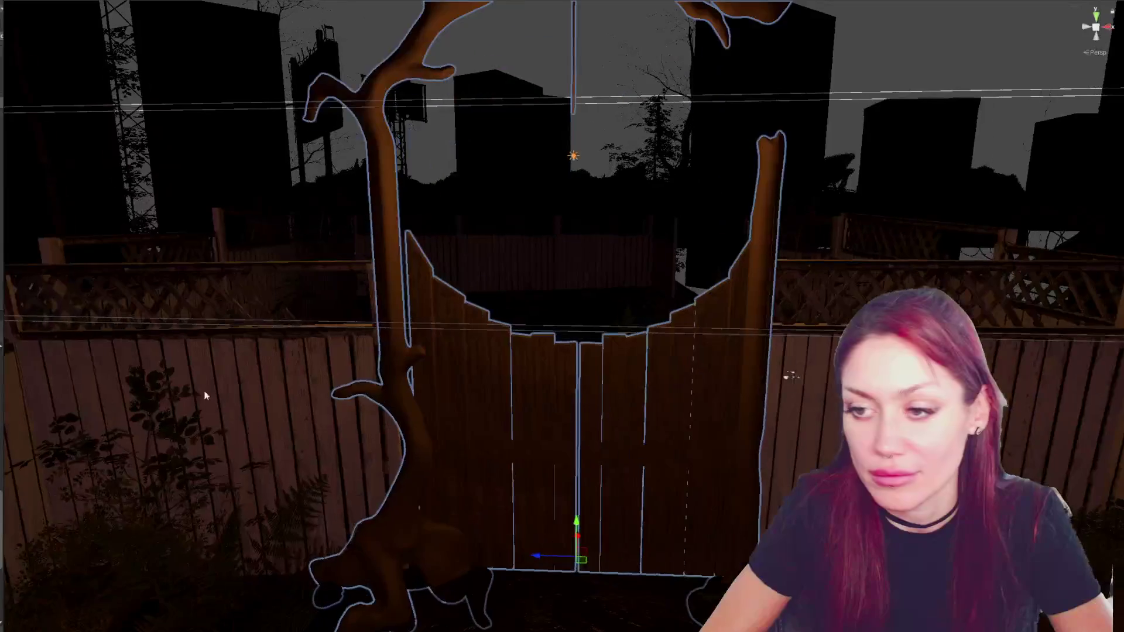
{"action": "left_click_drag", "start_coordinate": [3, 370], "coordinate": [199, 345]}
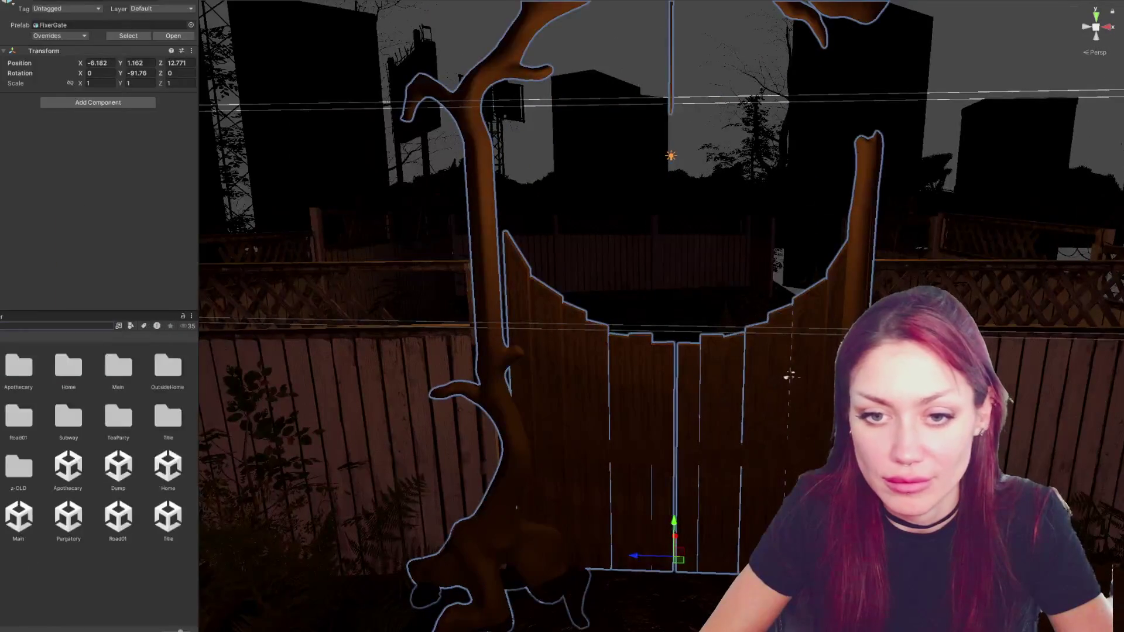
Search the Project assets for 'lantern', then for 'light'.
{"action": "type", "text": "lantern"}
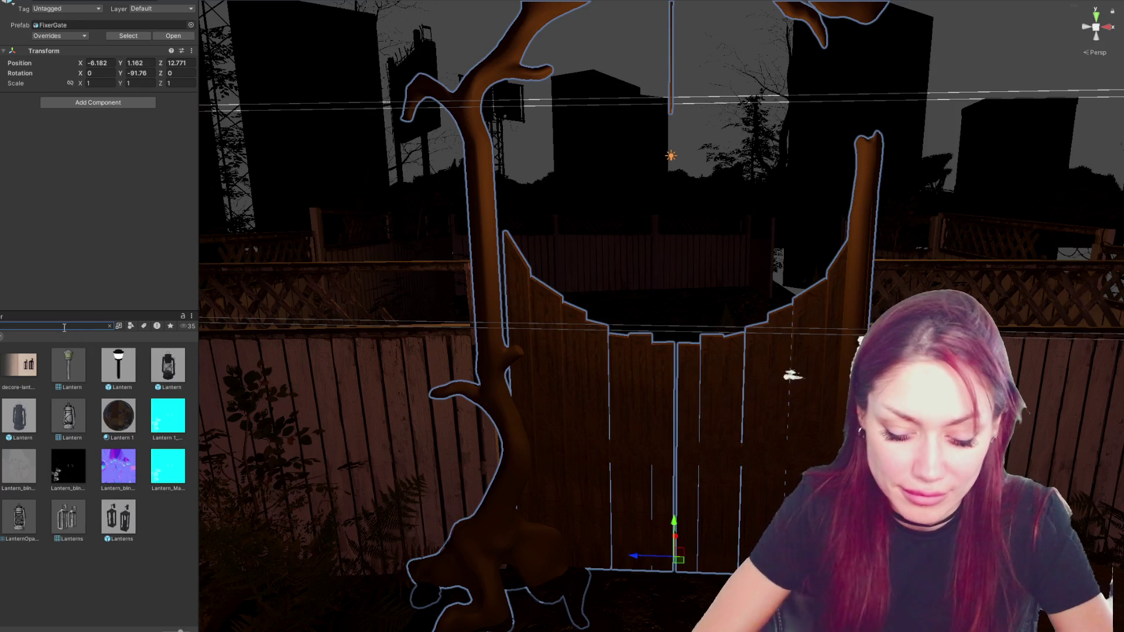
{"action": "left_click", "coordinate": [110, 326]}
{"action": "type", "text": "light"}
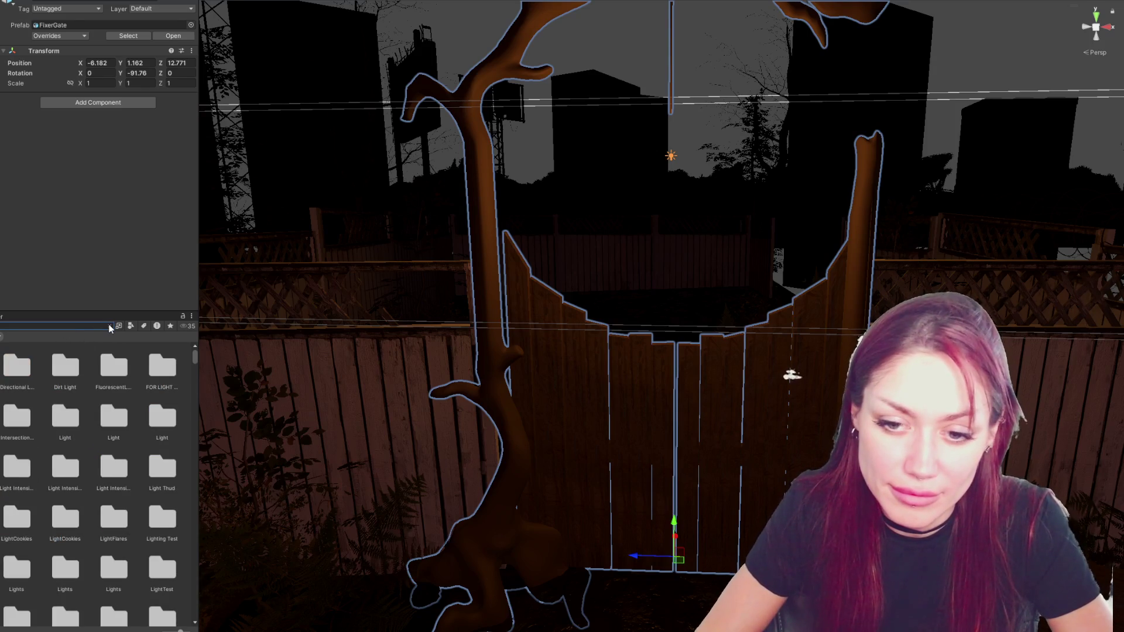
{"action": "scroll", "coordinate": [60, 338], "scroll_direction": "down", "scroll_amount": 3}
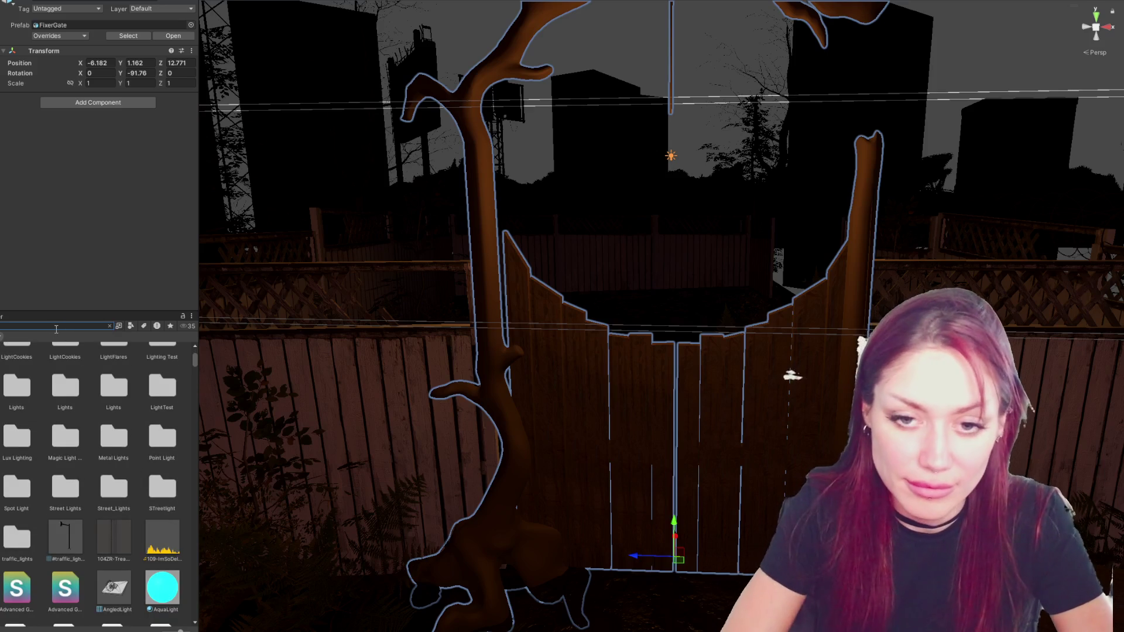
{"action": "type", "text": "lantern"}
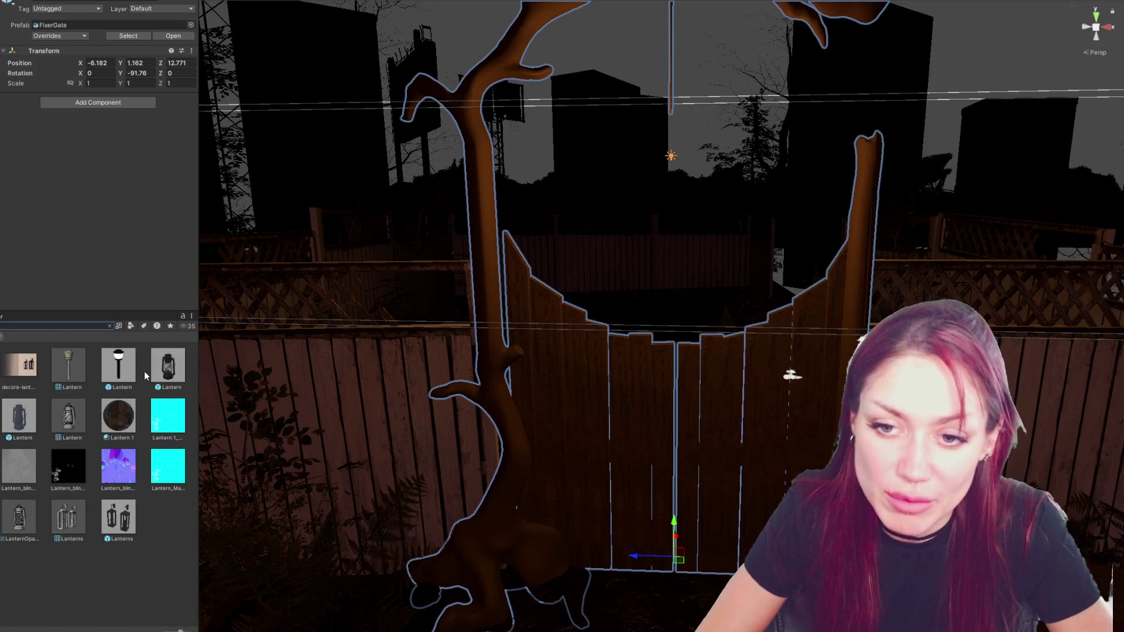
{"action": "left_click_drag", "start_coordinate": [162, 375], "coordinate": [694, 409]}
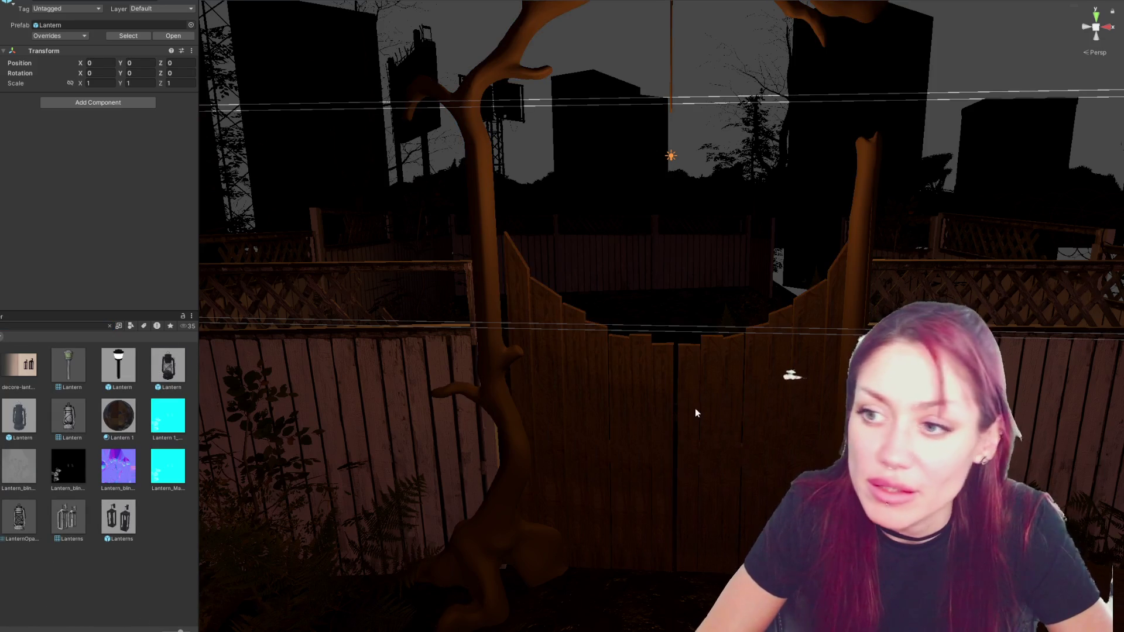
{"action": "key", "text": "f"}
{"action": "scroll", "coordinate": [706, 415], "scroll_direction": "down", "scroll_amount": 15}
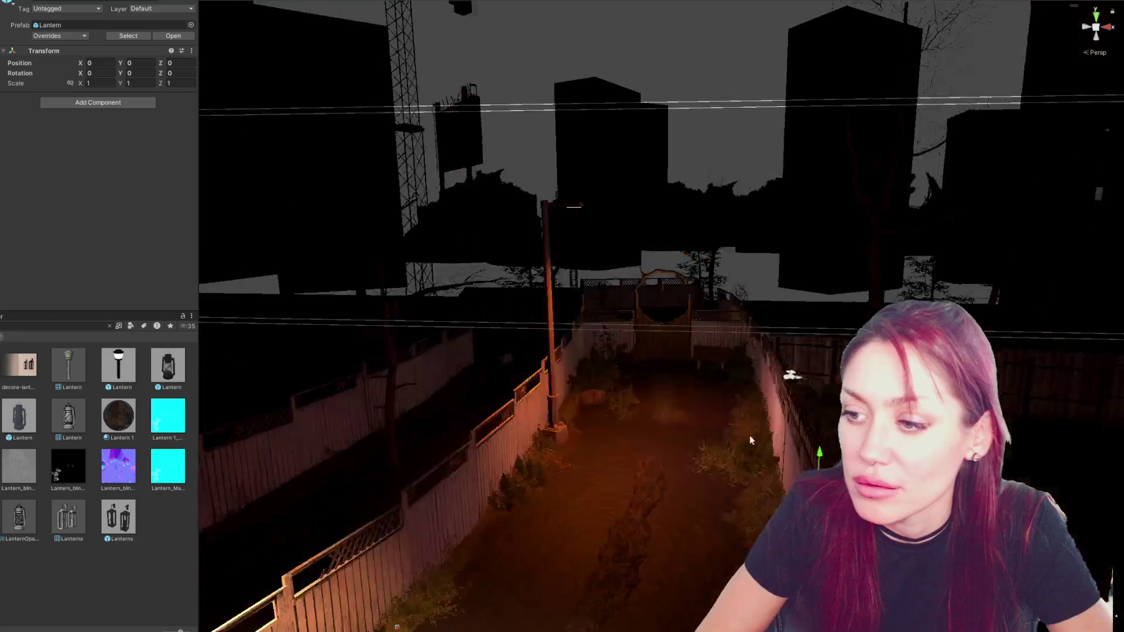
{"action": "mouse_move", "coordinate": [806, 438]}
{"action": "left_mouse_down"}
{"action": "mouse_move", "coordinate": [675, 426]}
{"action": "mouse_move", "coordinate": [687, 274]}
{"action": "mouse_move", "coordinate": [697, 294]}
{"action": "left_mouse_up"}
{"action": "key", "text": "f"}
{"action": "scroll", "coordinate": [699, 339], "scroll_direction": "down", "scroll_amount": 3}
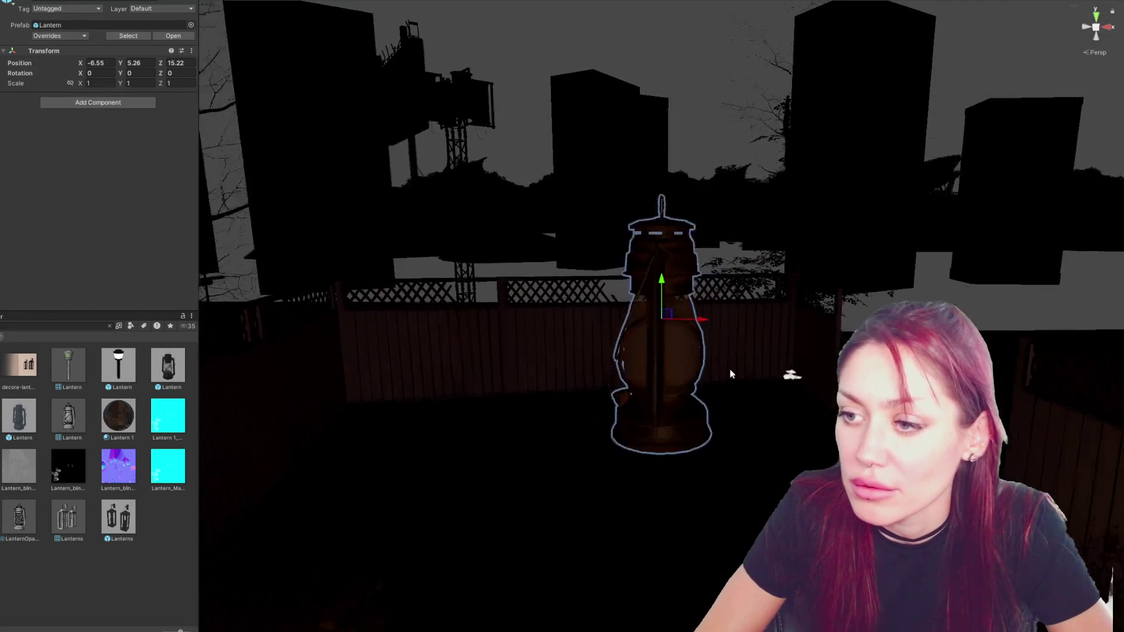
{"action": "left_click_drag", "start_coordinate": [698, 340], "coordinate": [539, 352], "text": "alt"}
{"action": "key", "text": "r"}
{"action": "mouse_move", "coordinate": [660, 319]}
{"action": "left_mouse_down"}
{"action": "mouse_move", "coordinate": [679, 305]}
{"action": "mouse_move", "coordinate": [298, 350]}
{"action": "mouse_move", "coordinate": [396, 337]}
{"action": "mouse_move", "coordinate": [339, 337]}
{"action": "mouse_move", "coordinate": [551, 332]}
{"action": "left_mouse_up"}
{"action": "key", "text": "w"}
{"action": "left_click_drag", "start_coordinate": [646, 340], "coordinate": [730, 350]}
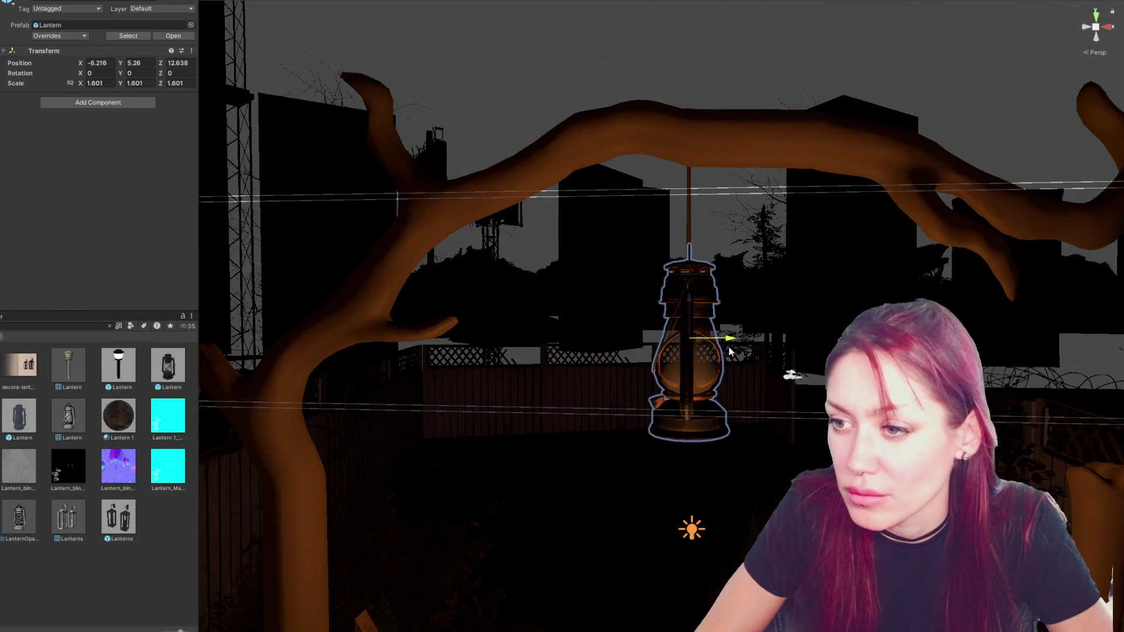
{"action": "left_click_drag", "start_coordinate": [699, 297], "coordinate": [699, 410]}
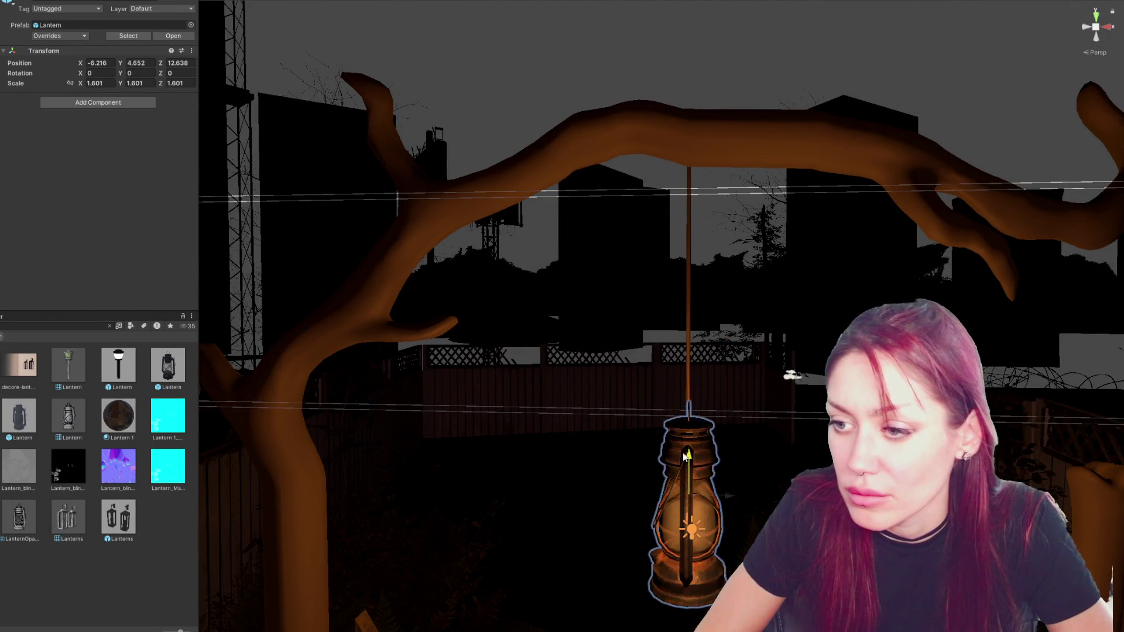
{"action": "scroll", "coordinate": [779, 439], "scroll_direction": "down", "scroll_amount": 3}
{"action": "middle_click_drag", "start_coordinate": [778, 439], "coordinate": [679, 369]}
{"action": "key", "text": "e"}
{"action": "key", "text": "r"}
{"action": "mouse_move", "coordinate": [643, 344]}
{"action": "left_mouse_down"}
{"action": "mouse_move", "coordinate": [635, 349]}
{"action": "mouse_move", "coordinate": [670, 346]}
{"action": "left_mouse_up"}
{"action": "key", "text": "e"}
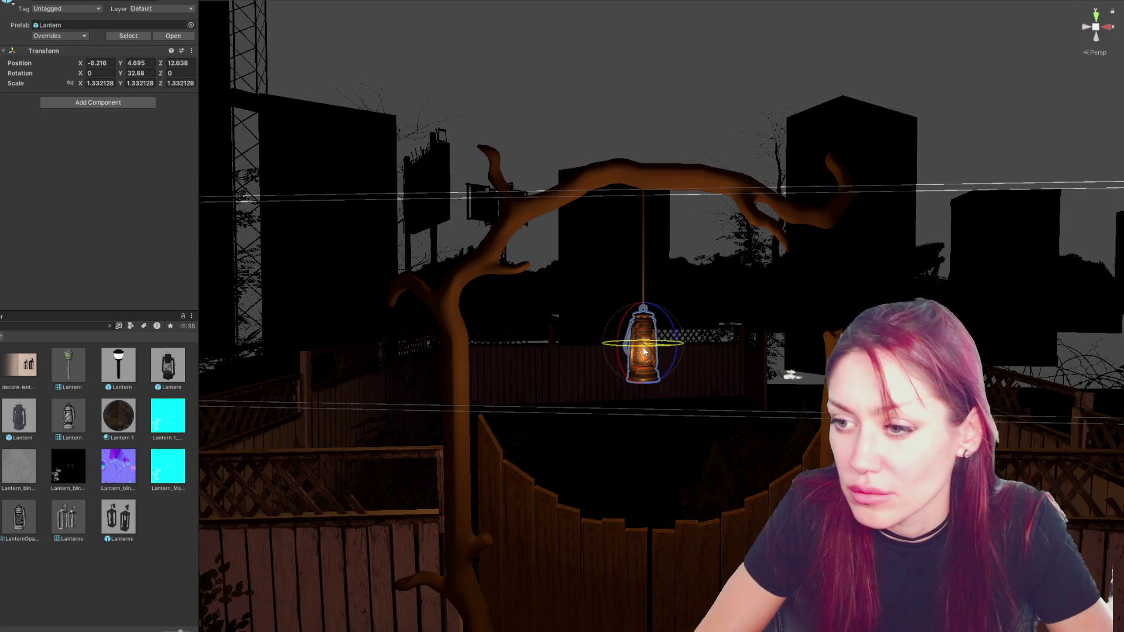
{"action": "left_click", "coordinate": [222, 368]}
{"action": "right_click_drag", "start_coordinate": [223, 367], "coordinate": [459, 321]}
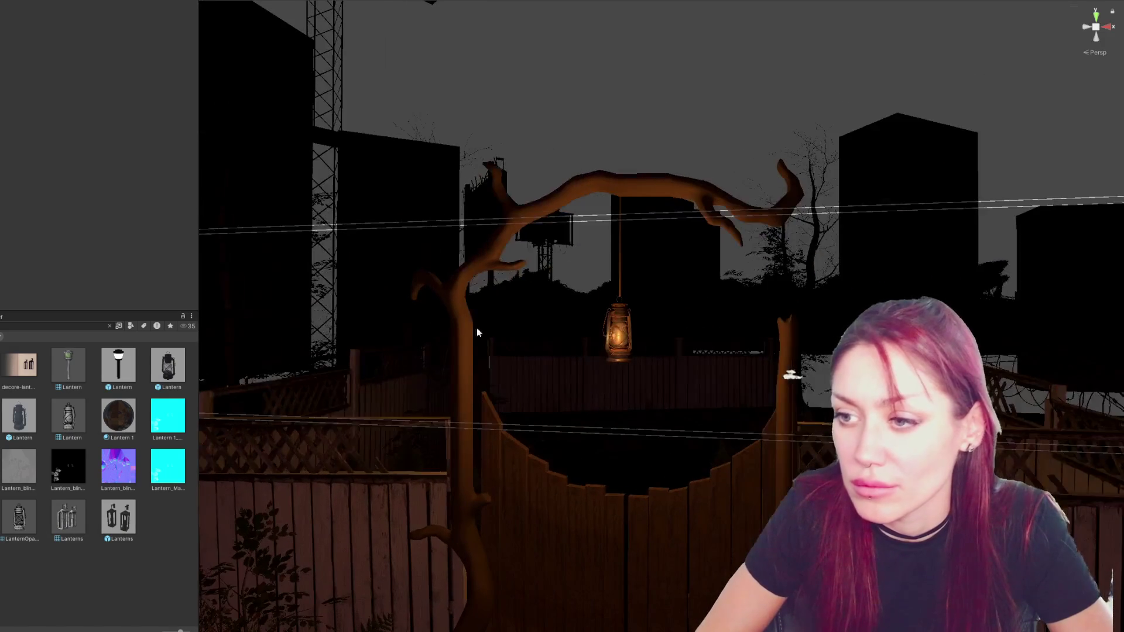
{"action": "scroll", "coordinate": [632, 357], "scroll_direction": "down", "scroll_amount": 3}
{"action": "left_click", "coordinate": [602, 477]}
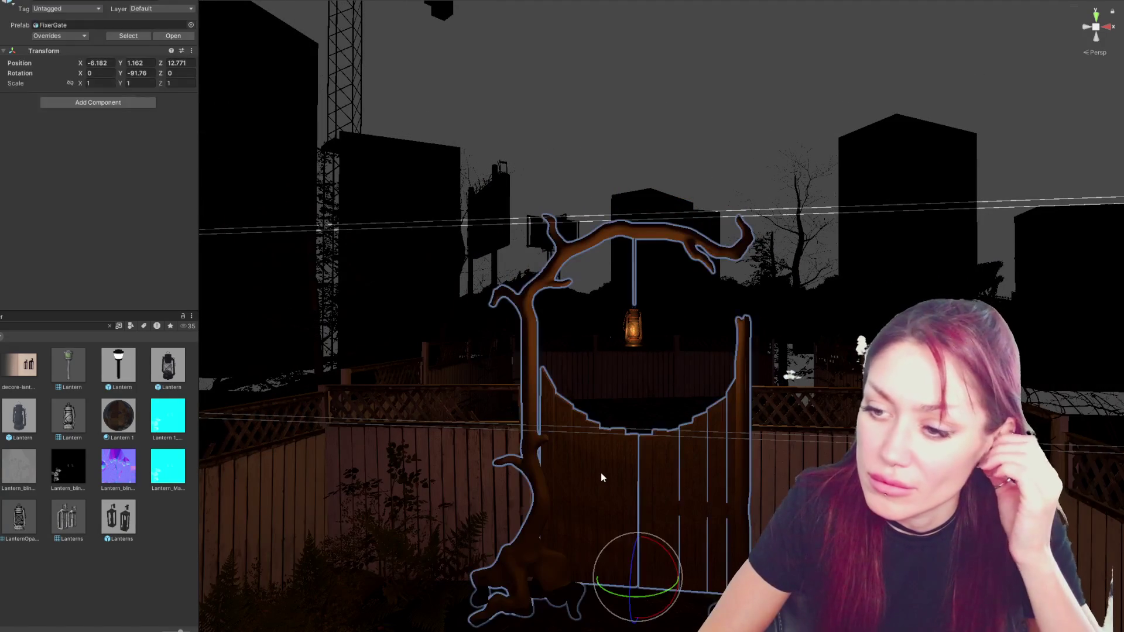
{"action": "left_click", "coordinate": [584, 459]}
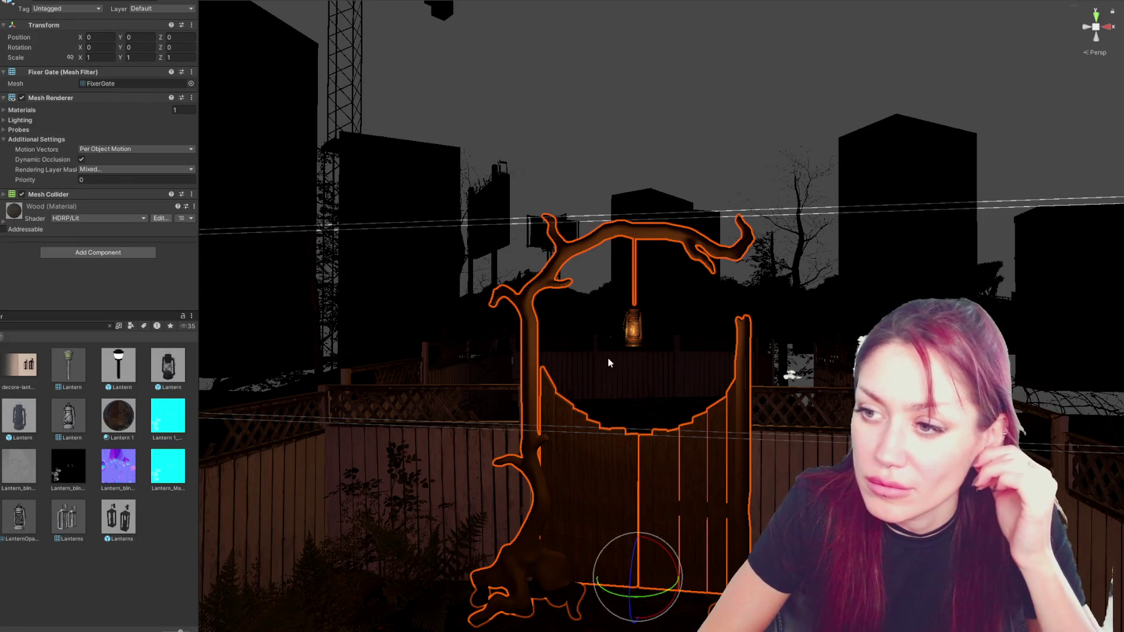
{"action": "left_click", "coordinate": [691, 159]}
{"action": "scroll", "coordinate": [721, 172], "scroll_direction": "down", "scroll_amount": 5}
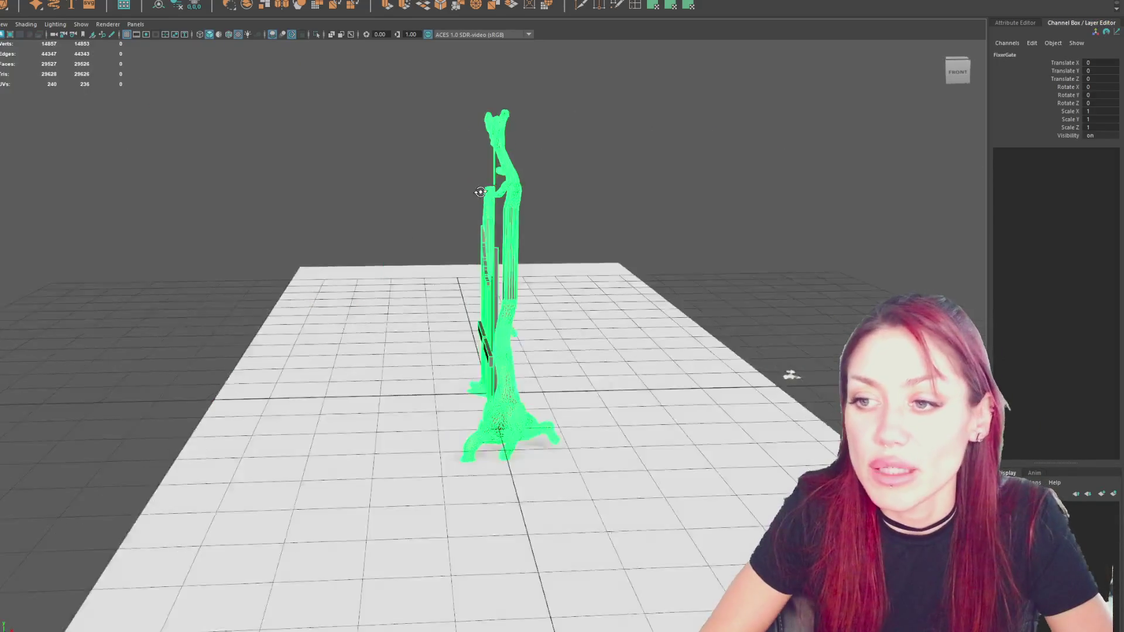
Stand the new torus upright with a -90 rotation on X.
{"action": "left_click_drag", "start_coordinate": [480, 192], "coordinate": [334, 176], "text": "alt"}
{"action": "right_click_drag", "start_coordinate": [334, 175], "coordinate": [614, 149], "text": "alt"}
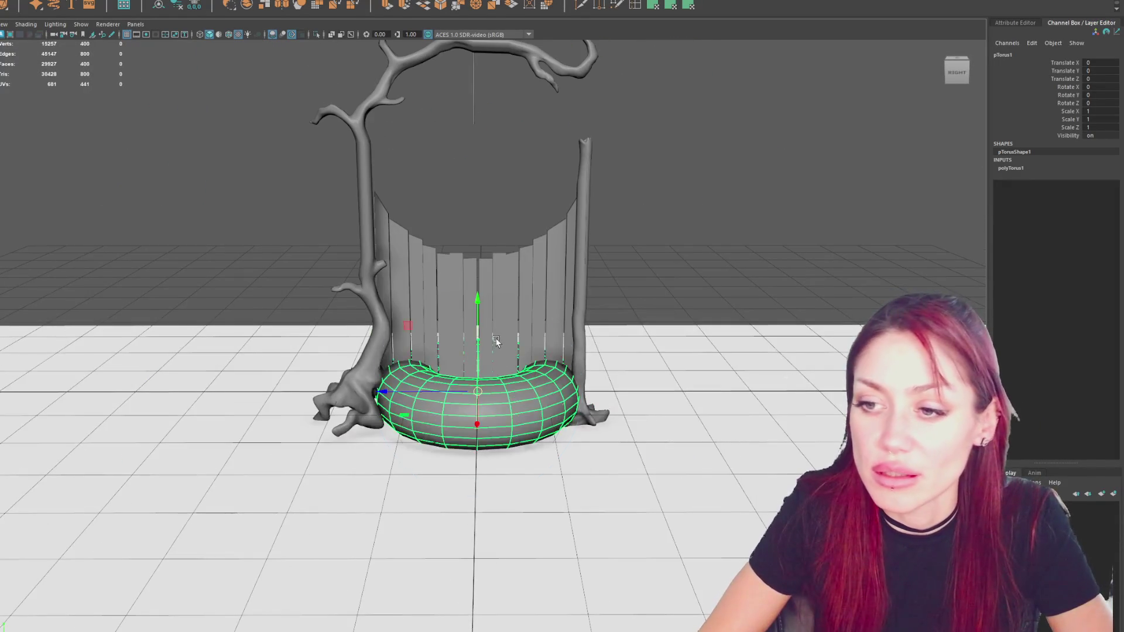
{"action": "key", "text": "e"}
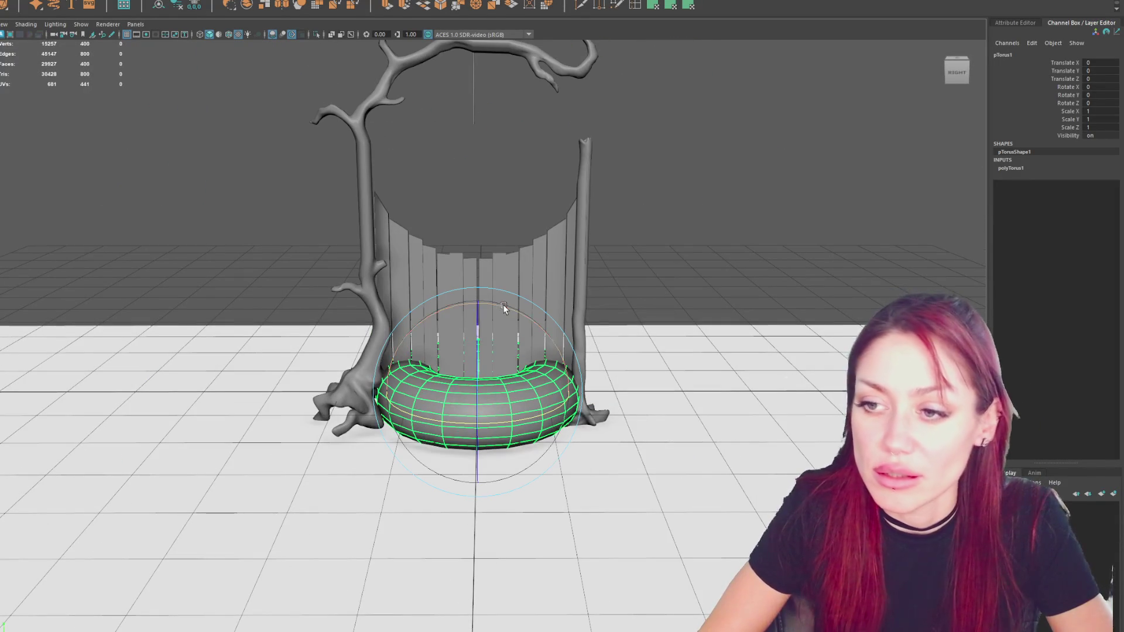
{"action": "left_click_drag", "start_coordinate": [504, 307], "coordinate": [503, 375]}
{"action": "mouse_move", "coordinate": [433, 387]}
{"action": "left_mouse_down", "text": "alt"}
{"action": "mouse_move", "coordinate": [479, 391]}
{"action": "mouse_move", "coordinate": [436, 392]}
{"action": "left_mouse_up", "text": "alt"}
Give the torus Subdivisions Height 6 and Section Radius 0.2, then raise it up the door.
{"action": "left_click", "coordinate": [1047, 168]}
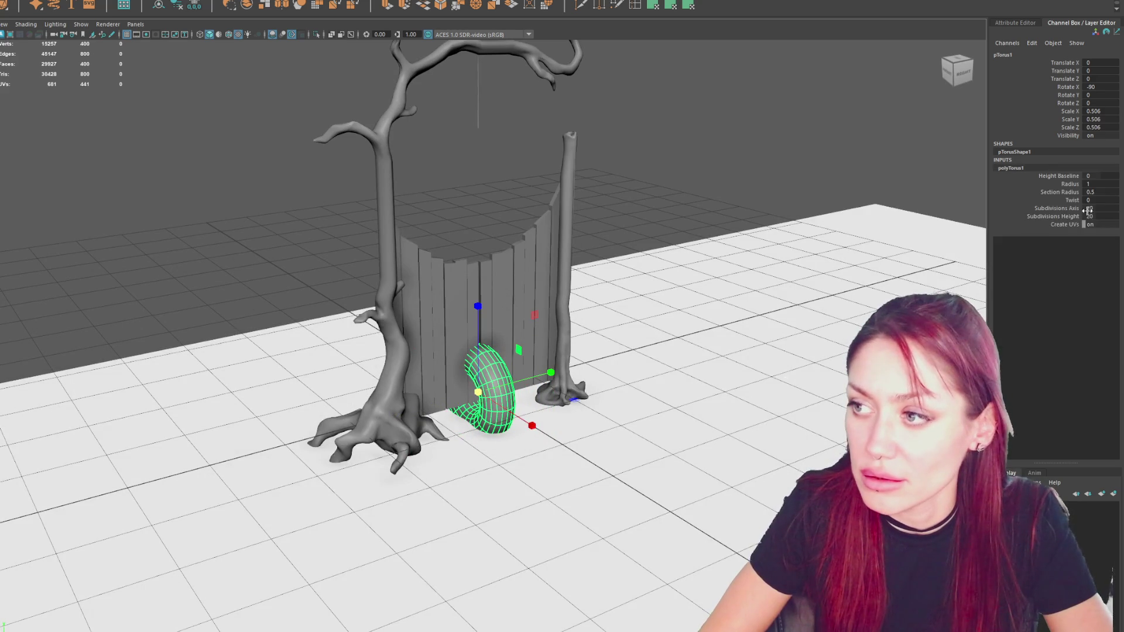
{"action": "left_click", "coordinate": [1100, 210]}
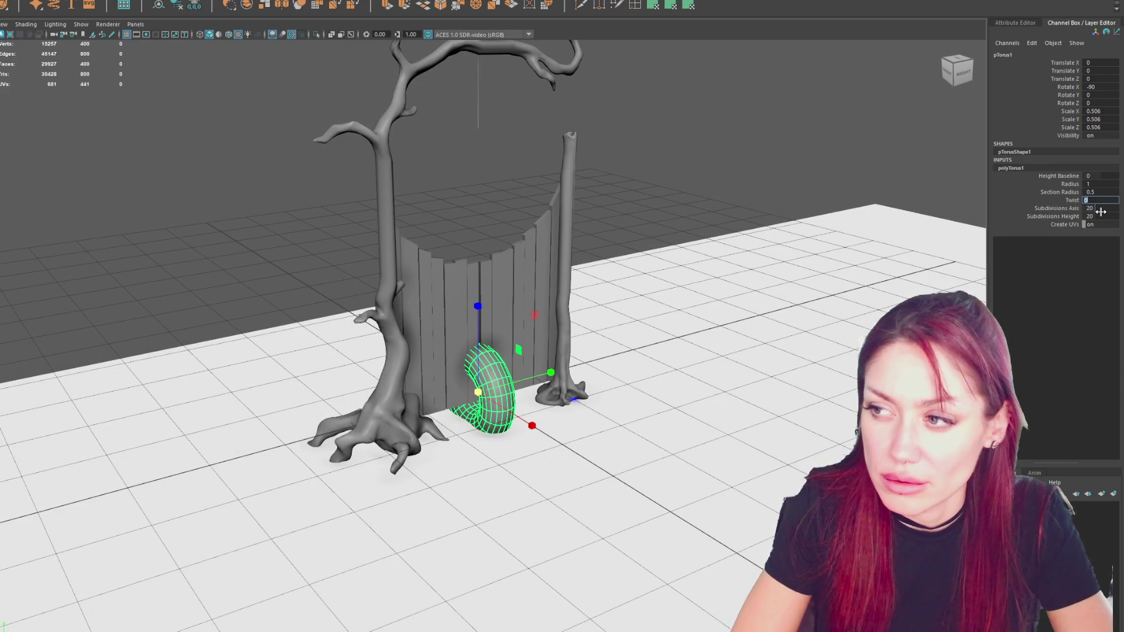
{"action": "key", "text": "Tab"}
{"action": "key", "text": "shift+Tab"}
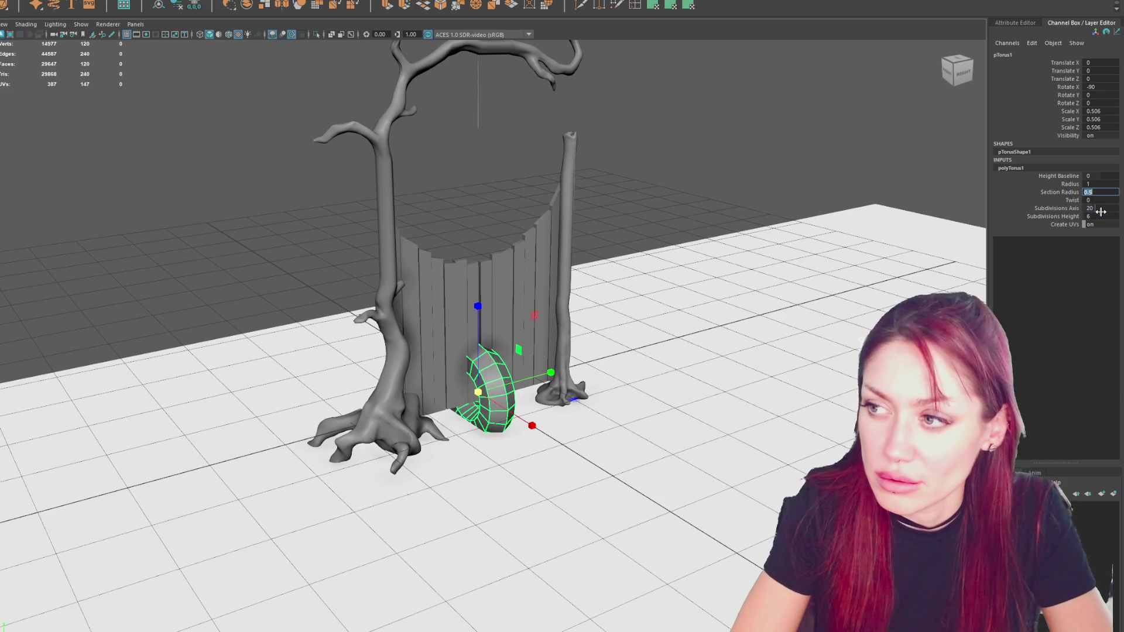
{"action": "key", "text": "shift+Tab"}
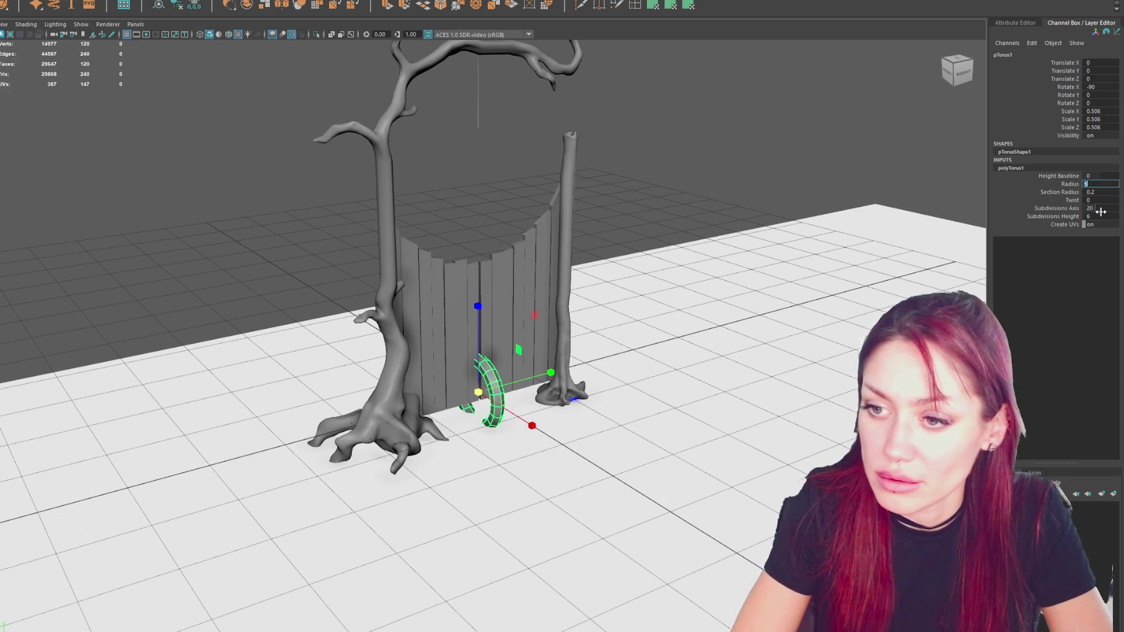
{"action": "scroll", "coordinate": [679, 232], "scroll_direction": "up", "scroll_amount": 2}
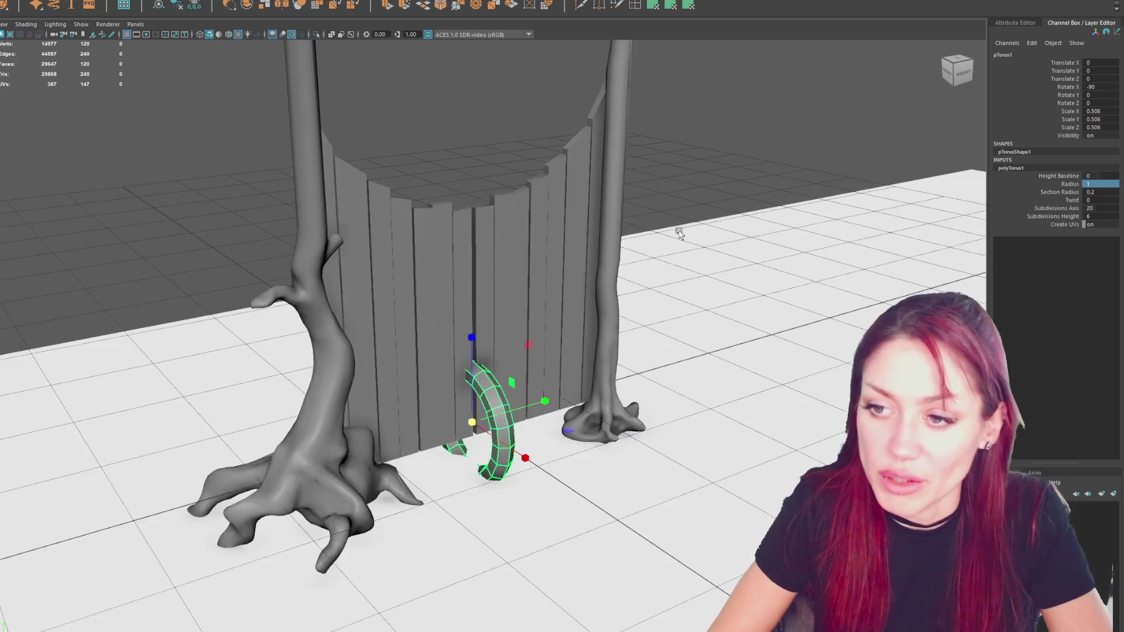
{"action": "left_click_drag", "start_coordinate": [478, 389], "coordinate": [502, 219]}
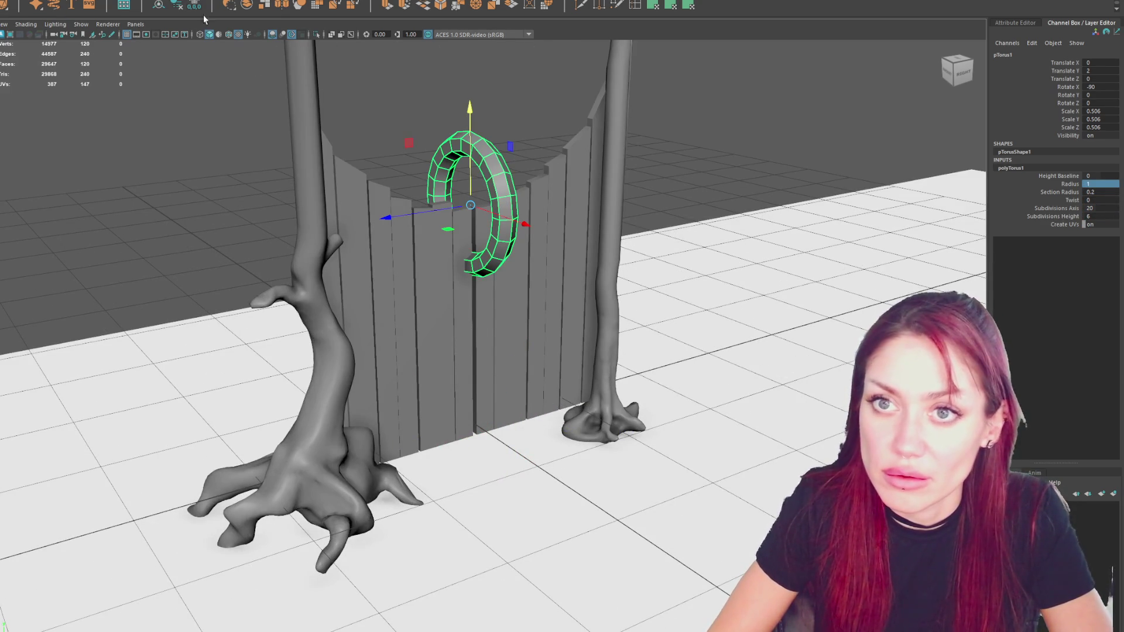
Slide the torus toward the door seam, soften its edges and shrink it to 0.295.
{"action": "left_click", "coordinate": [204, 152]}
{"action": "mouse_move", "coordinate": [205, 151]}
{"action": "left_mouse_down", "text": "alt"}
{"action": "mouse_move", "coordinate": [268, 135]}
{"action": "mouse_move", "coordinate": [354, 56]}
{"action": "left_mouse_up", "text": "alt"}
{"action": "mouse_move", "coordinate": [470, 285]}
{"action": "left_mouse_down", "text": "alt"}
{"action": "mouse_move", "coordinate": [371, 228]}
{"action": "mouse_move", "coordinate": [334, 235]}
{"action": "mouse_move", "coordinate": [251, 224]}
{"action": "mouse_move", "coordinate": [126, 110]}
{"action": "left_mouse_up", "text": "alt"}
{"action": "left_click", "coordinate": [443, 195]}
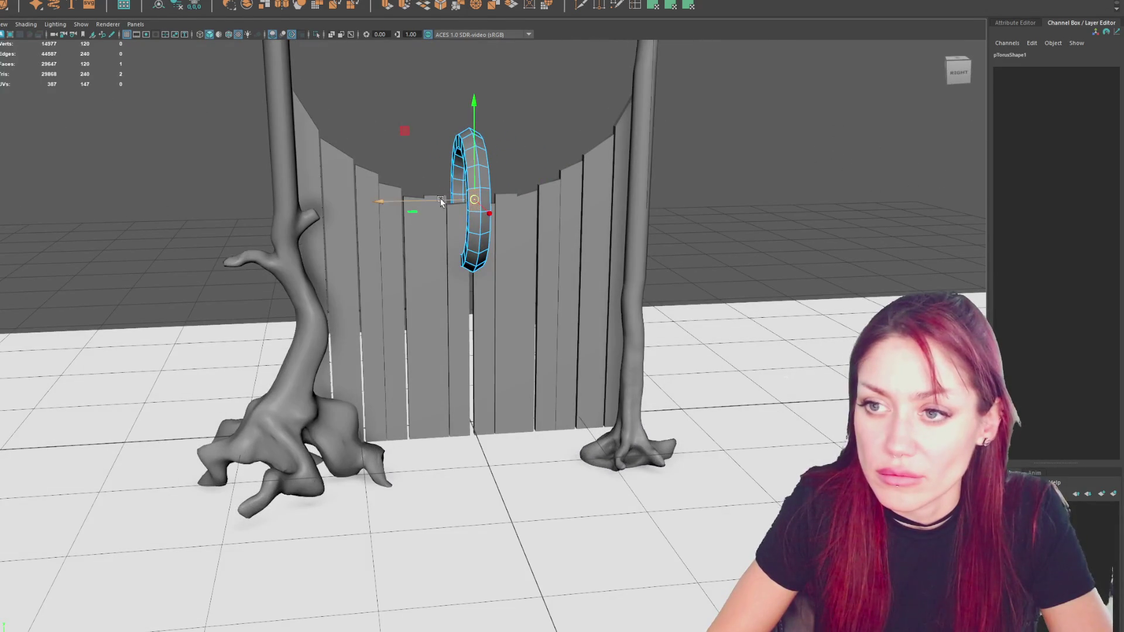
{"action": "left_click_drag", "start_coordinate": [409, 206], "coordinate": [288, 206]}
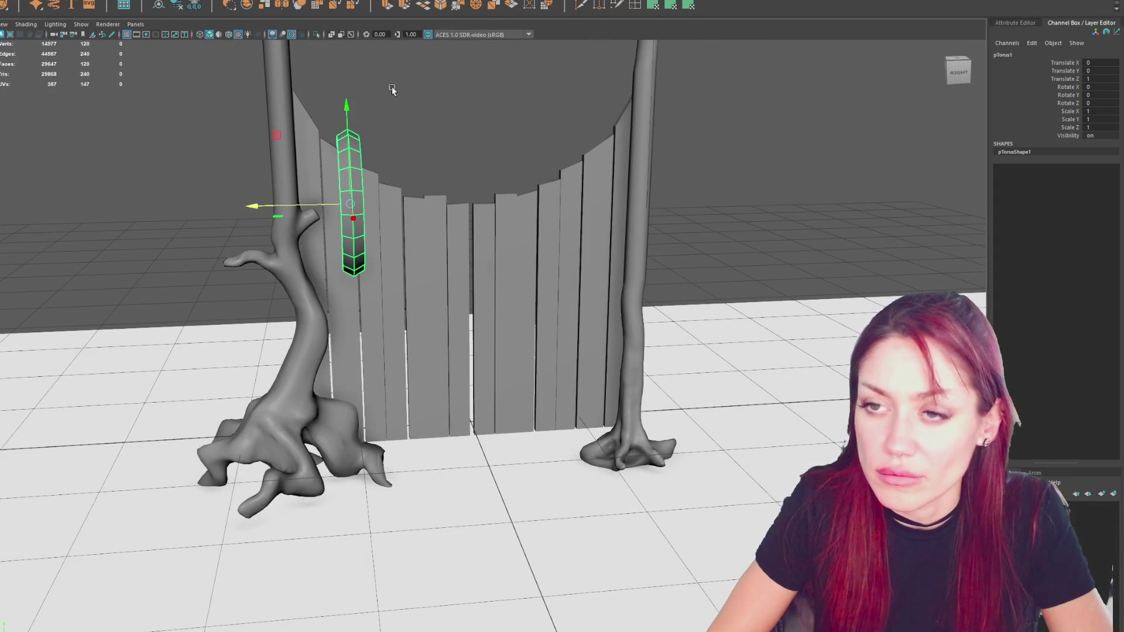
{"action": "mouse_move", "coordinate": [350, 204]}
{"action": "right_mouse_down", "text": "shift"}
{"action": "mouse_move", "coordinate": [420, 103]}
{"action": "mouse_move", "coordinate": [577, 138]}
{"action": "right_mouse_up", "text": "shift"}
{"action": "key", "text": "r"}
{"action": "mouse_move", "coordinate": [350, 203]}
{"action": "left_mouse_down"}
{"action": "mouse_move", "coordinate": [330, 205]}
{"action": "mouse_move", "coordinate": [336, 222]}
{"action": "mouse_move", "coordinate": [427, 225]}
{"action": "left_mouse_up"}
{"action": "key", "text": "w"}
{"action": "left_click_drag", "start_coordinate": [459, 170], "coordinate": [459, 260]}
{"action": "mouse_move", "coordinate": [460, 260]}
{"action": "left_mouse_down", "text": "alt"}
{"action": "mouse_move", "coordinate": [614, 269]}
{"action": "mouse_move", "coordinate": [483, 263]}
{"action": "mouse_move", "coordinate": [463, 276]}
{"action": "mouse_move", "coordinate": [459, 316]}
{"action": "mouse_move", "coordinate": [440, 316]}
{"action": "left_mouse_up", "text": "alt"}
{"action": "key", "text": "r"}
Duplicate the torus into a second handle beside the seam and select both handles.
{"action": "key", "text": "w"}
{"action": "key", "text": "ctrl+d"}
{"action": "left_click", "coordinate": [351, 146]}
{"action": "mouse_move", "coordinate": [351, 146]}
{"action": "left_mouse_down", "text": "alt"}
{"action": "mouse_move", "coordinate": [264, 138]}
{"action": "mouse_move", "coordinate": [444, 282]}
{"action": "mouse_move", "coordinate": [510, 280]}
{"action": "mouse_move", "coordinate": [498, 321]}
{"action": "left_mouse_up", "text": "alt"}
{"action": "left_click", "coordinate": [463, 329]}
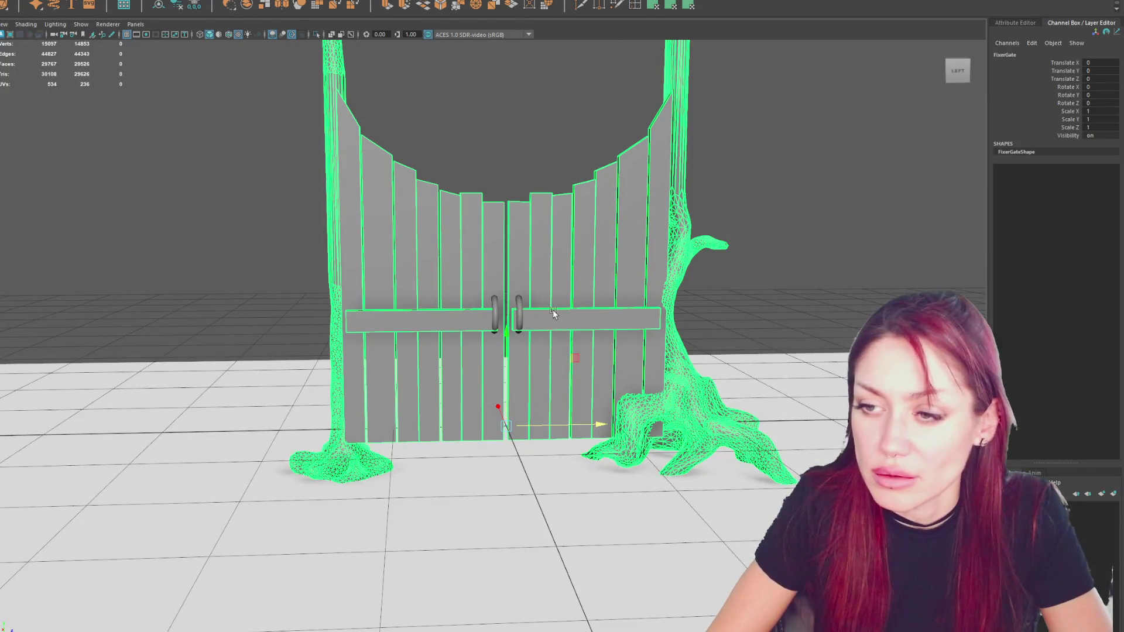
{"action": "left_click", "coordinate": [511, 317]}
{"action": "left_click", "coordinate": [520, 303], "text": "shift"}
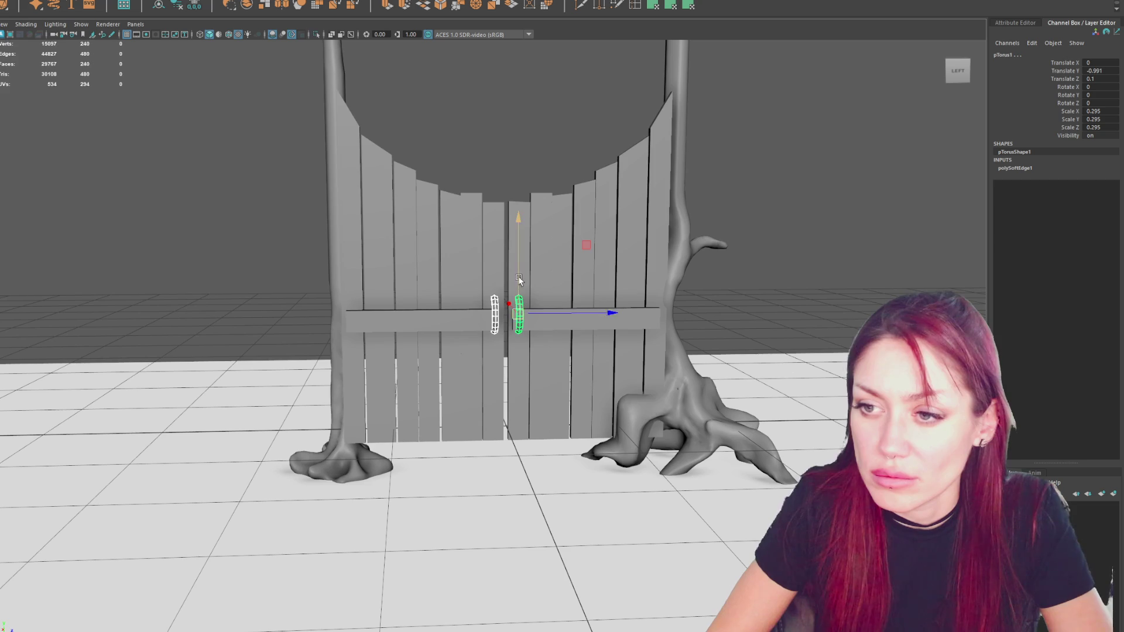
{"action": "left_click", "coordinate": [527, 281]}
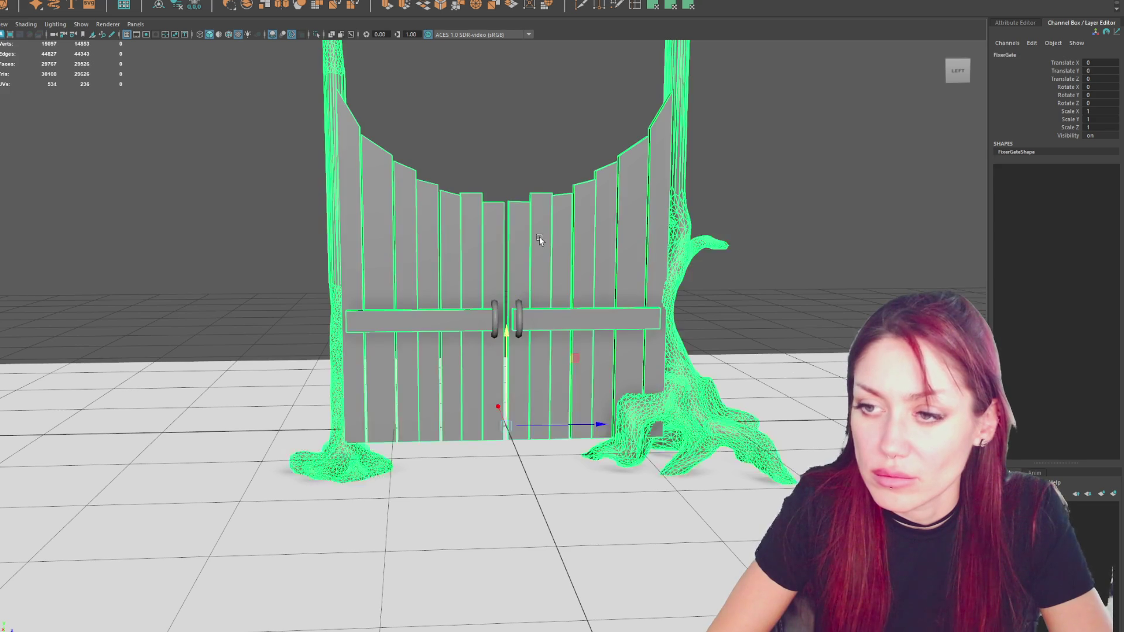
{"action": "left_click_drag", "start_coordinate": [472, 143], "coordinate": [761, 150], "text": "alt"}
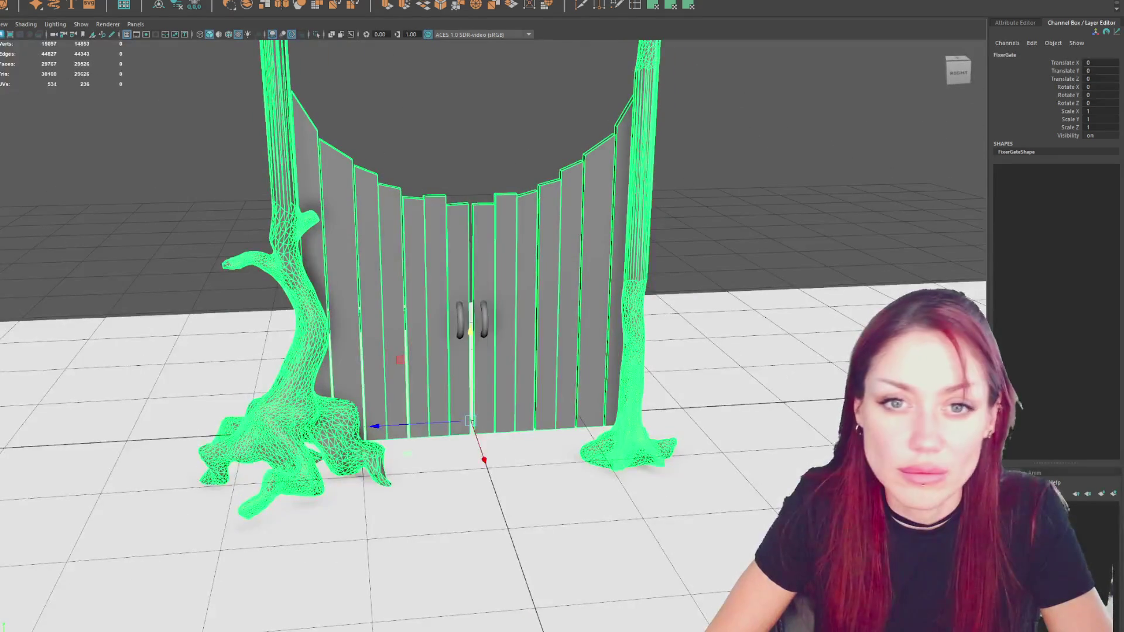
{"action": "key", "text": "ctrl+z"}
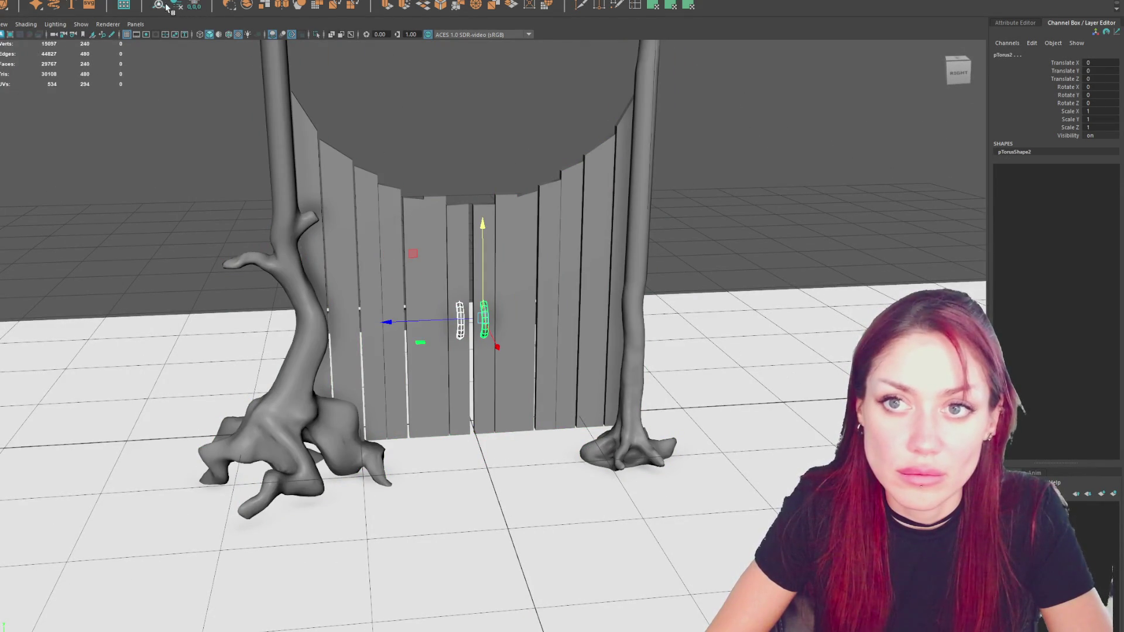
Assign a new Blinn material to the handles and rename it Metal.
{"action": "right_click", "coordinate": [476, 139]}
{"action": "mouse_move", "coordinate": [475, 410]}
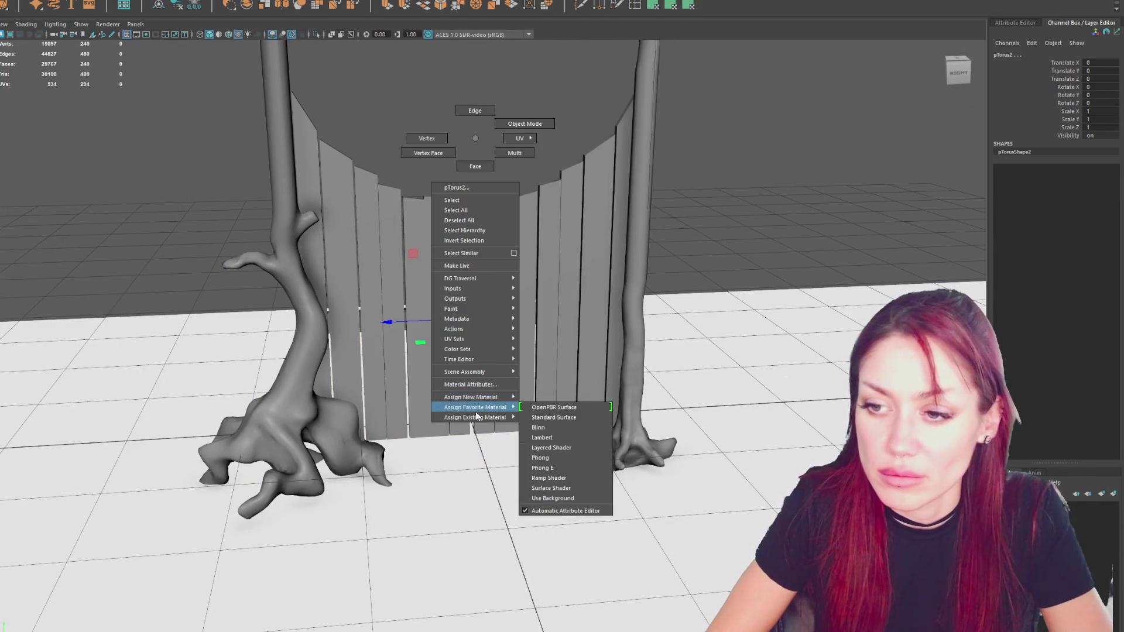
{"action": "left_click", "coordinate": [564, 431]}
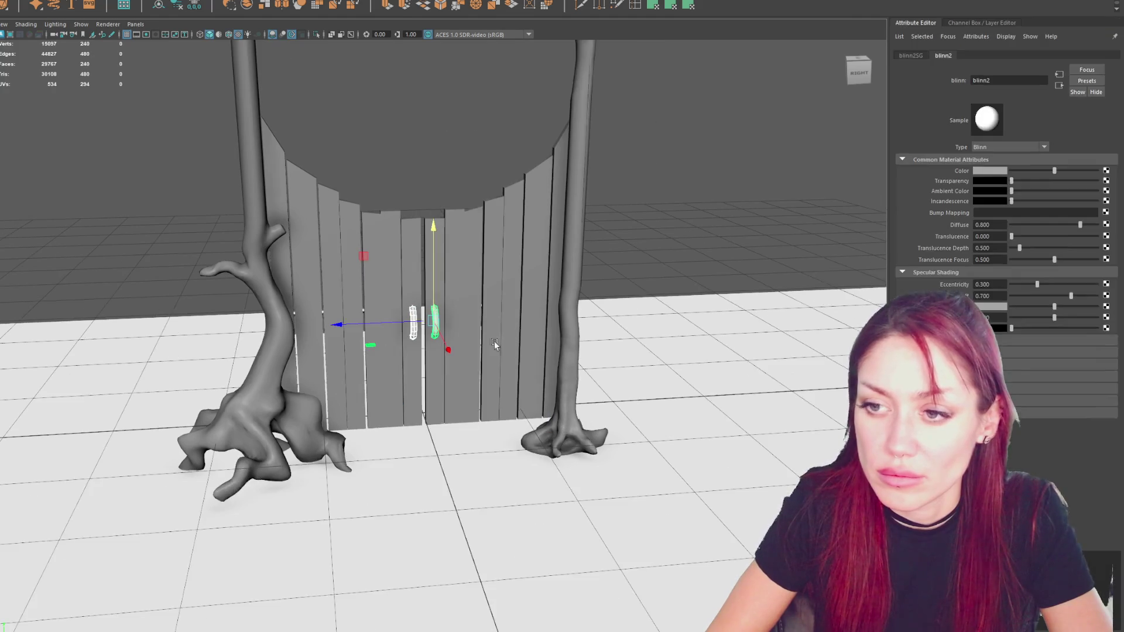
{"action": "double_click", "coordinate": [980, 80]}
{"action": "type", "text": "Metal"}
{"action": "key", "text": "Return"}
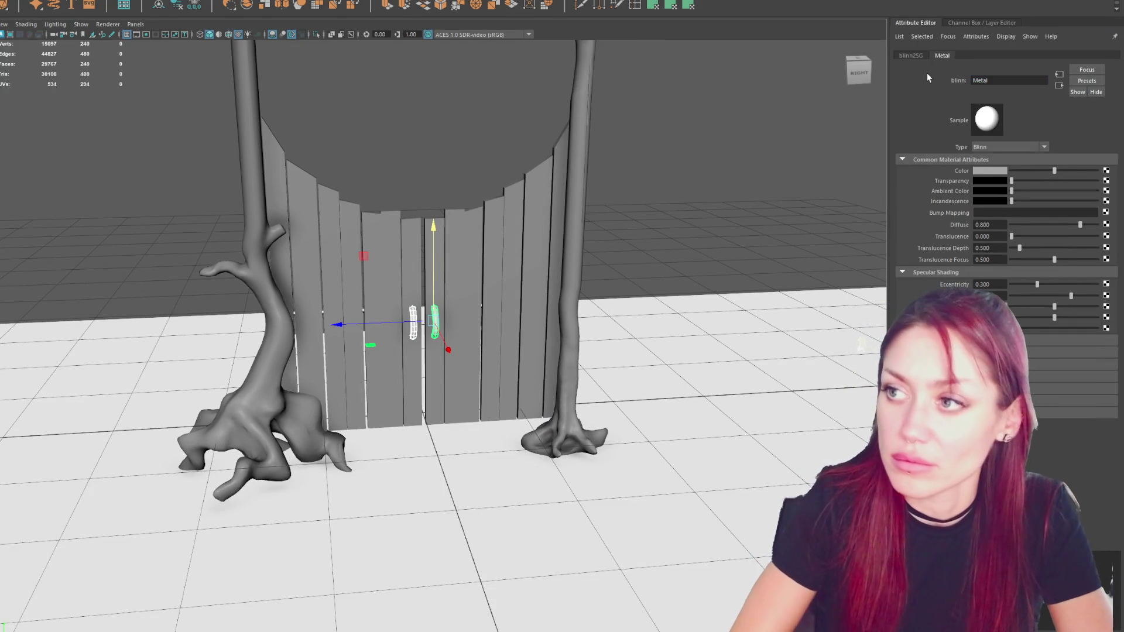
{"action": "left_click", "coordinate": [990, 171]}
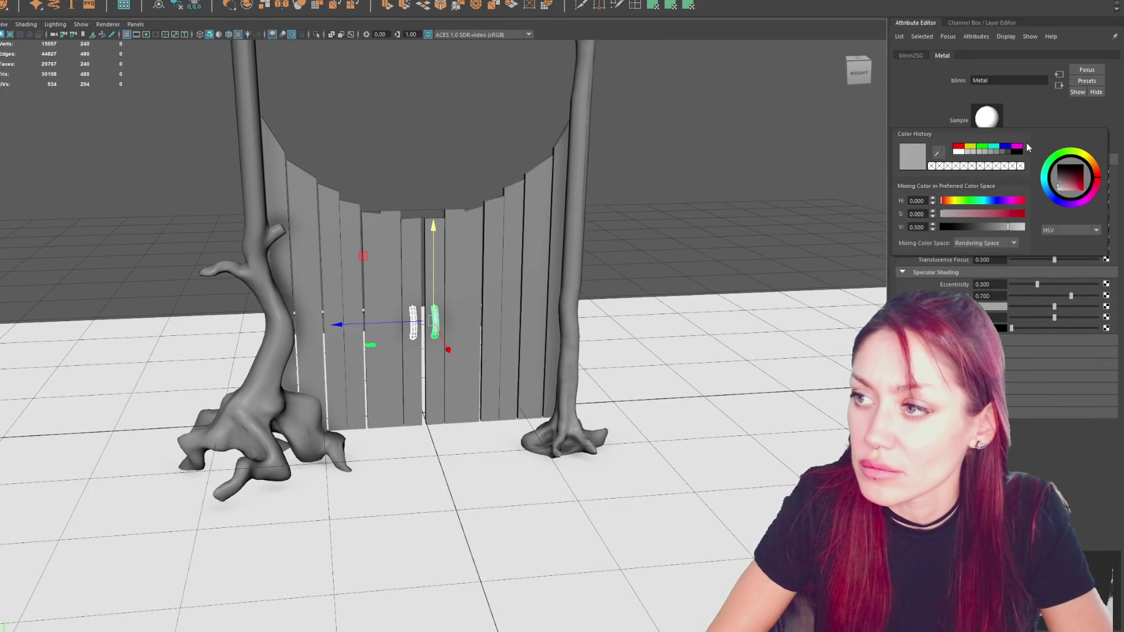
{"action": "left_click", "coordinate": [447, 63]}
{"action": "mouse_move", "coordinate": [447, 63]}
{"action": "left_mouse_down", "text": "alt"}
{"action": "mouse_move", "coordinate": [226, 180]}
{"action": "mouse_move", "coordinate": [487, 234]}
{"action": "left_mouse_up", "text": "alt"}
{"action": "left_click", "coordinate": [30, 1]}
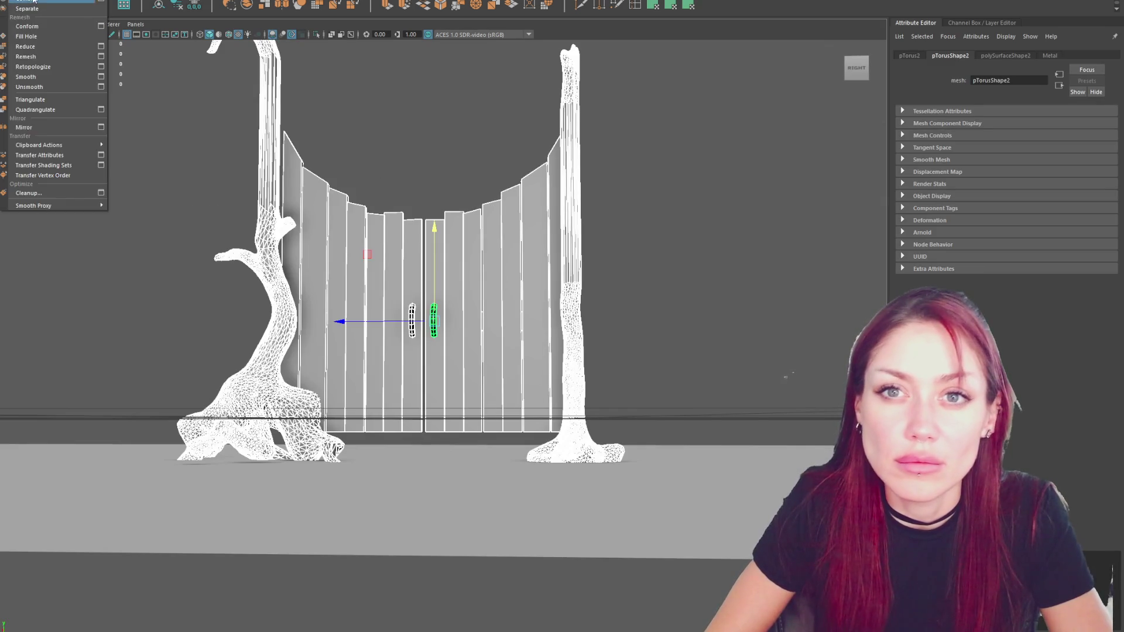
{"action": "left_click", "coordinate": [33, 1]}
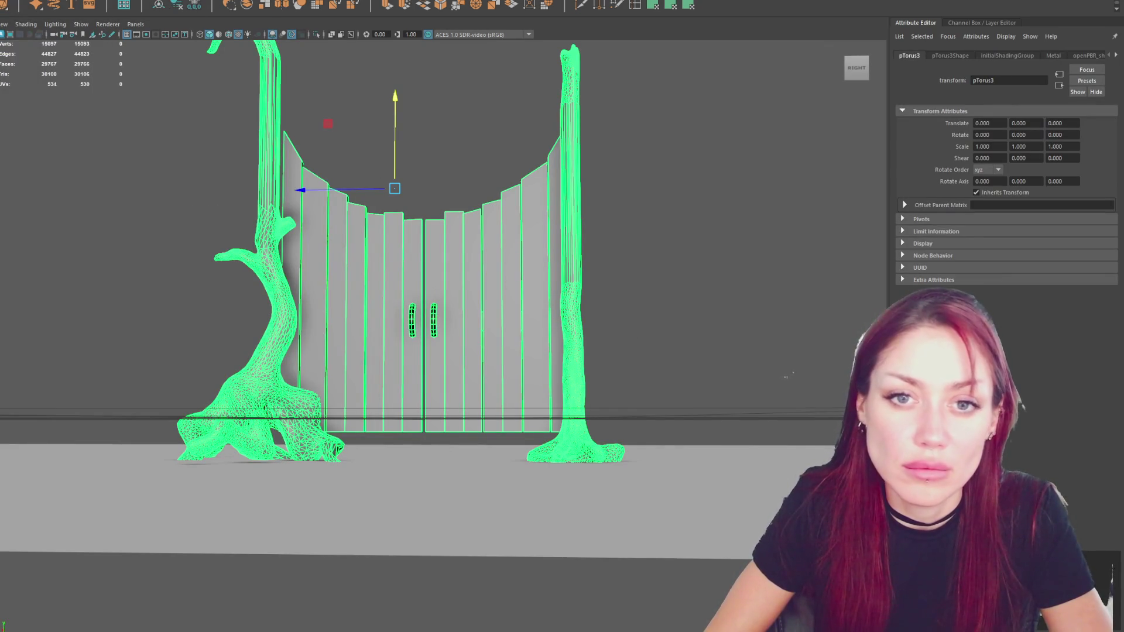
{"action": "key", "text": "ctrl+g"}
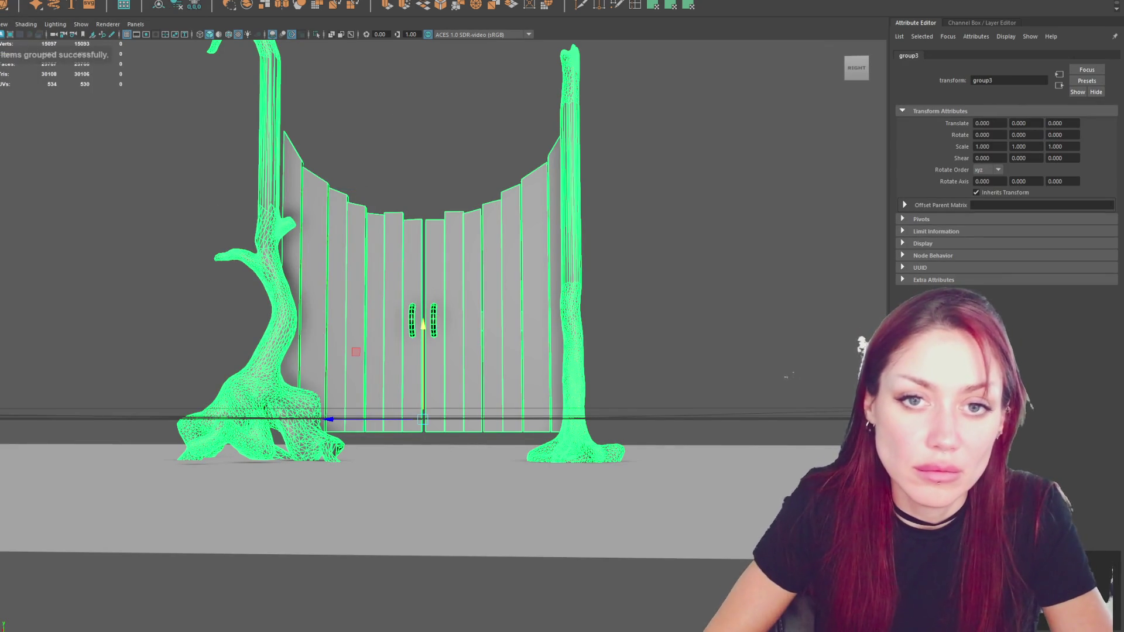
{"action": "key", "text": "f"}
{"action": "key", "text": "Down"}
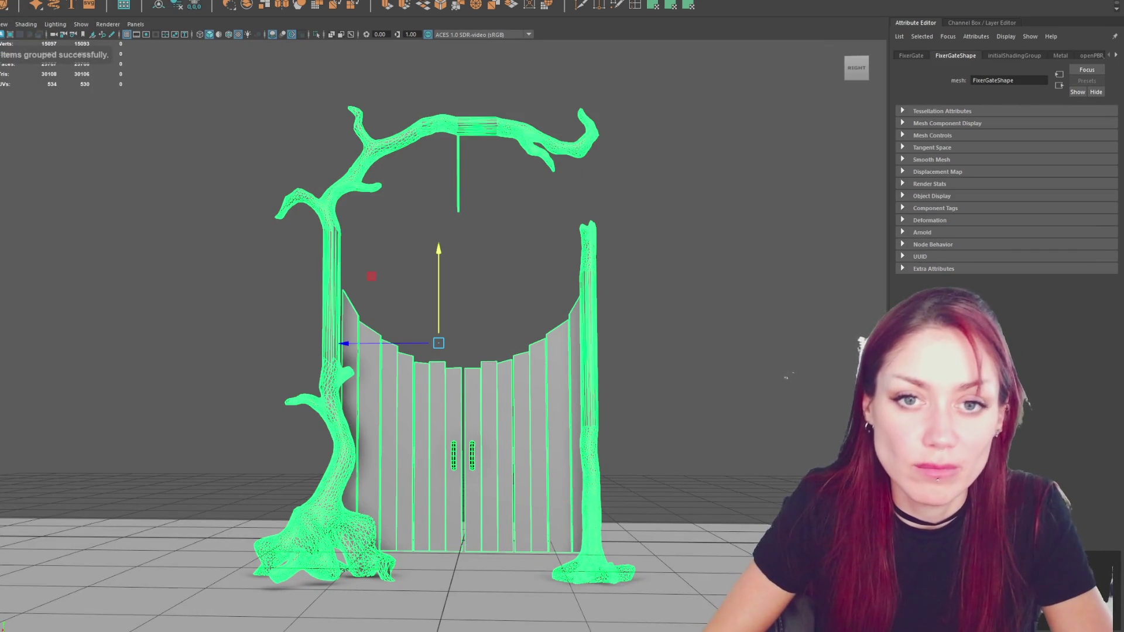
{"action": "key", "text": "Up"}
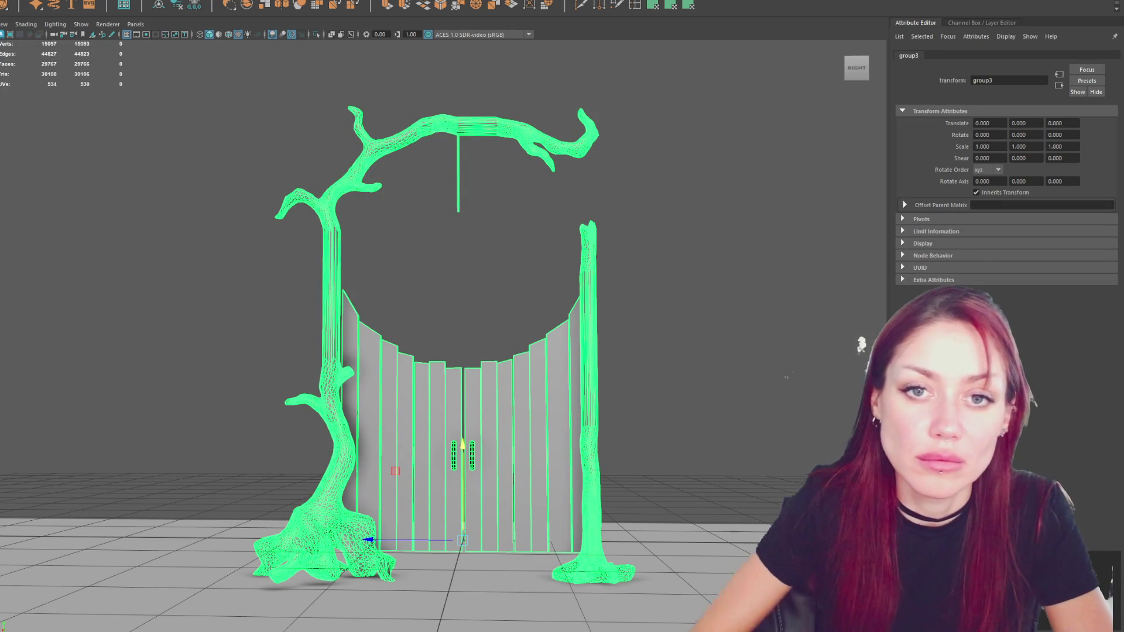
{"action": "left_click", "coordinate": [464, 448]}
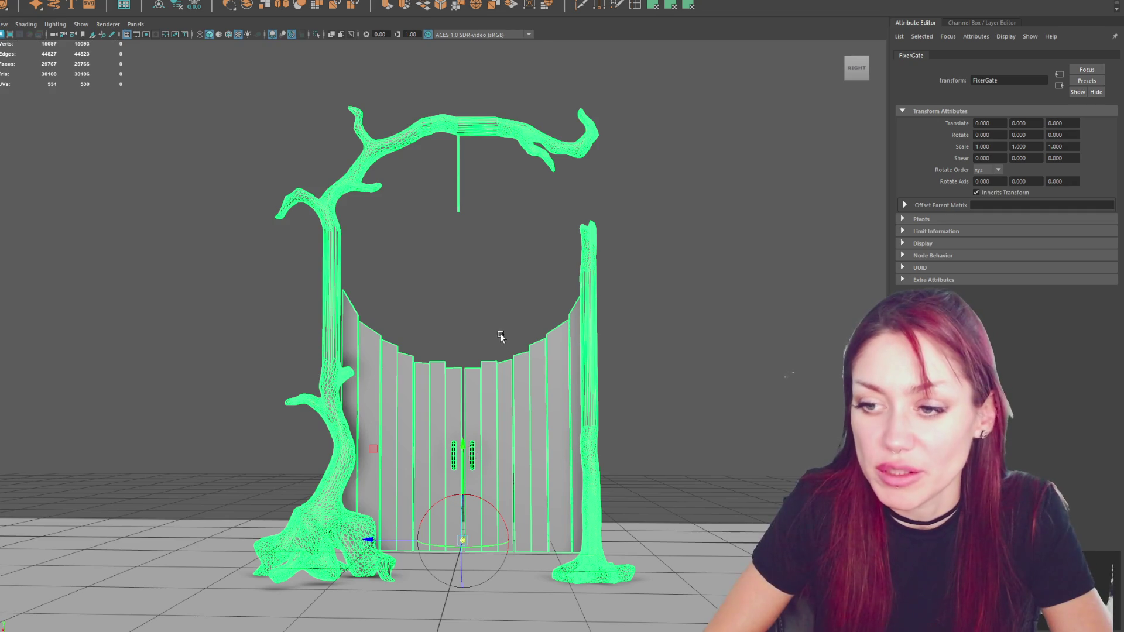
{"action": "scroll", "coordinate": [500, 330], "scroll_direction": "down", "scroll_amount": 3}
{"action": "key", "text": "r"}
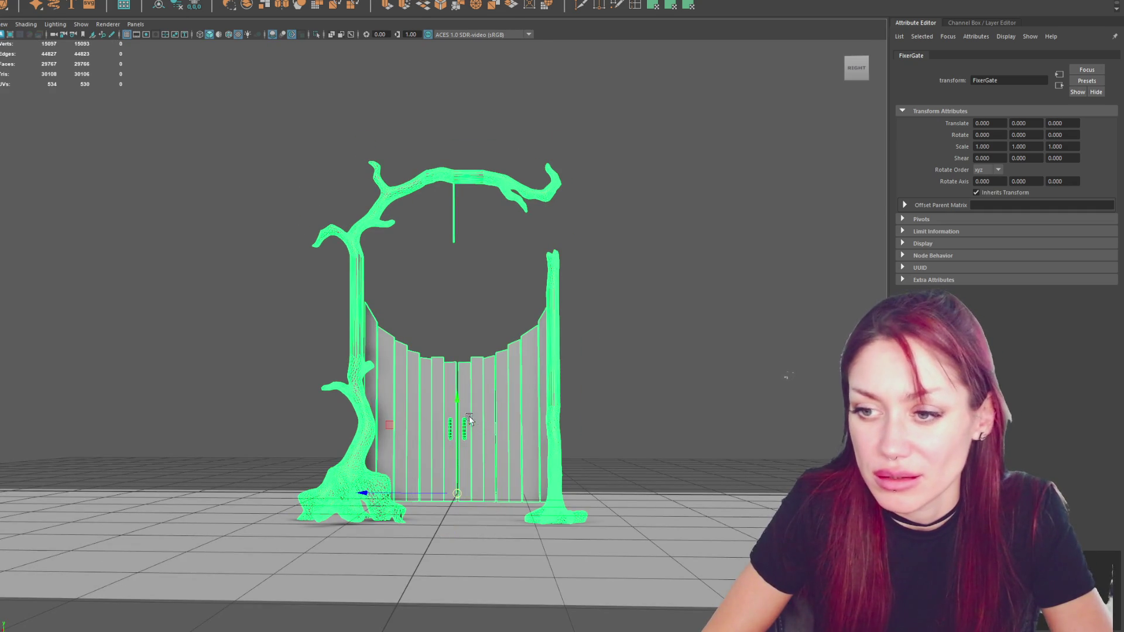
{"action": "key", "text": "w"}
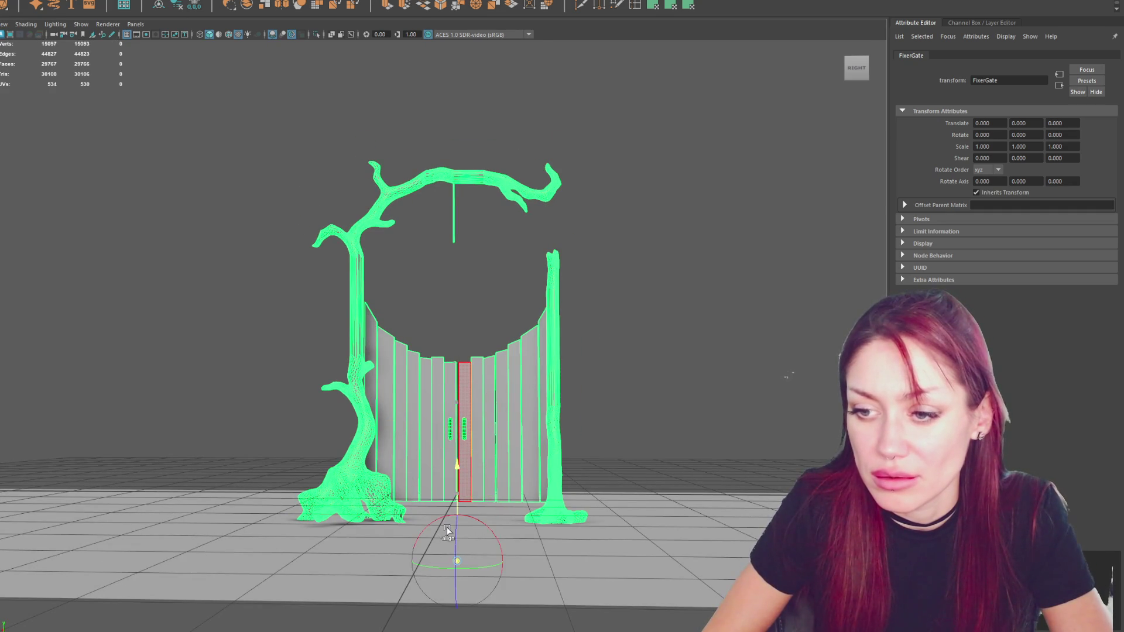
{"action": "left_click_drag", "start_coordinate": [437, 515], "coordinate": [574, 537], "text": "alt"}
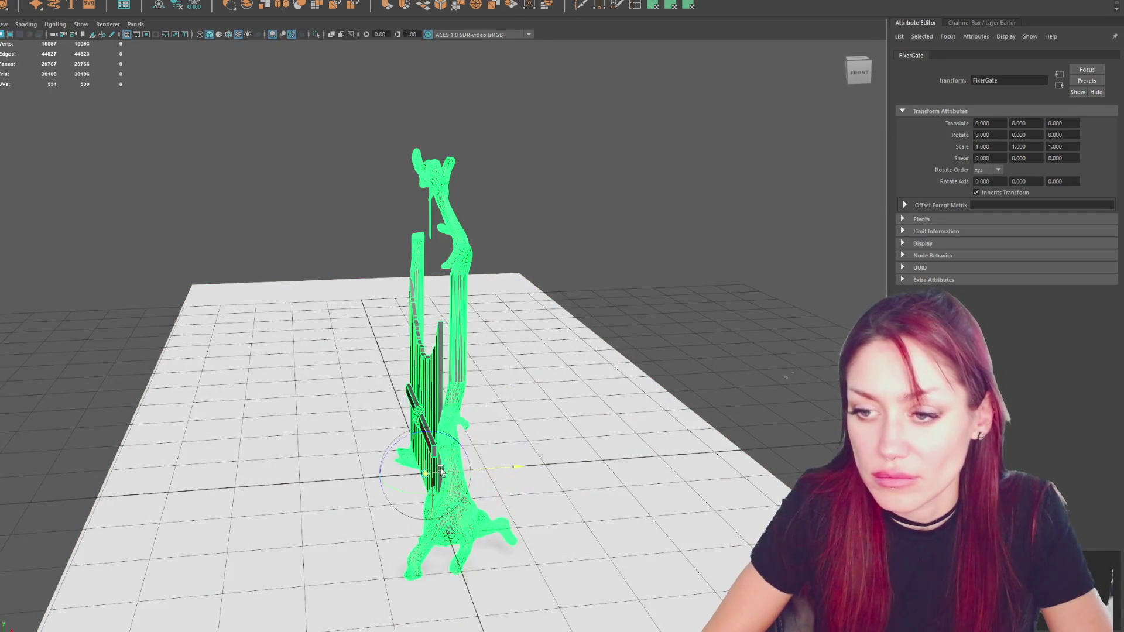
{"action": "mouse_move", "coordinate": [506, 472]}
{"action": "left_mouse_down", "text": "alt"}
{"action": "mouse_move", "coordinate": [515, 466]}
{"action": "mouse_move", "coordinate": [409, 392]}
{"action": "left_mouse_up", "text": "alt"}
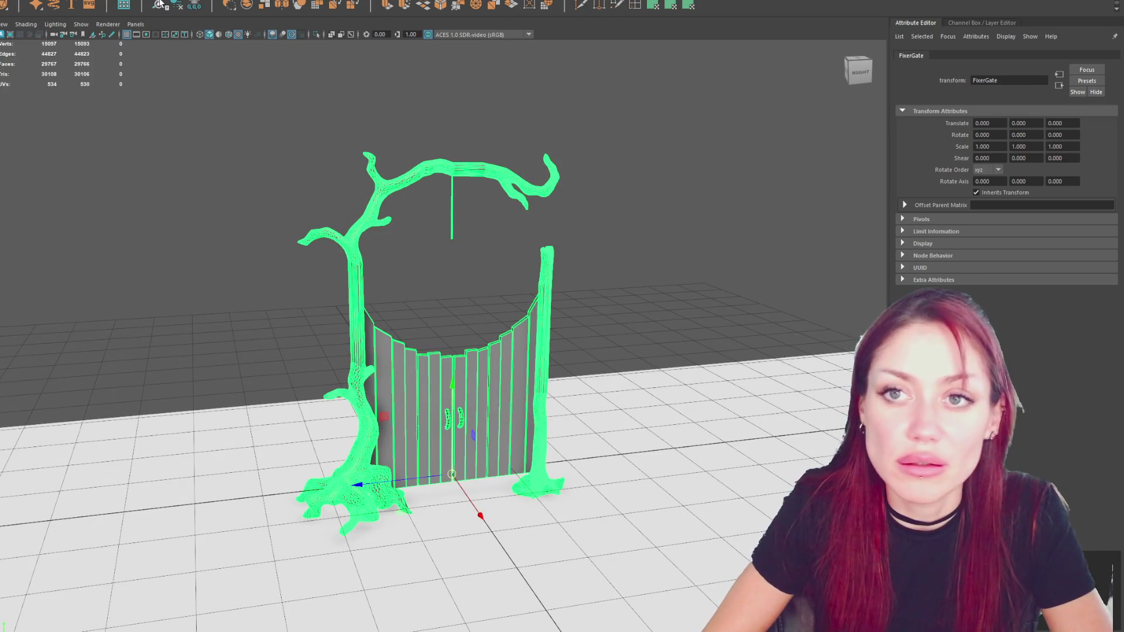
{"action": "scroll", "coordinate": [456, 464], "scroll_direction": "down", "scroll_amount": 2}
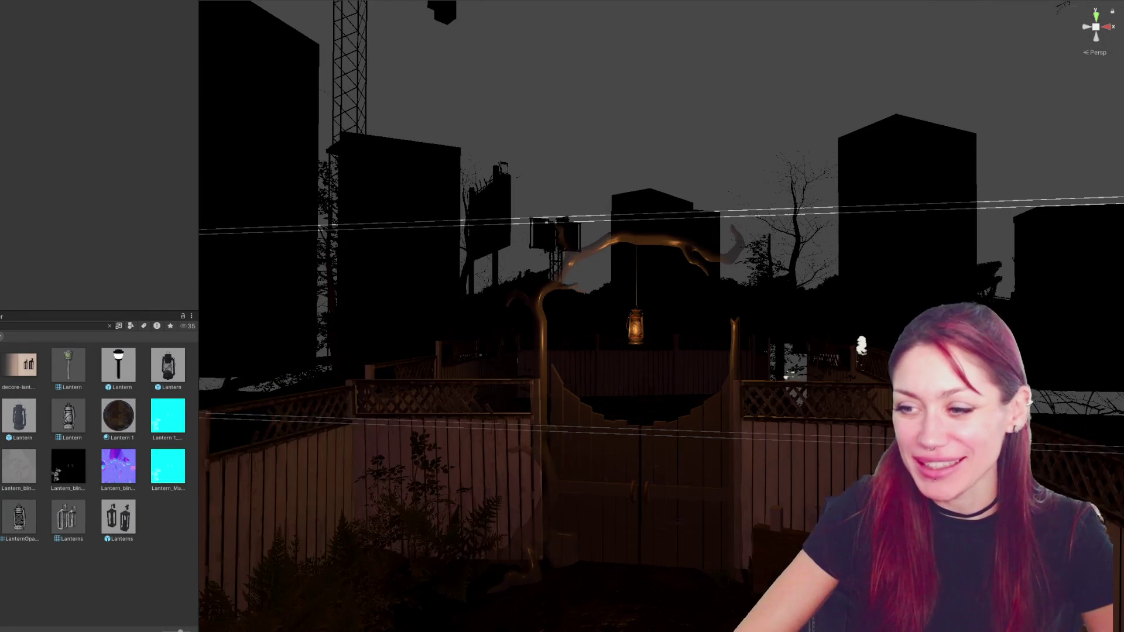
Zoom toward the gate arch and select the lantern's point light.
{"action": "scroll", "coordinate": [61, 293], "scroll_direction": "down", "scroll_amount": 2}
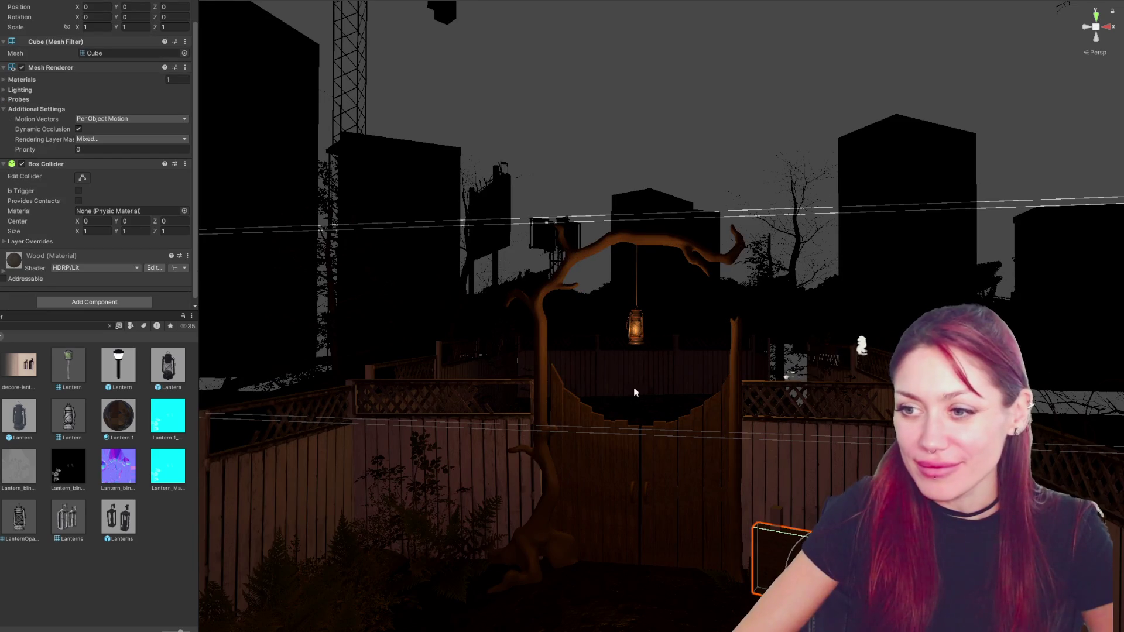
{"action": "scroll", "coordinate": [591, 353], "scroll_direction": "up", "scroll_amount": 5}
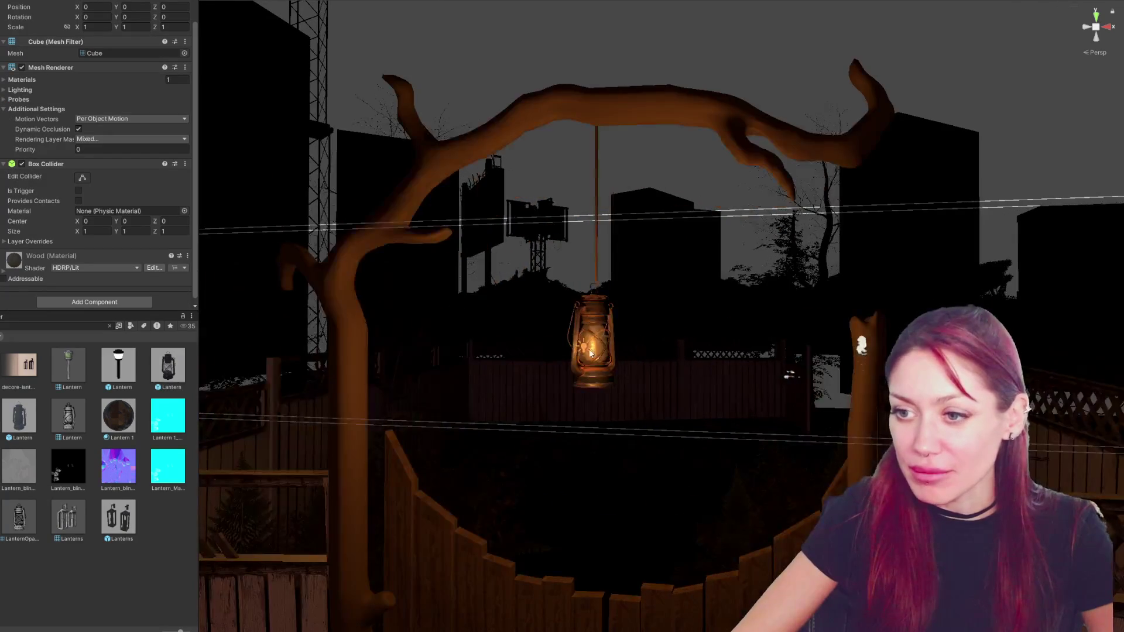
{"action": "left_click", "coordinate": [586, 348]}
Give the lantern point light Range 20 and Intensity 20000, then open the Title scene.
{"action": "key", "text": "f"}
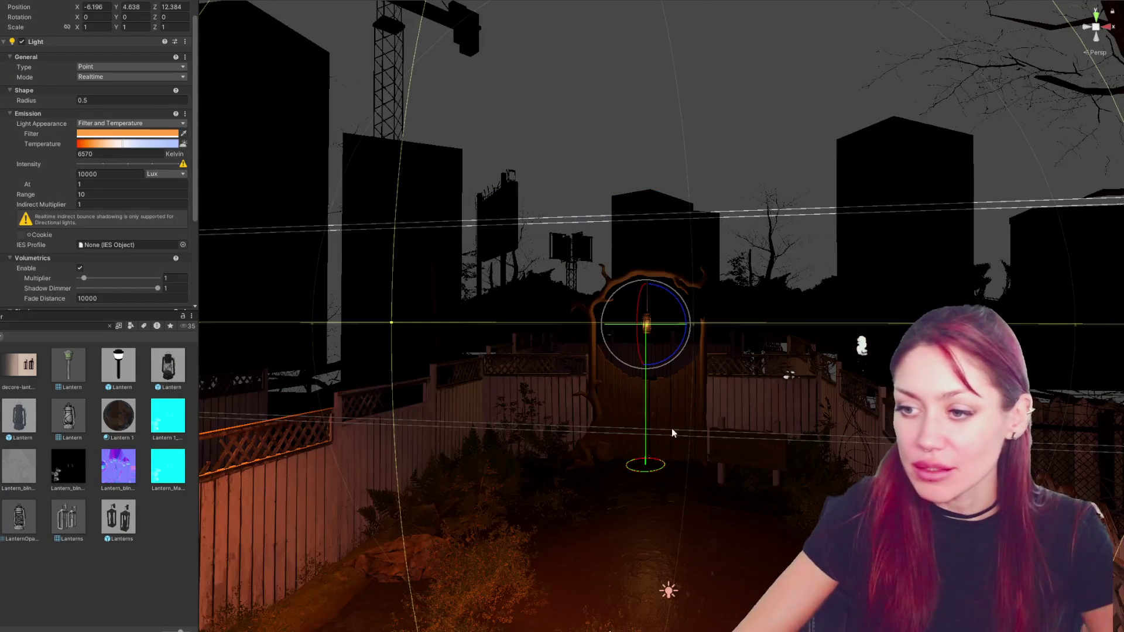
{"action": "left_click", "coordinate": [117, 195]}
{"action": "type", "text": "20"}
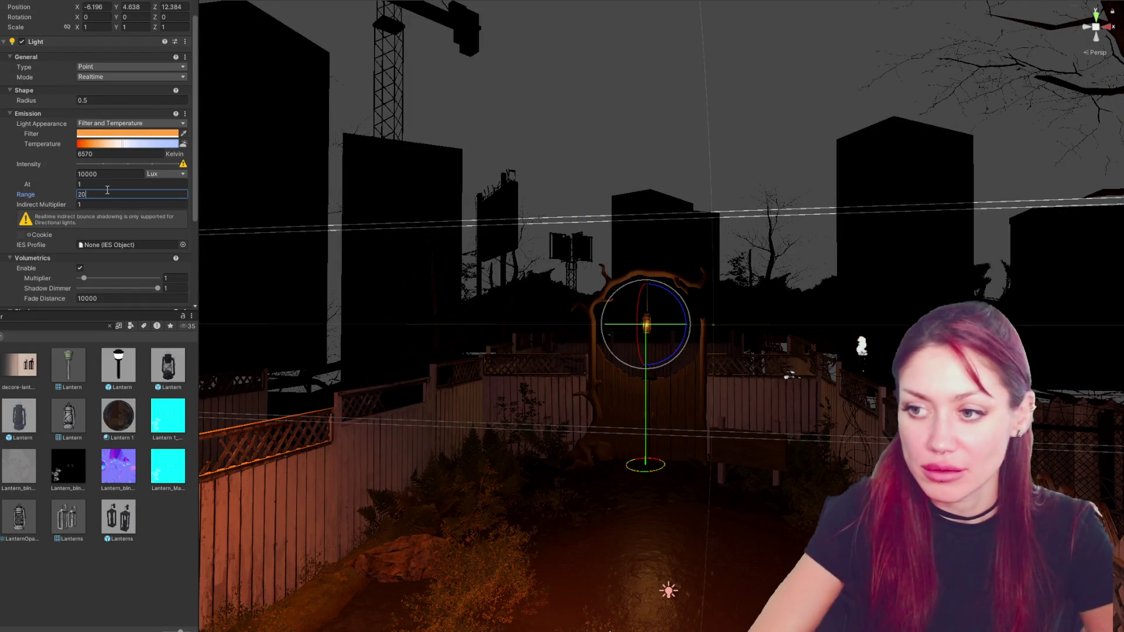
{"action": "left_click", "coordinate": [78, 174]}
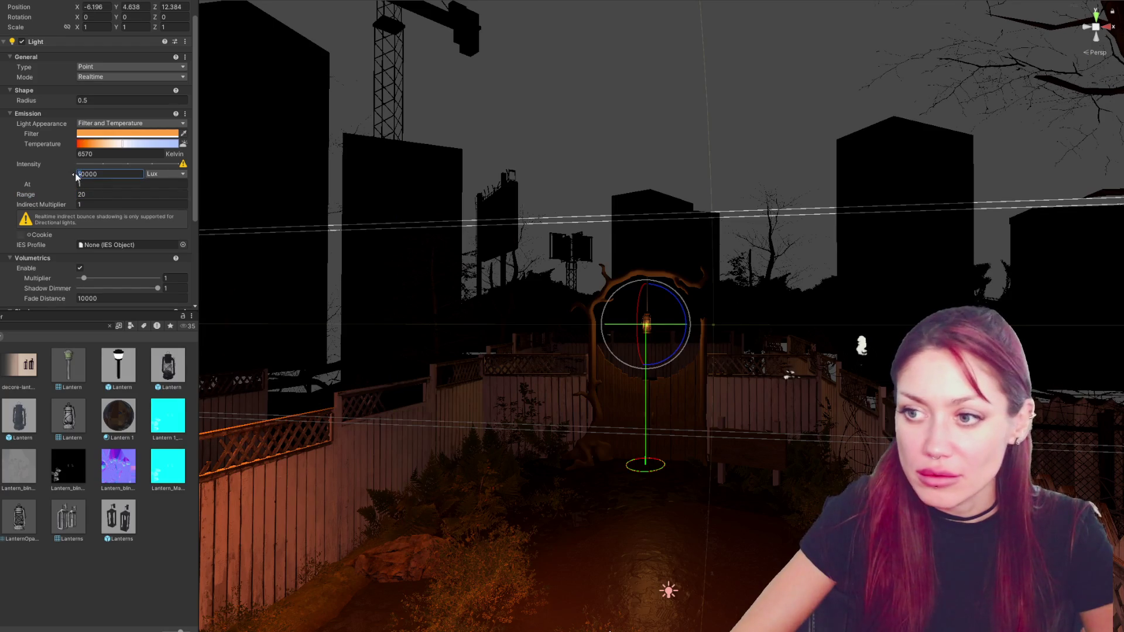
{"action": "type", "text": "20000"}
{"action": "key", "text": "Return"}
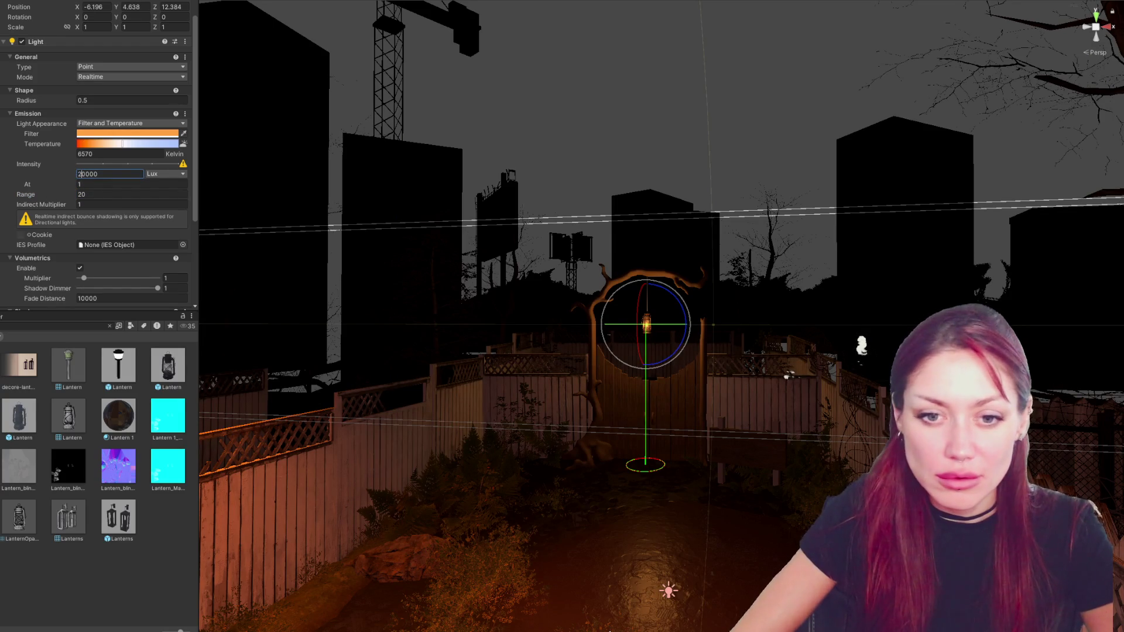
{"action": "left_click", "coordinate": [110, 326]}
{"action": "double_click", "coordinate": [168, 516]}
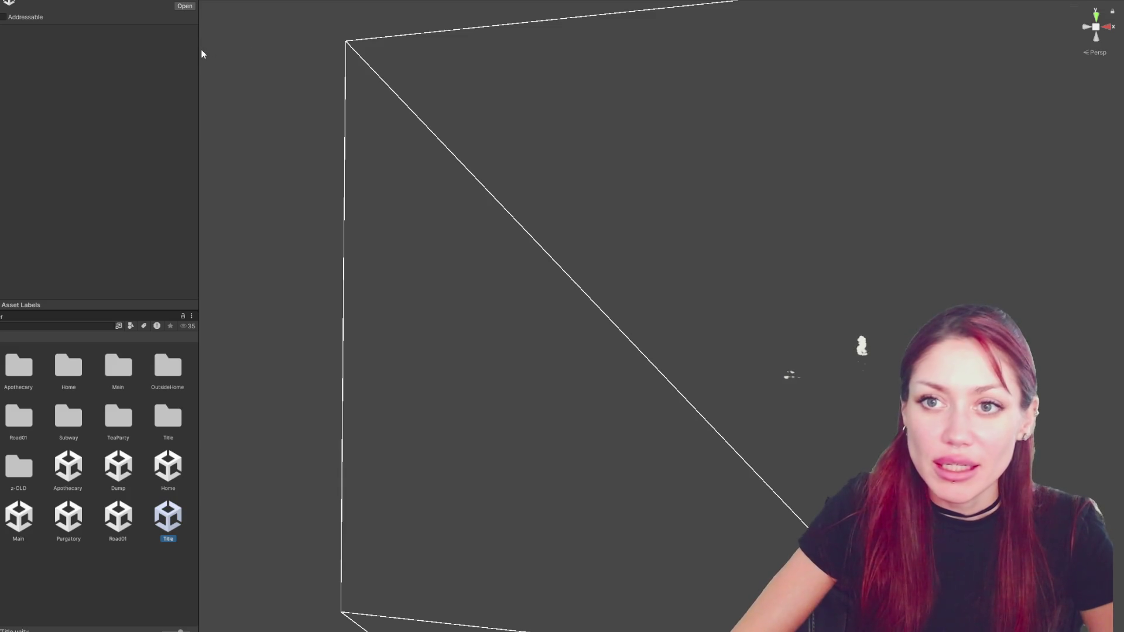
Collapse the Inspector/Project panel so the Scene view fills the full width.
{"action": "left_click_drag", "start_coordinate": [199, 55], "coordinate": [2, 59]}
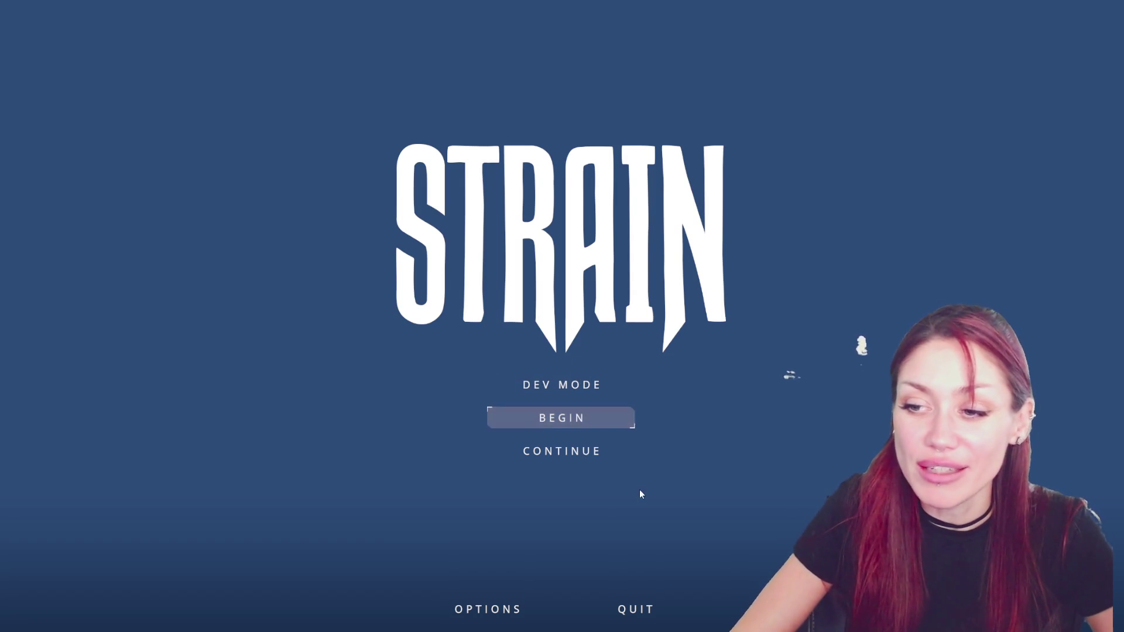
Start the game in DEV MODE and walk through the wooden gate into the yard, facing the branch arch.
{"action": "left_click", "coordinate": [566, 387]}
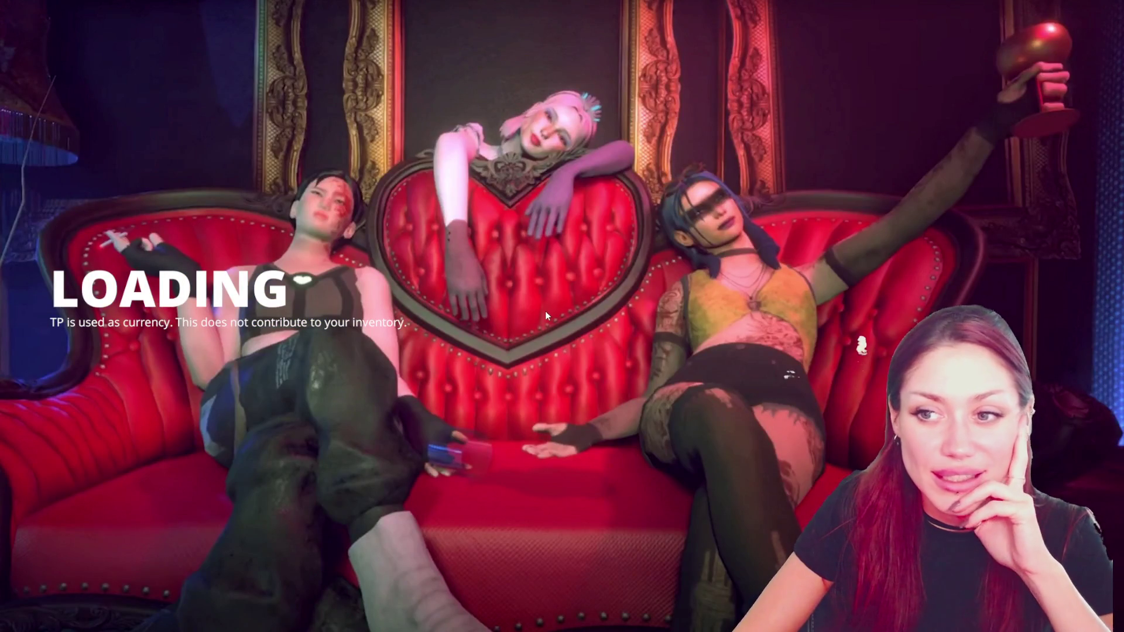
{"action": "key", "text": "w"}
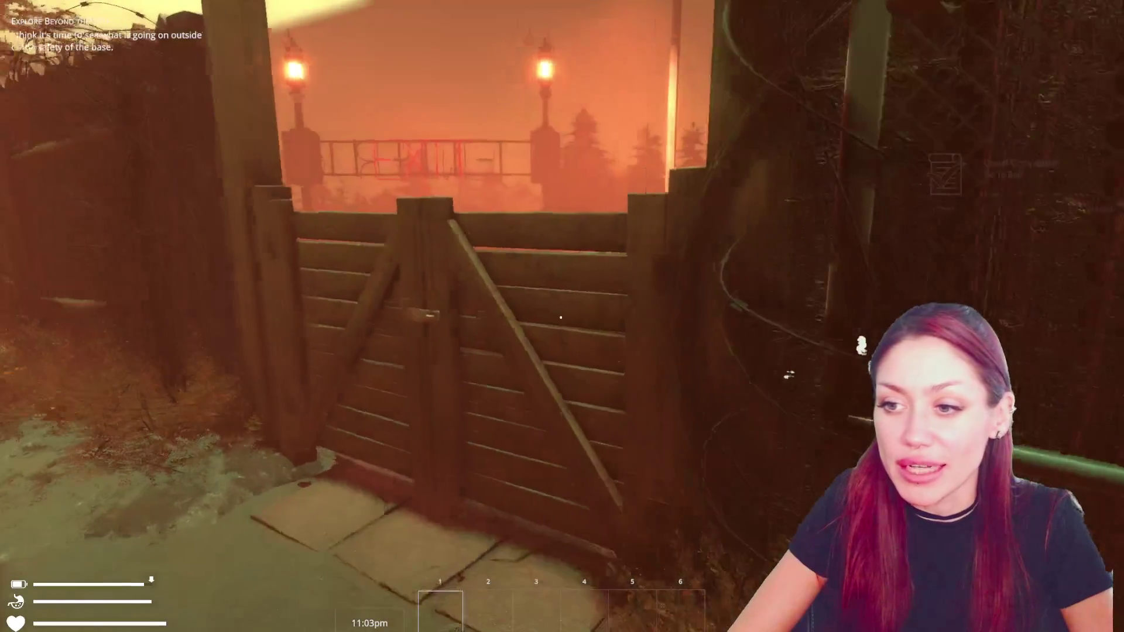
{"action": "key", "text": "e"}
{"action": "key", "text": "w"}
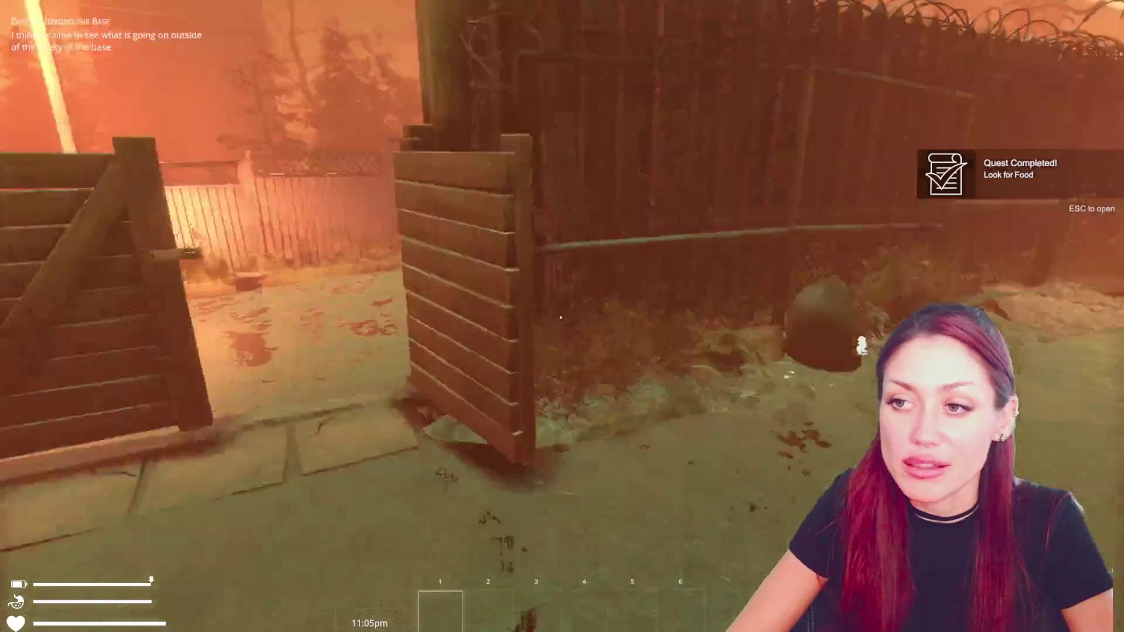
{"action": "key", "text": "w"}
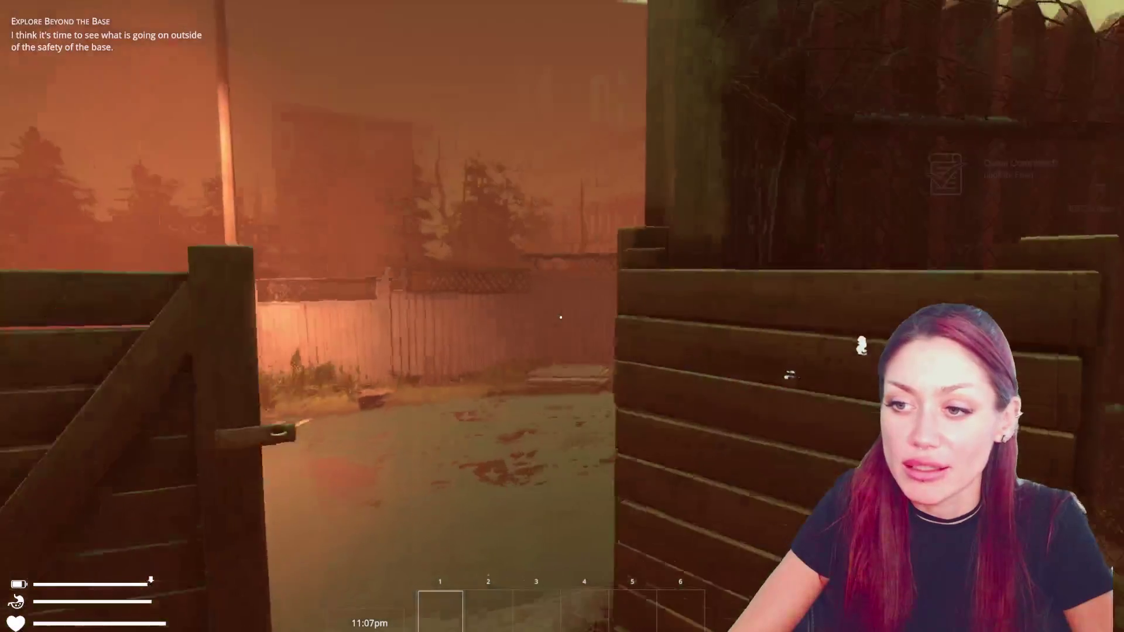
{"action": "key", "text": "w"}
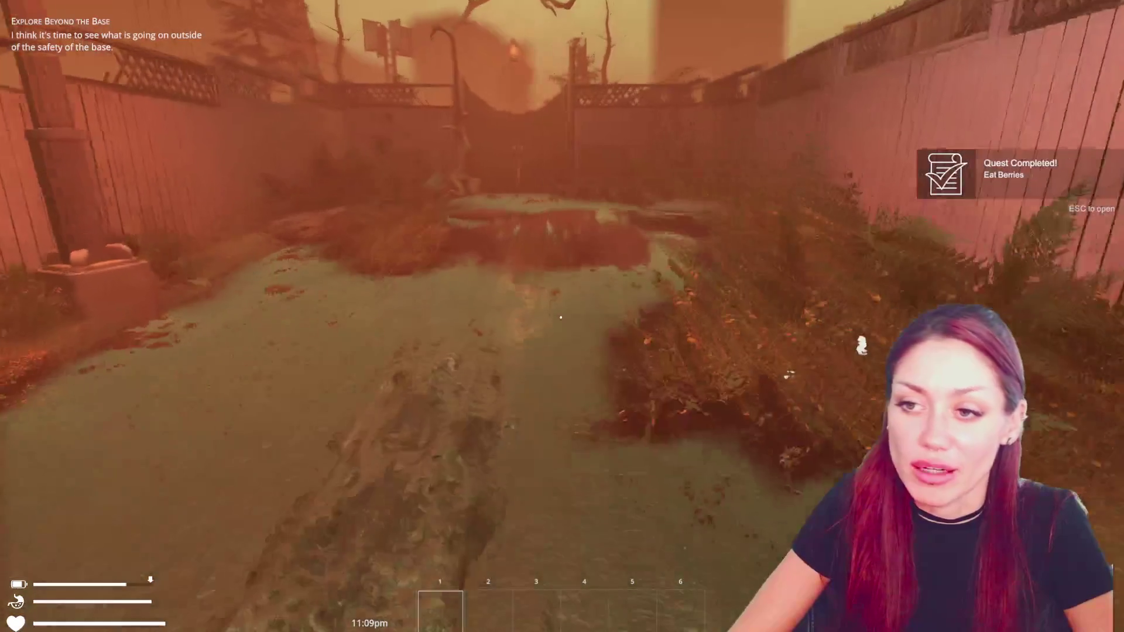
{"action": "key", "text": "w"}
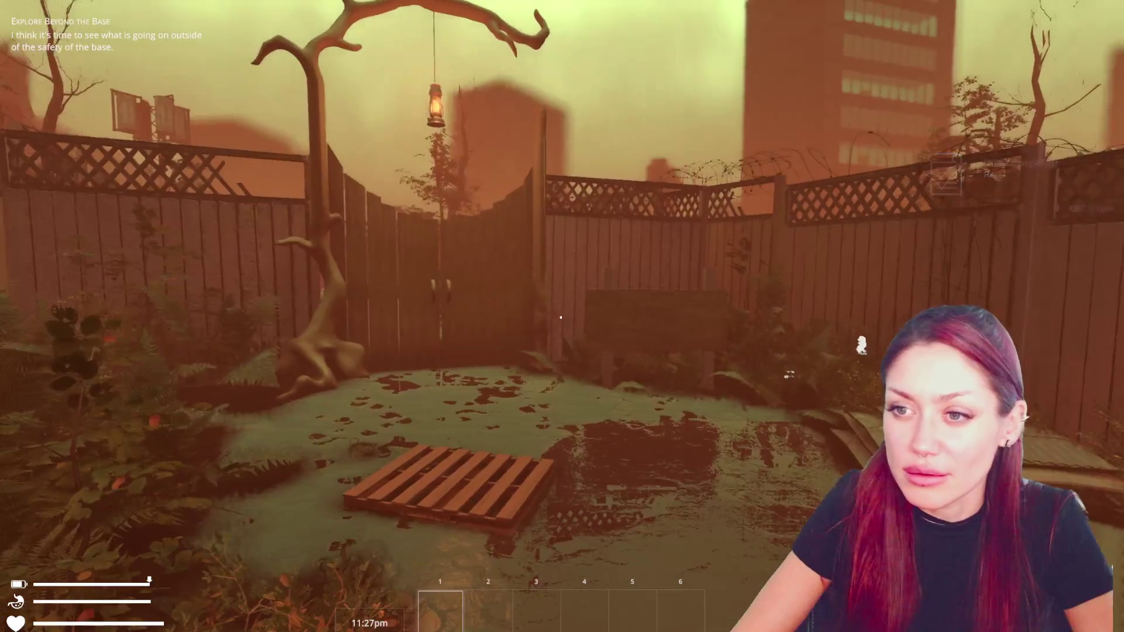
{"action": "key", "text": "w"}
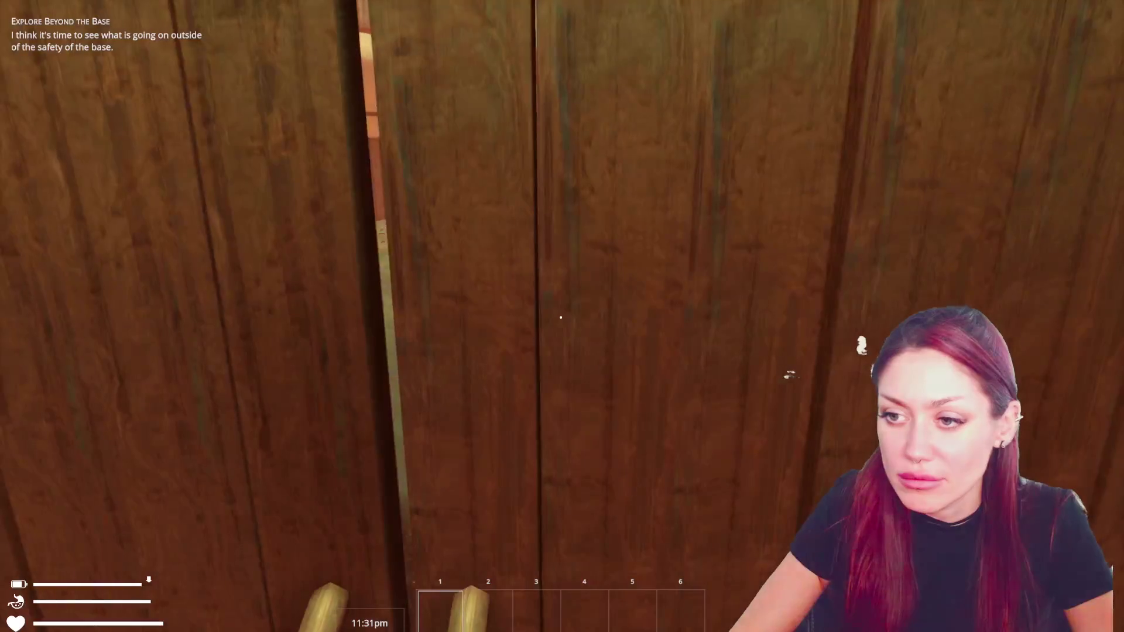
{"action": "key", "text": "s"}
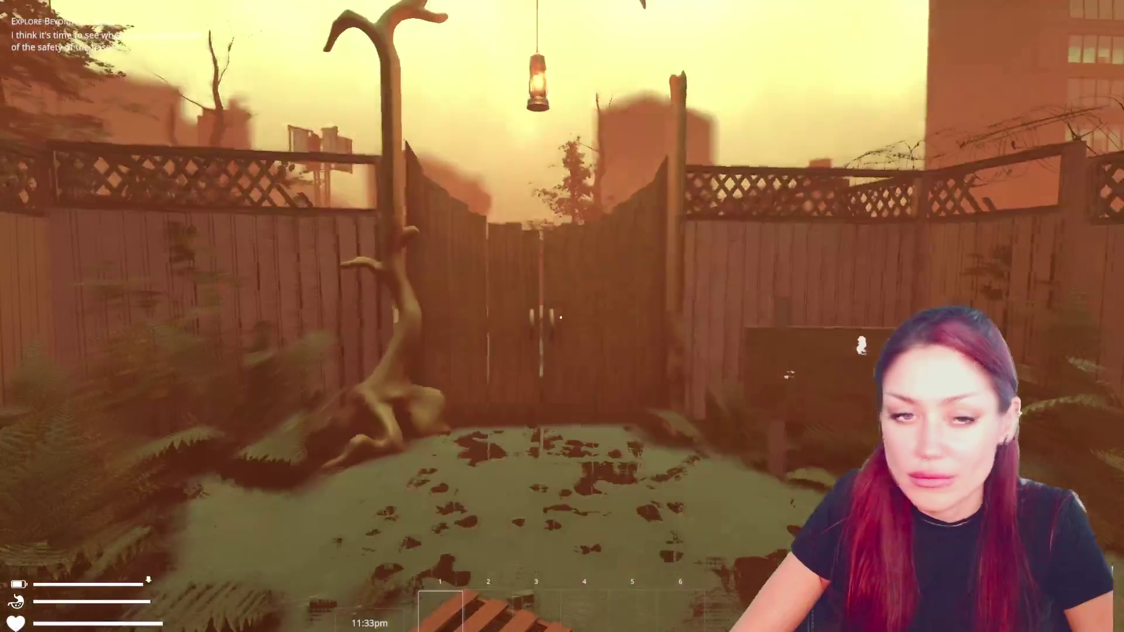
{"action": "key", "text": "s"}
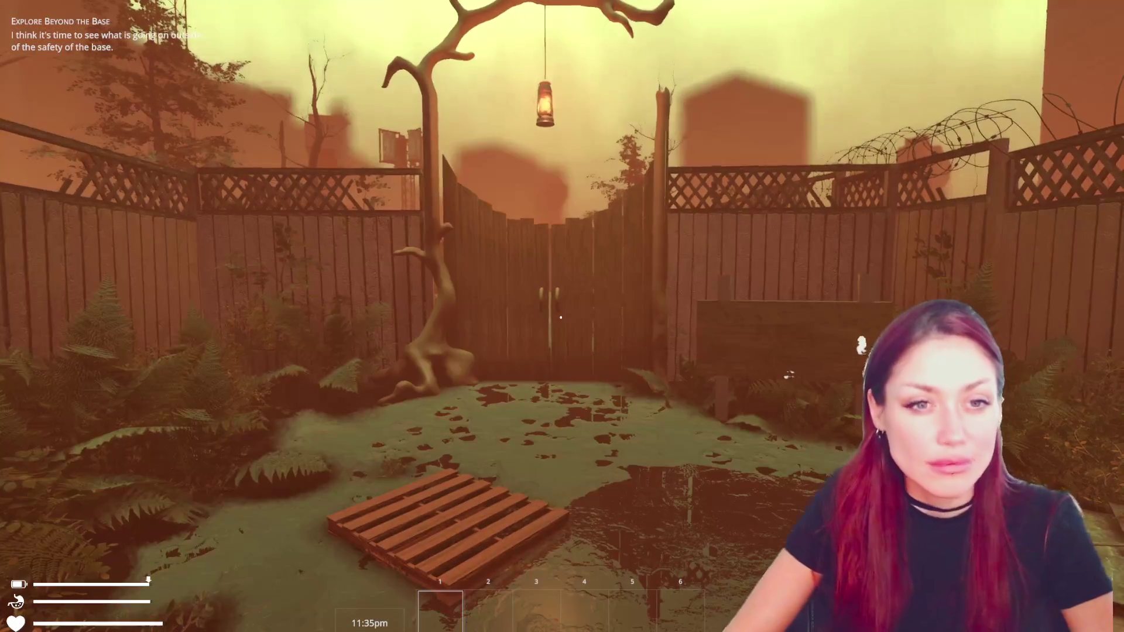
{"action": "key", "text": "s"}
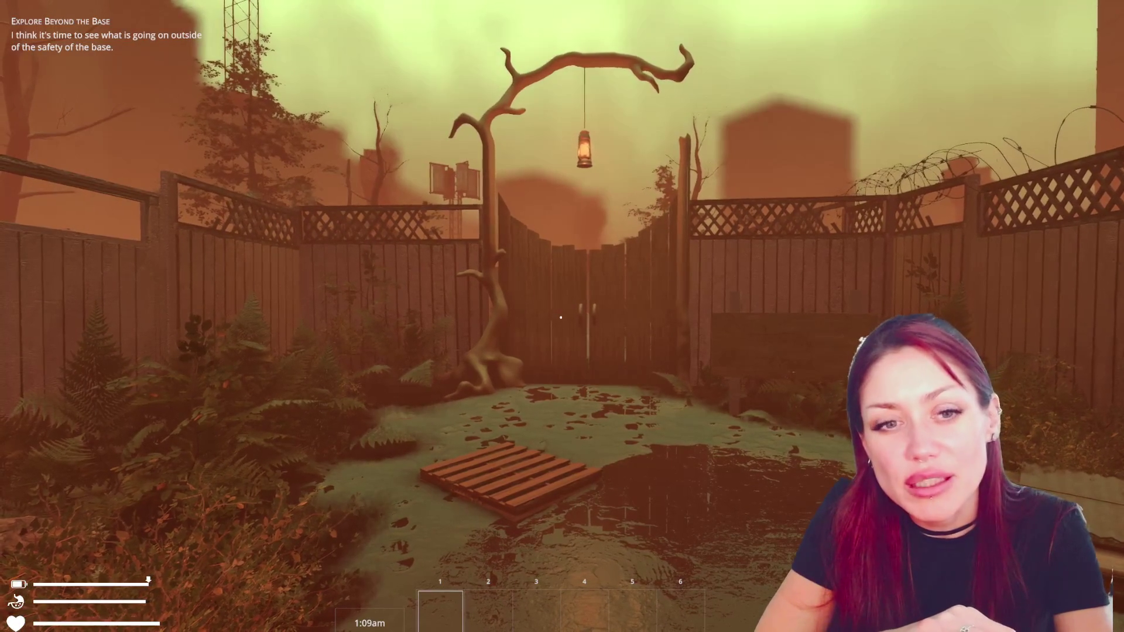
{"action": "key", "text": "w"}
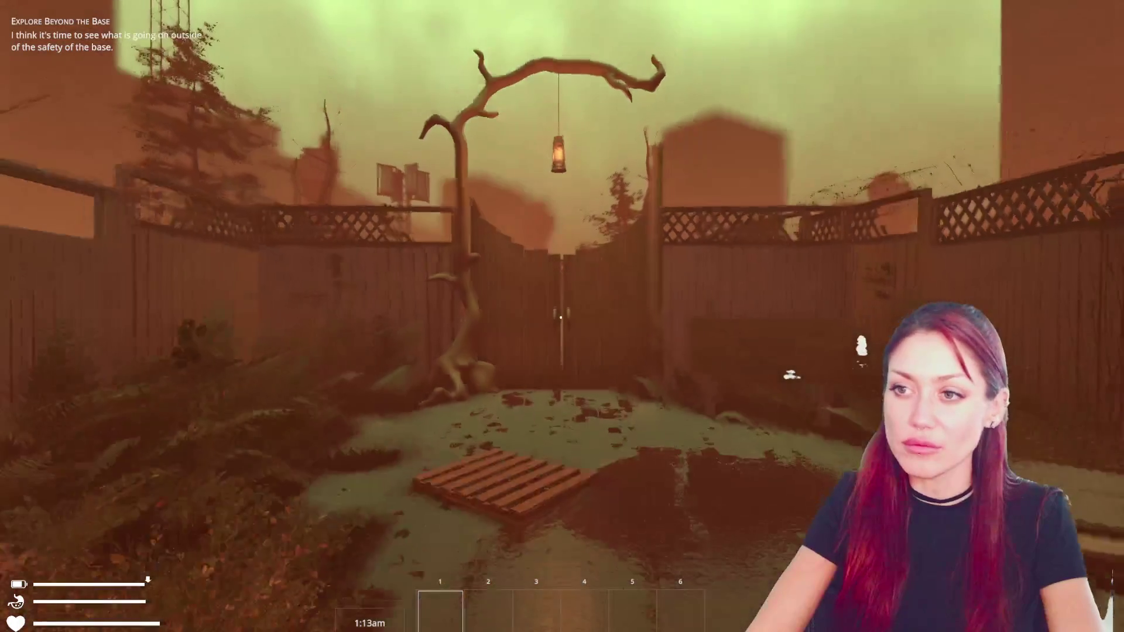
{"action": "key", "text": "w"}
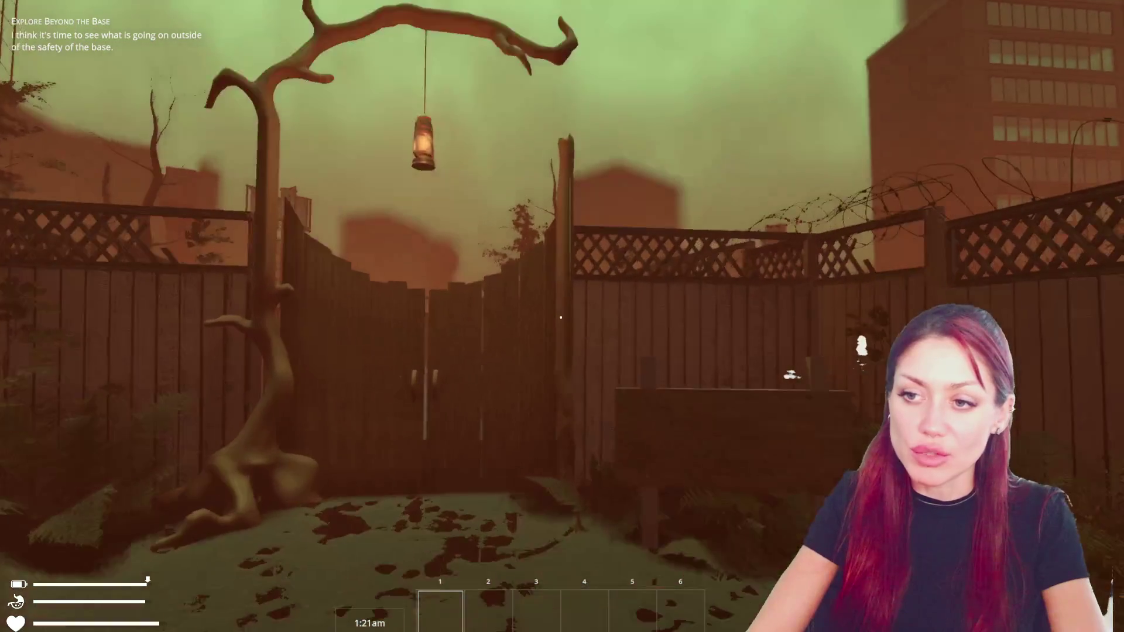
{"action": "key", "text": "s"}
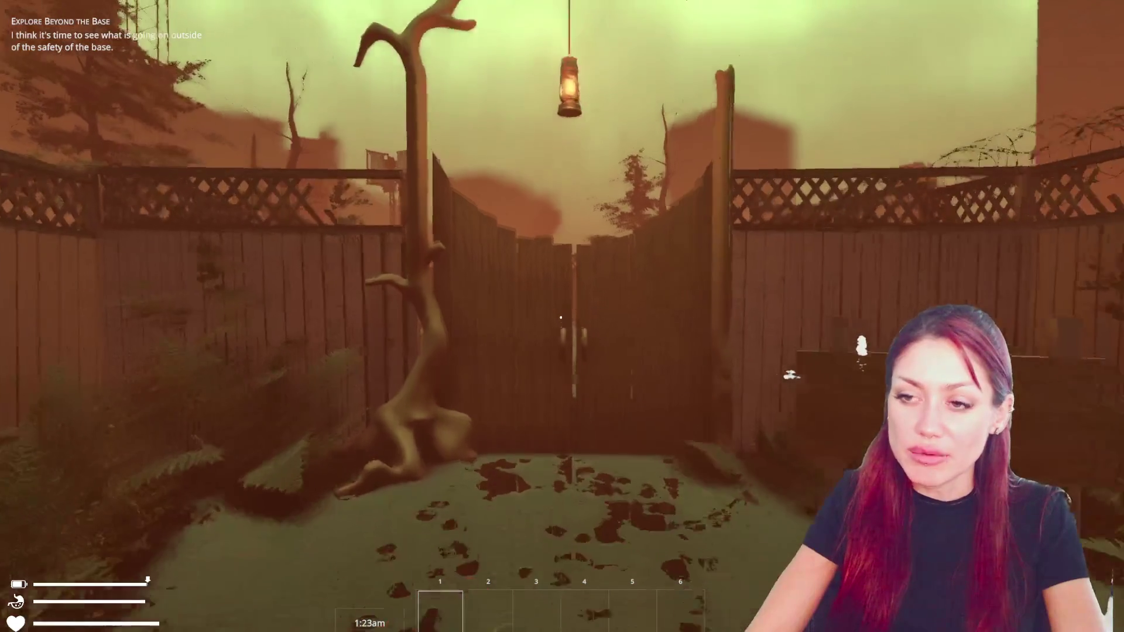
{"action": "key", "text": "a"}
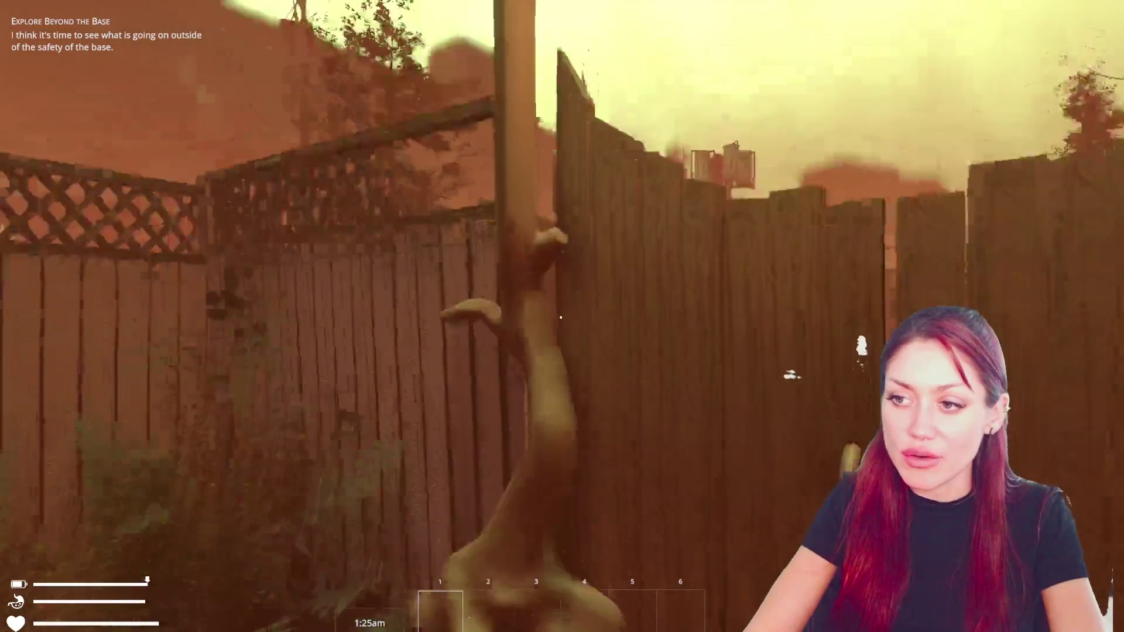
{"action": "key", "text": "s"}
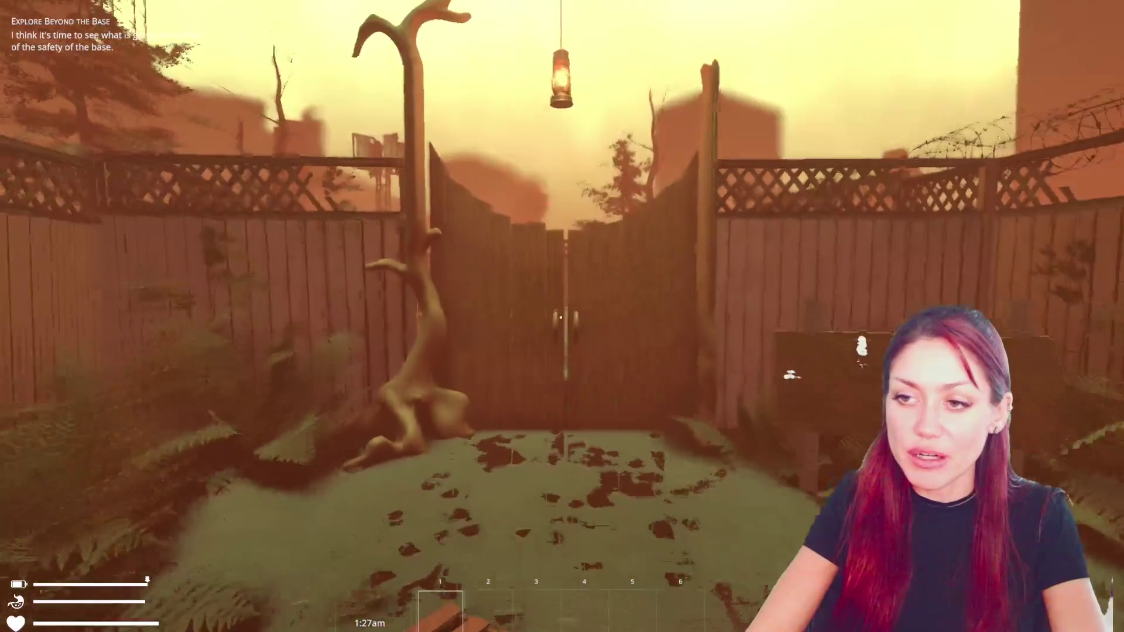
{"action": "key", "text": "w"}
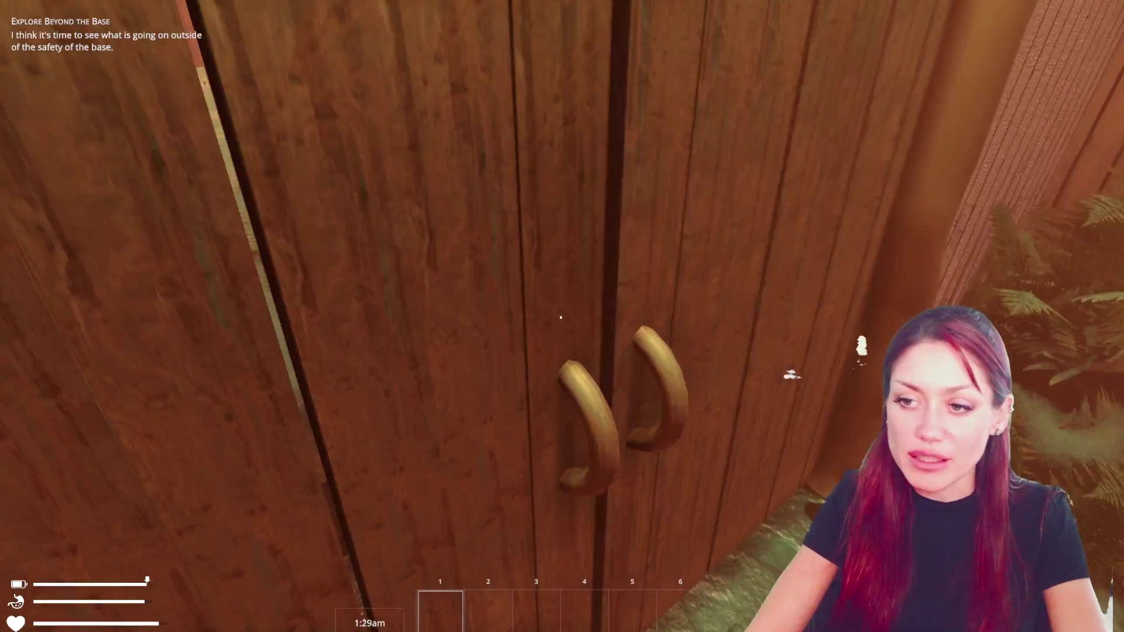
{"action": "key", "text": "s"}
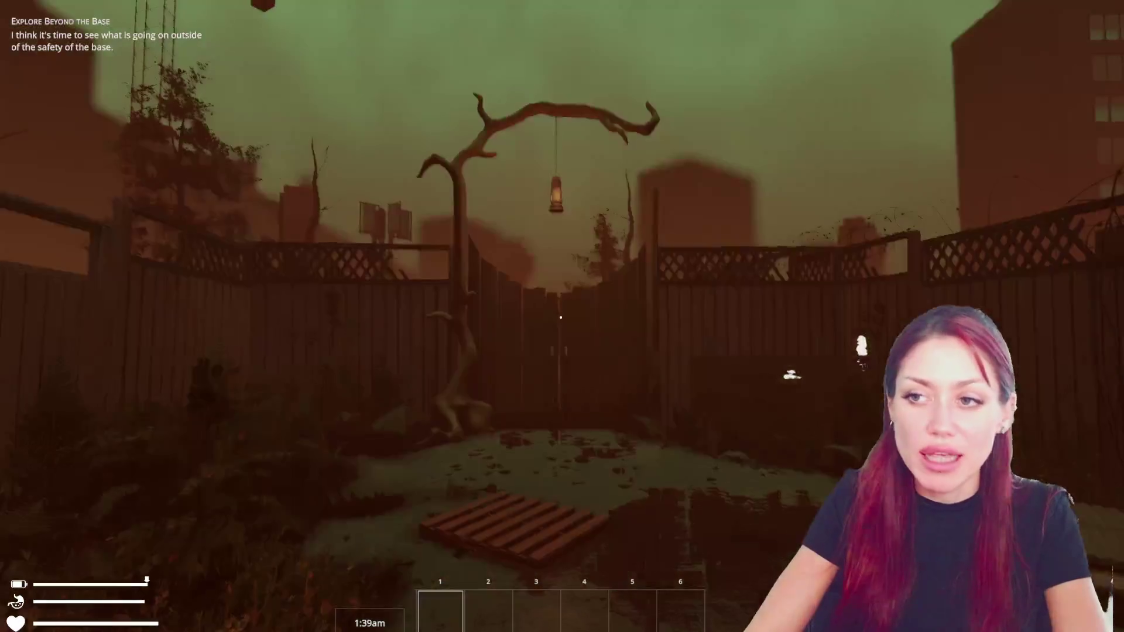
{"action": "key", "text": "w"}
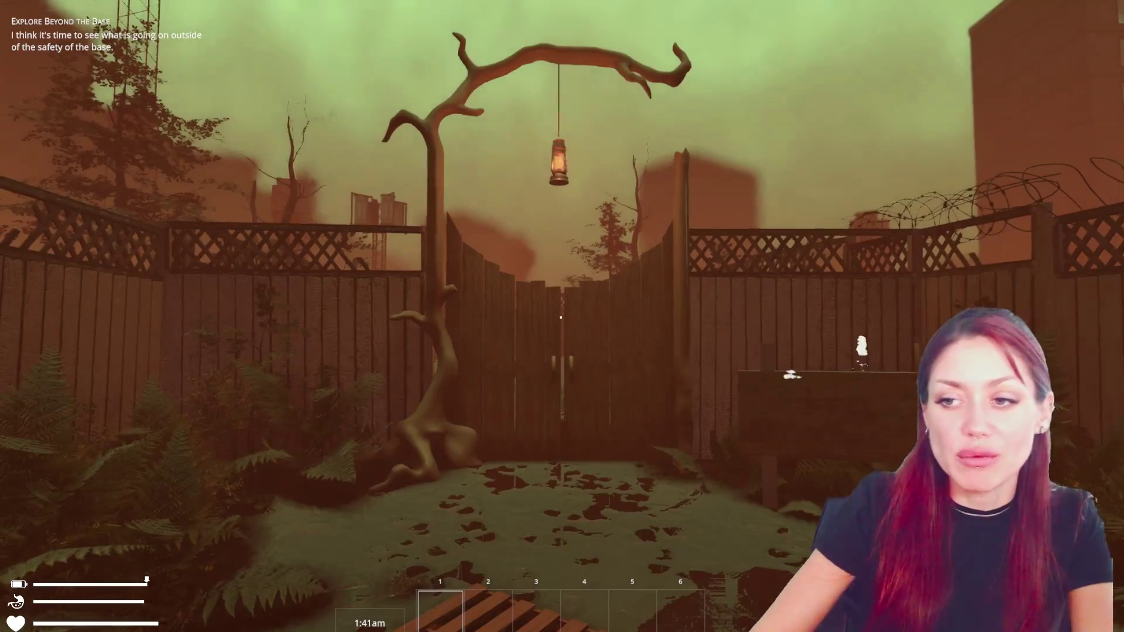
{"action": "key", "text": "s"}
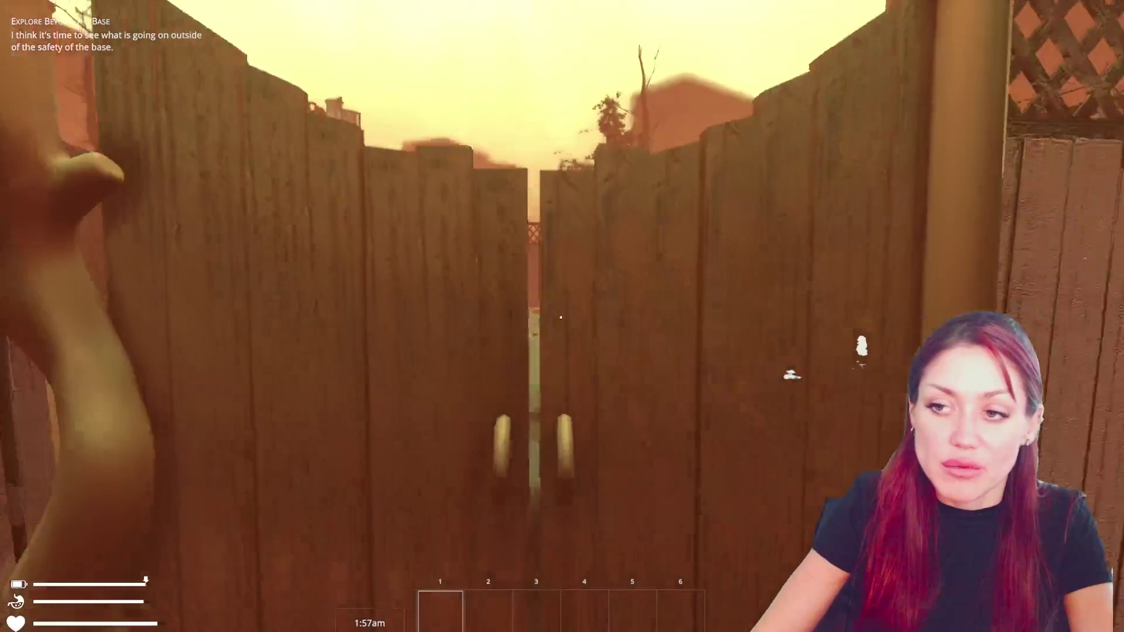
Back away to view the whole fenced yard and lantern, then walk forward toward the gate.
{"action": "key", "text": "s"}
{"action": "key", "text": "s"}
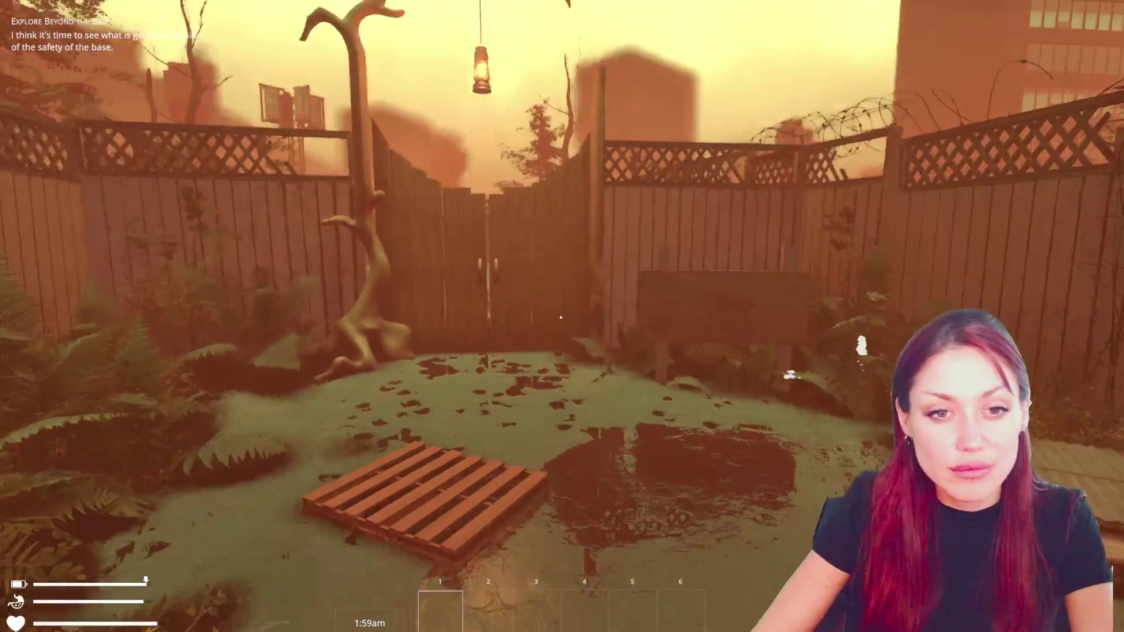
{"action": "key", "text": "s"}
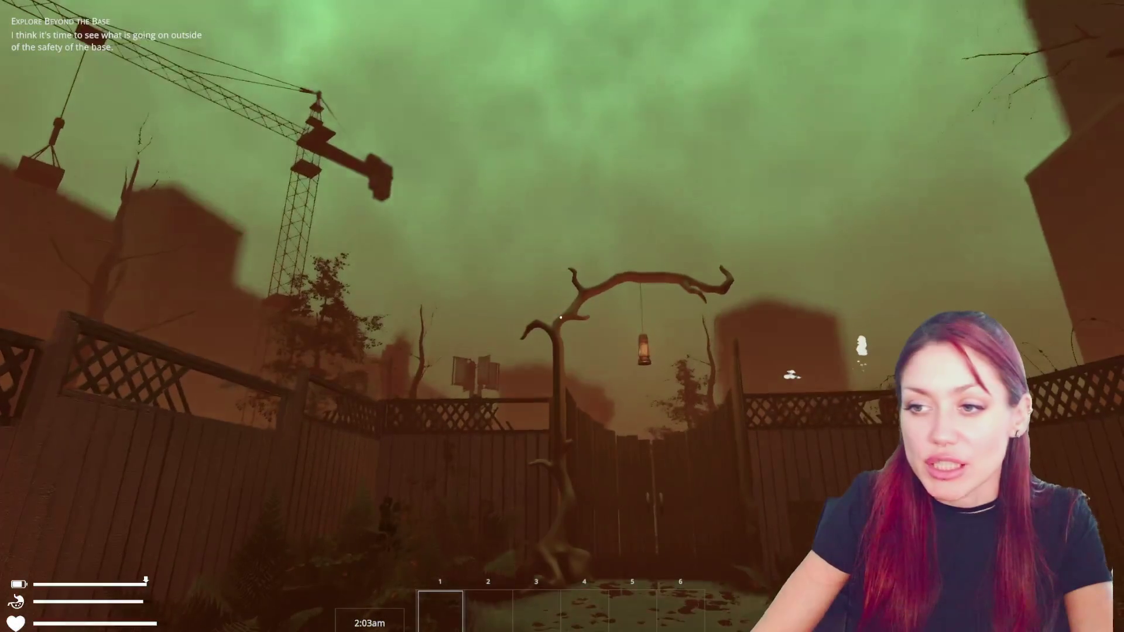
{"action": "key", "text": "s"}
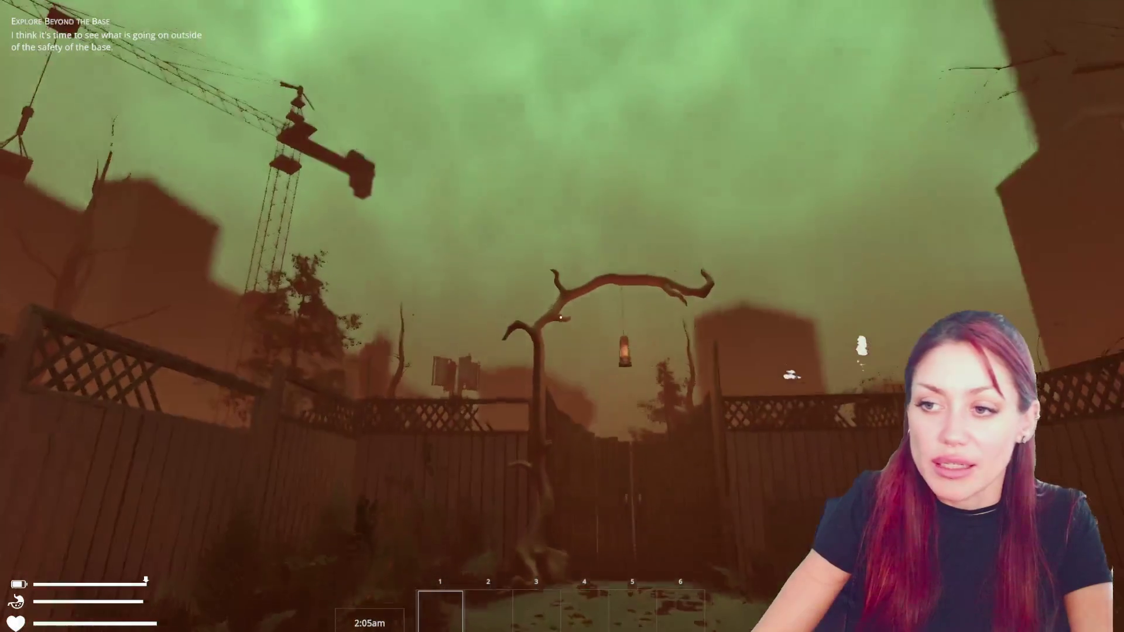
{"action": "key", "text": "s"}
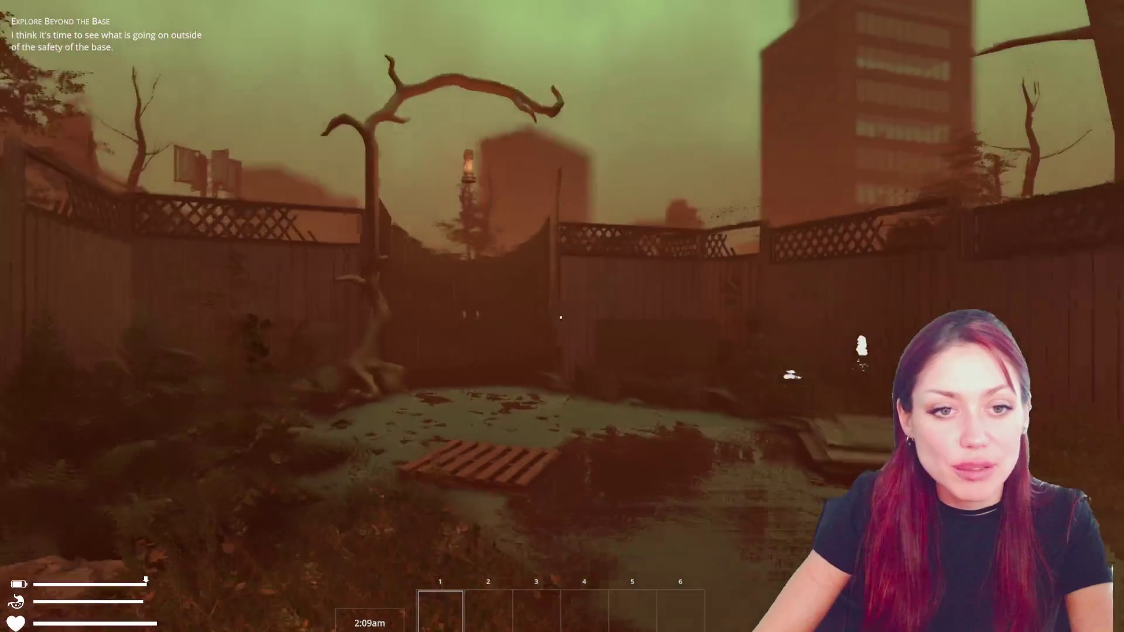
{"action": "key", "text": "w"}
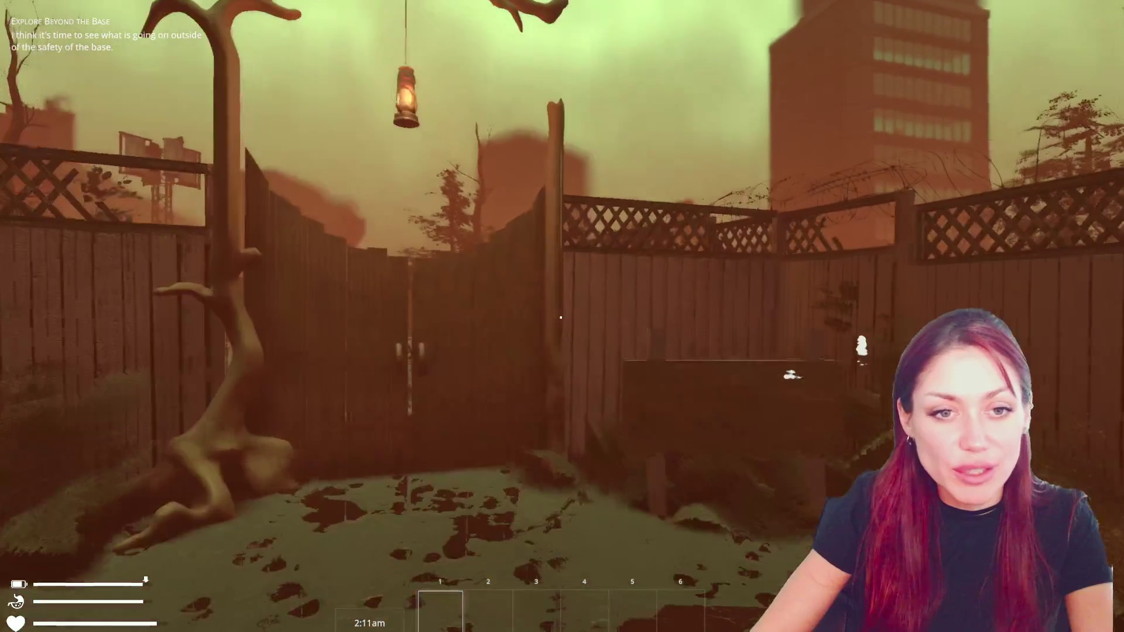
Go through the gate, walk toward the EXIT sign and bring up the Stats pause menu.
{"action": "key", "text": "e"}
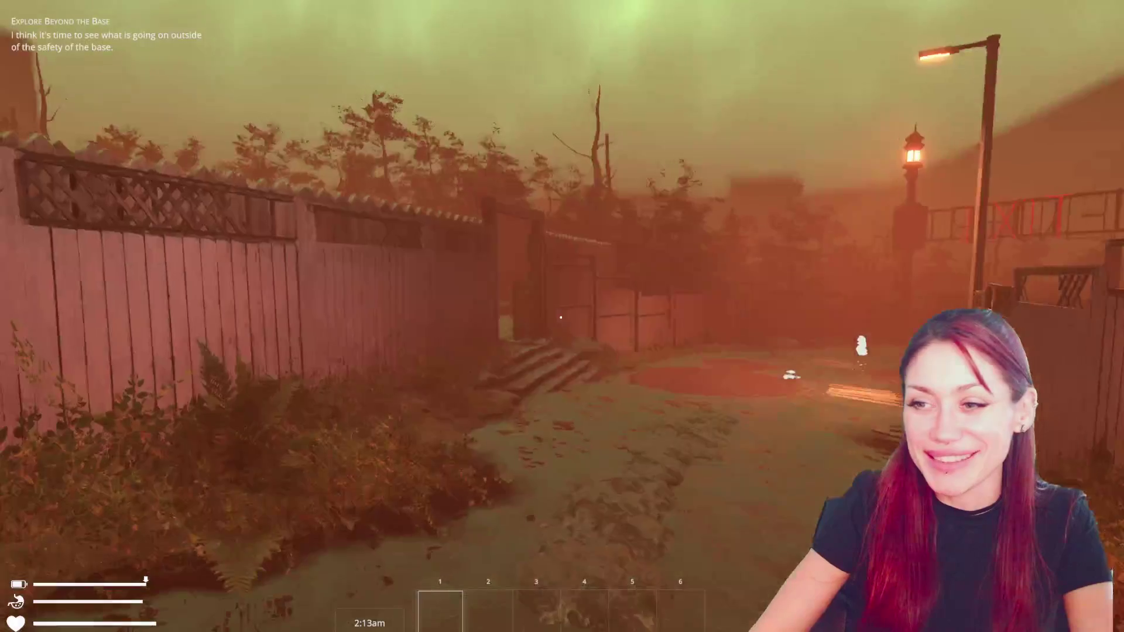
{"action": "key", "text": "w"}
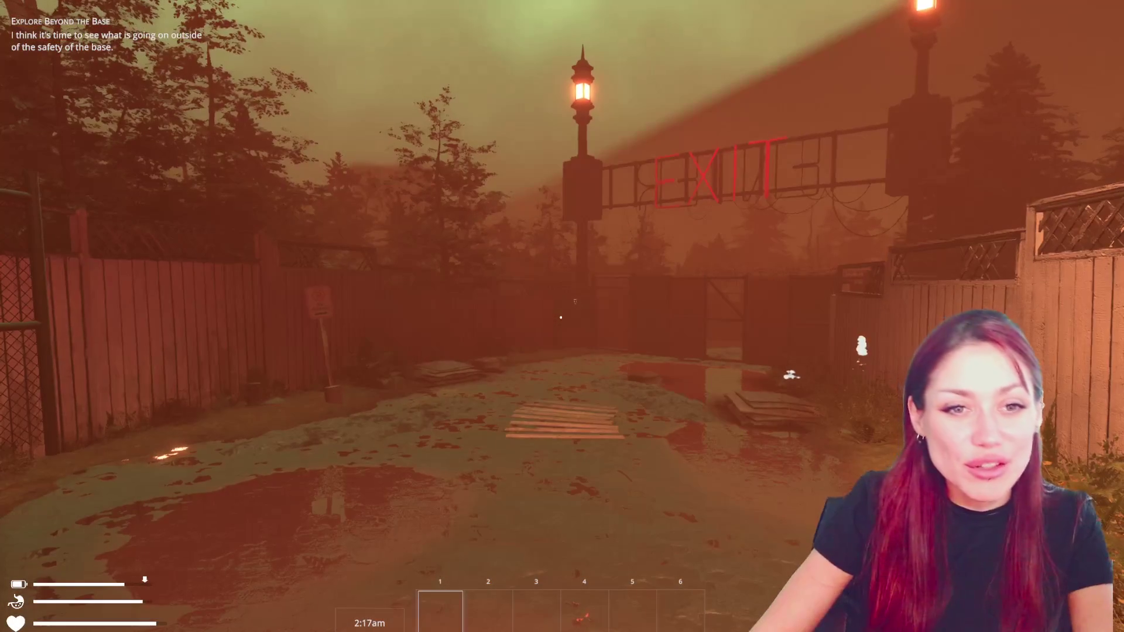
{"action": "key", "text": "Escape"}
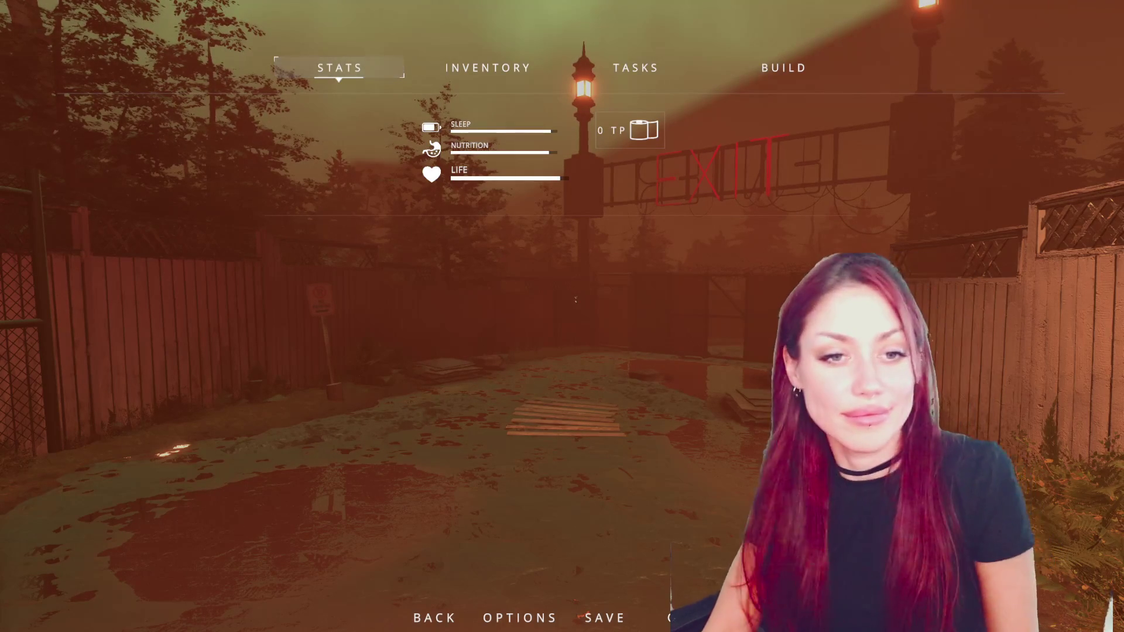
{"action": "key", "text": "Escape"}
Walk toward the EXIT gate into the fenced alley and open the game's pause menu.
{"action": "key", "text": "w"}
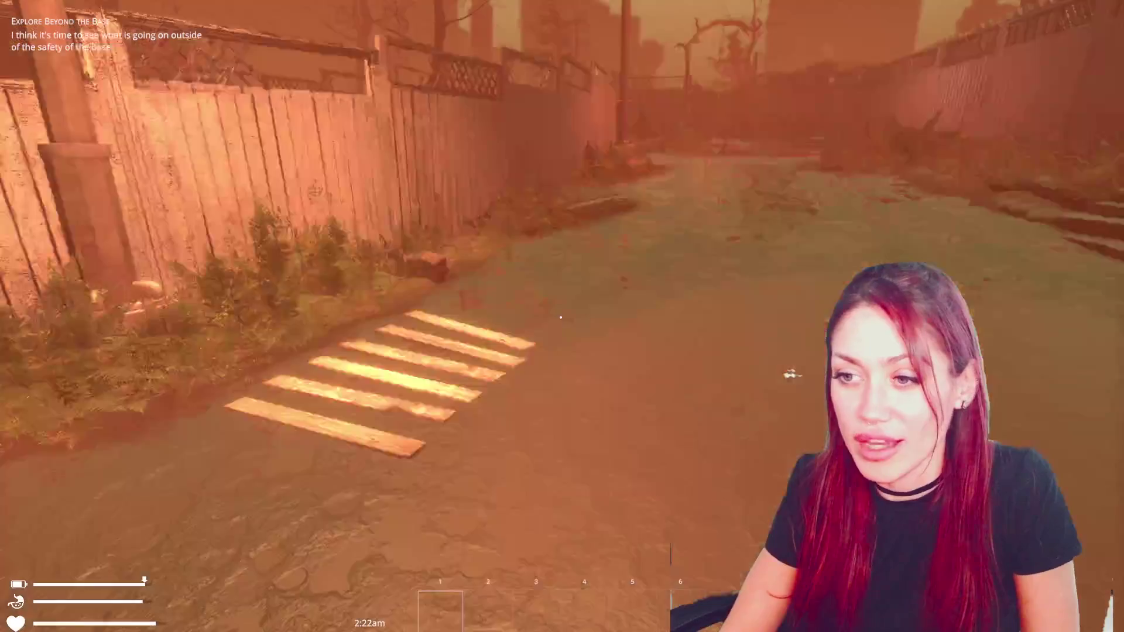
{"action": "key", "text": "w"}
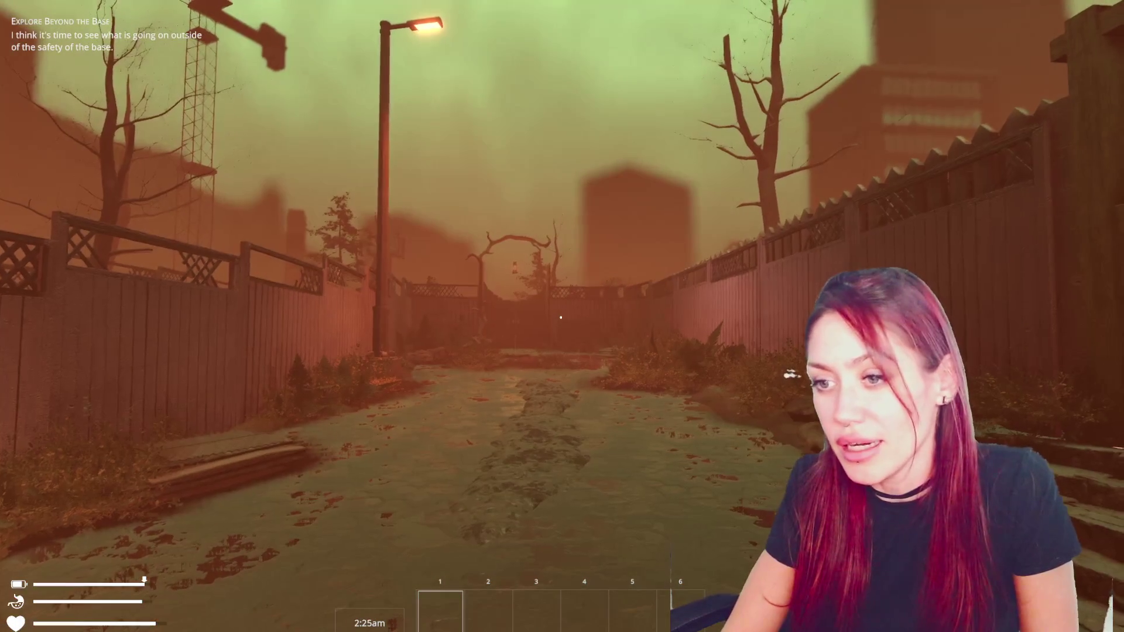
{"action": "key", "text": "Tab"}
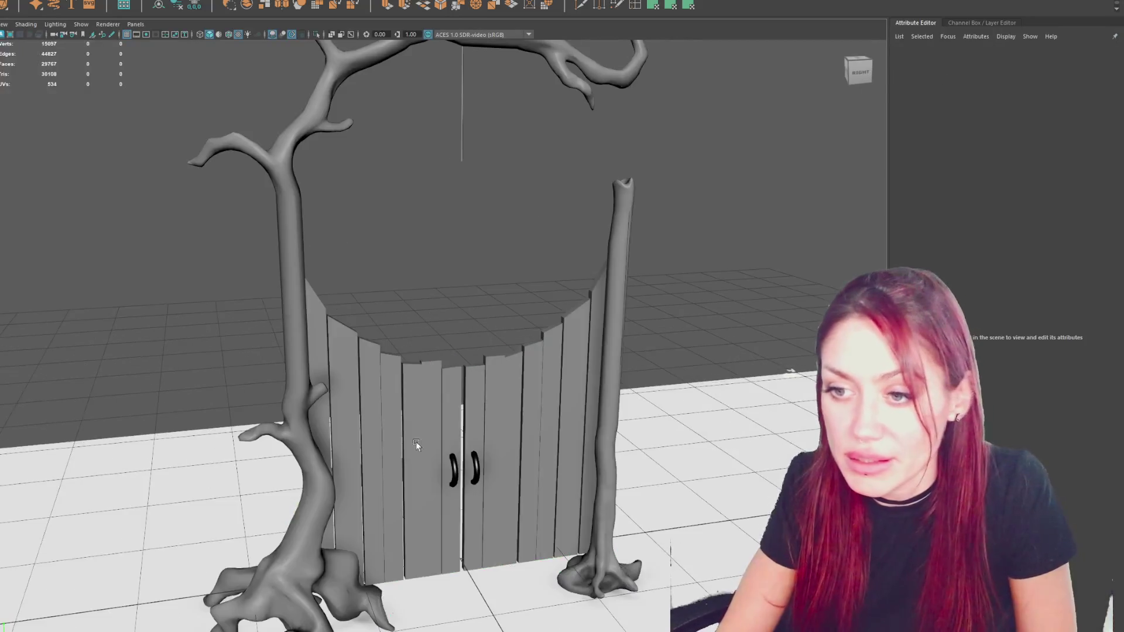
In Maya, frame the FixerGate model and split it into separate pieces with Mesh > Separate.
{"action": "left_click", "coordinate": [415, 441]}
{"action": "key", "text": "f"}
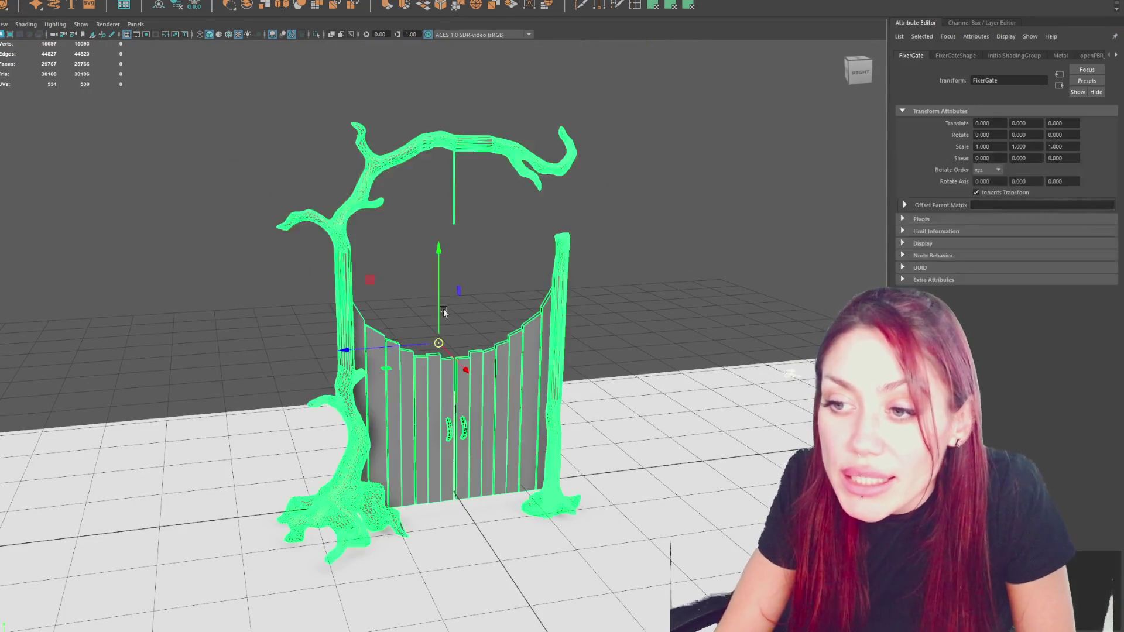
{"action": "left_click", "coordinate": [23, 0]}
{"action": "left_click", "coordinate": [40, 11]}
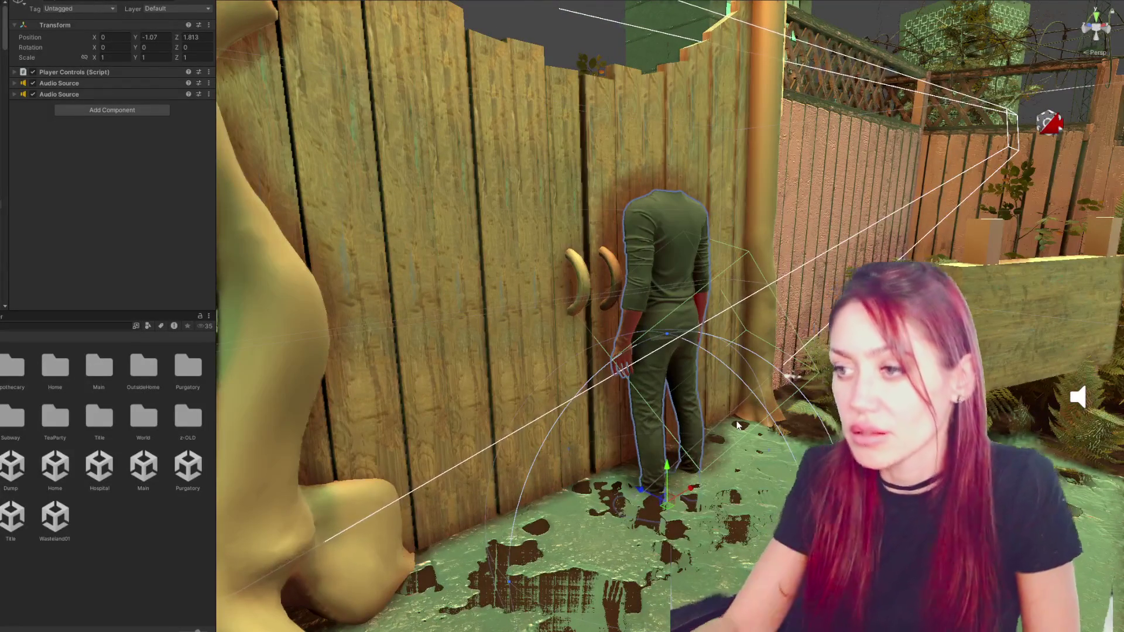
Nudge the player character along Z from 1.813 to about 1.736 beside the door handles.
{"action": "mouse_move", "coordinate": [669, 382]}
{"action": "left_mouse_down", "text": "alt"}
{"action": "mouse_move", "coordinate": [364, 363]}
{"action": "mouse_move", "coordinate": [637, 390]}
{"action": "mouse_move", "coordinate": [234, 409]}
{"action": "mouse_move", "coordinate": [241, 168]}
{"action": "mouse_move", "coordinate": [655, 411]}
{"action": "mouse_move", "coordinate": [663, 402]}
{"action": "mouse_move", "coordinate": [644, 368]}
{"action": "mouse_move", "coordinate": [675, 348]}
{"action": "left_mouse_up", "text": "alt"}
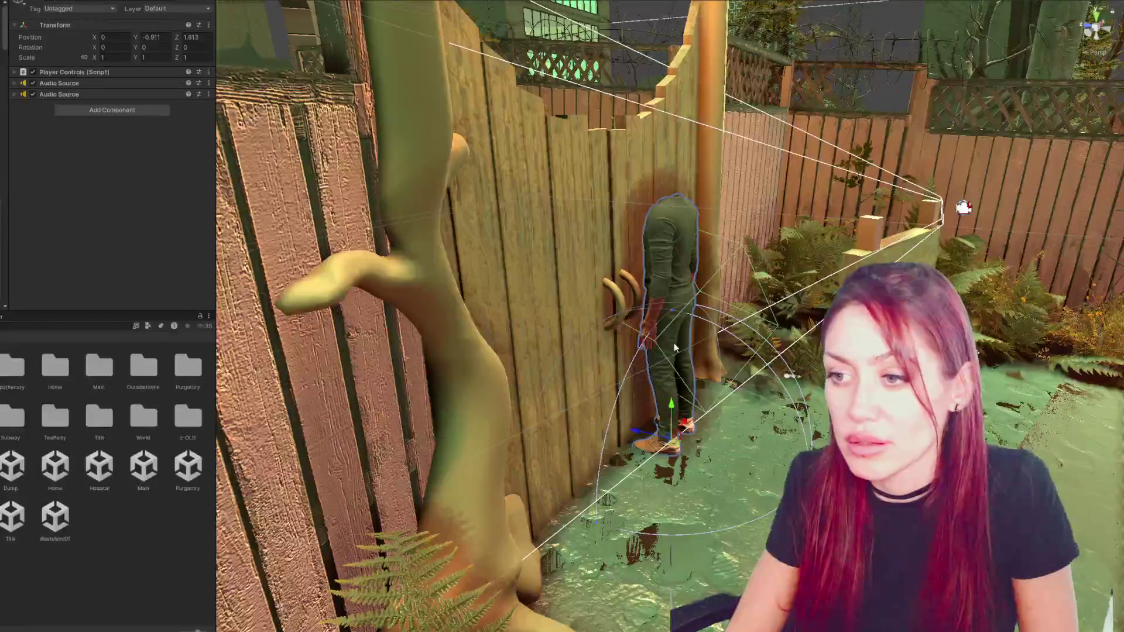
{"action": "left_click_drag", "start_coordinate": [643, 437], "coordinate": [683, 408]}
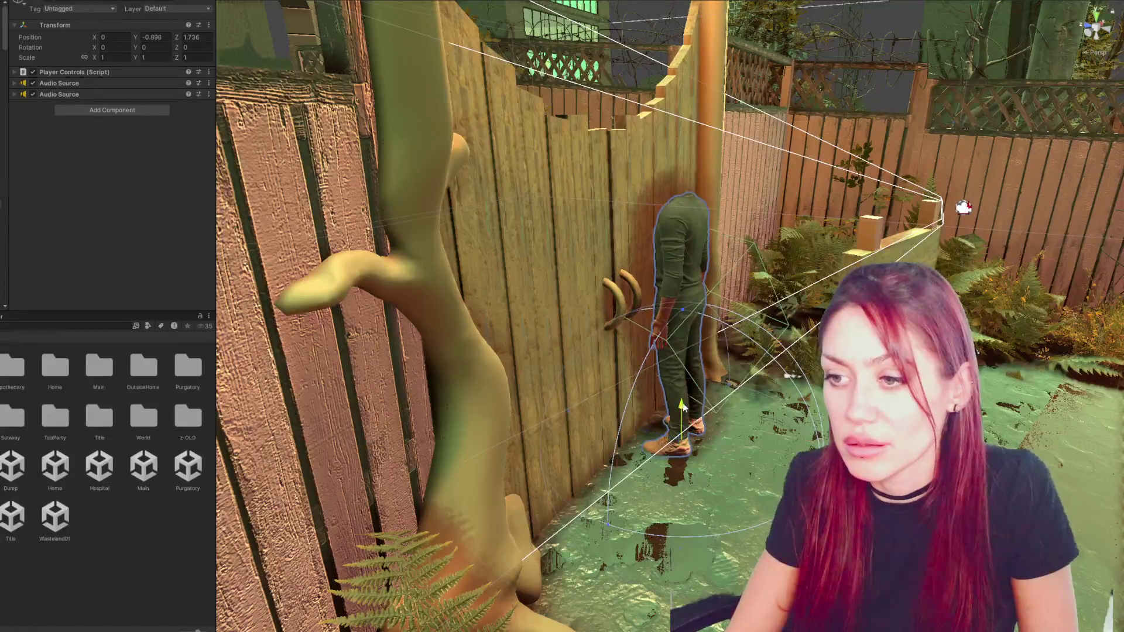
{"action": "mouse_move", "coordinate": [656, 320]}
{"action": "left_mouse_down", "text": "alt"}
{"action": "mouse_move", "coordinate": [576, 308]}
{"action": "mouse_move", "coordinate": [617, 307]}
{"action": "left_mouse_up", "text": "alt"}
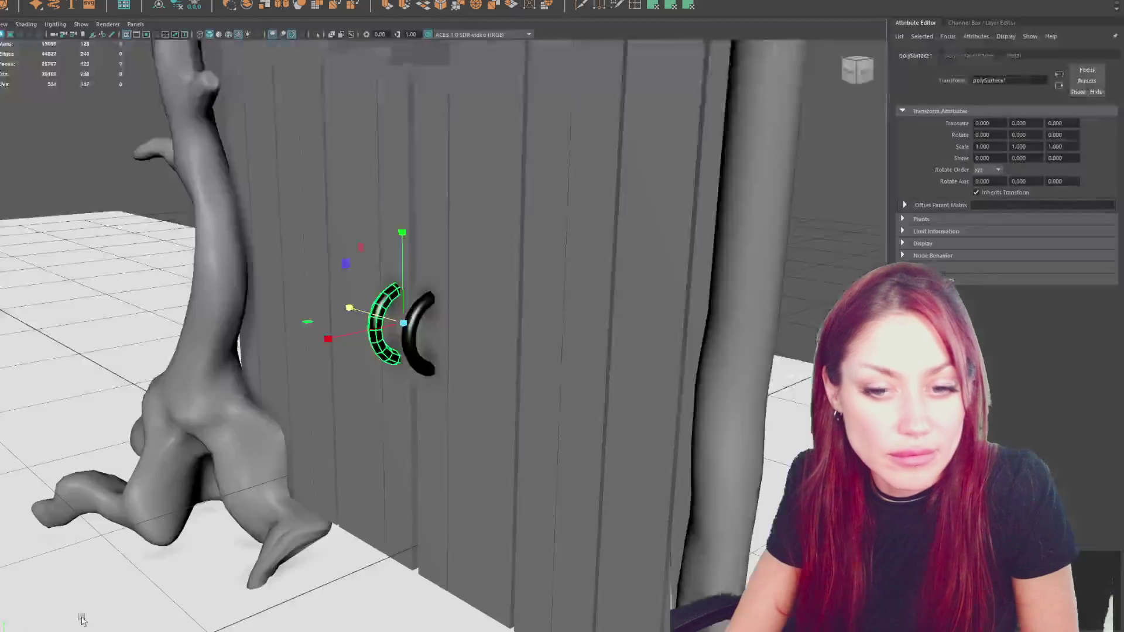
Select both door handles and scale them down to 0.865.
{"action": "scroll", "coordinate": [370, 362], "scroll_direction": "up", "scroll_amount": 3}
{"action": "left_click", "coordinate": [370, 361], "text": "shift"}
{"action": "left_click_drag", "start_coordinate": [428, 321], "coordinate": [441, 288]}
{"action": "key", "text": "w"}
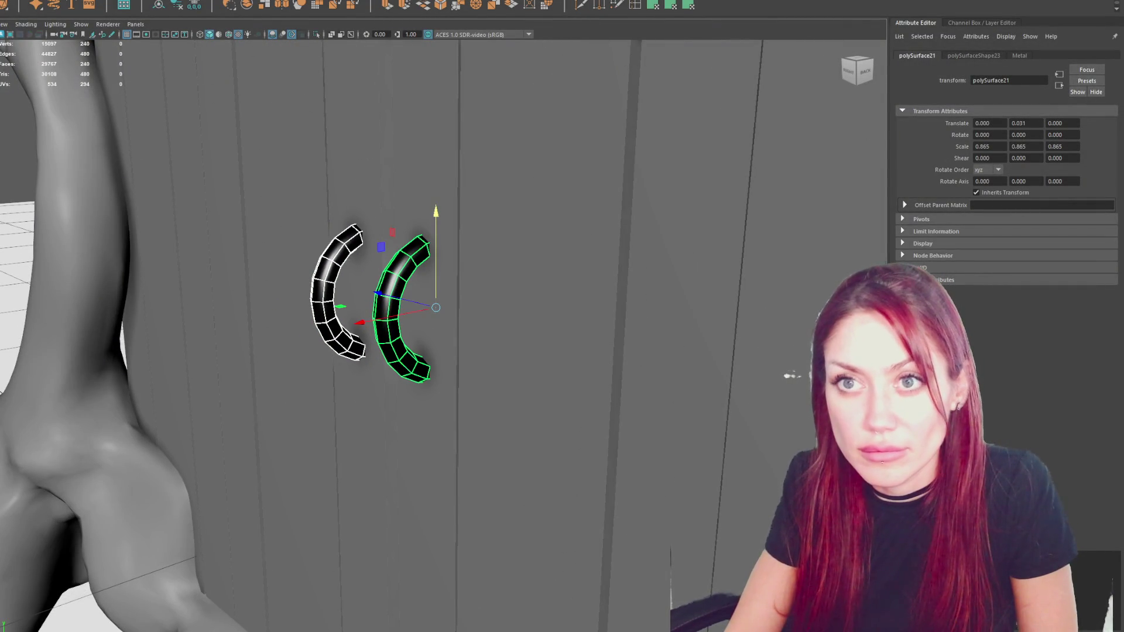
Isolate the handles and delete the rings' right halves, leaving C shapes.
{"action": "left_click", "coordinate": [316, 34]}
{"action": "mouse_move", "coordinate": [374, 211]}
{"action": "left_mouse_down", "text": "alt"}
{"action": "mouse_move", "coordinate": [457, 203]}
{"action": "mouse_move", "coordinate": [497, 176]}
{"action": "mouse_move", "coordinate": [438, 400]}
{"action": "left_mouse_up", "text": "alt"}
{"action": "key", "text": "F11"}
{"action": "key", "text": "Delete"}
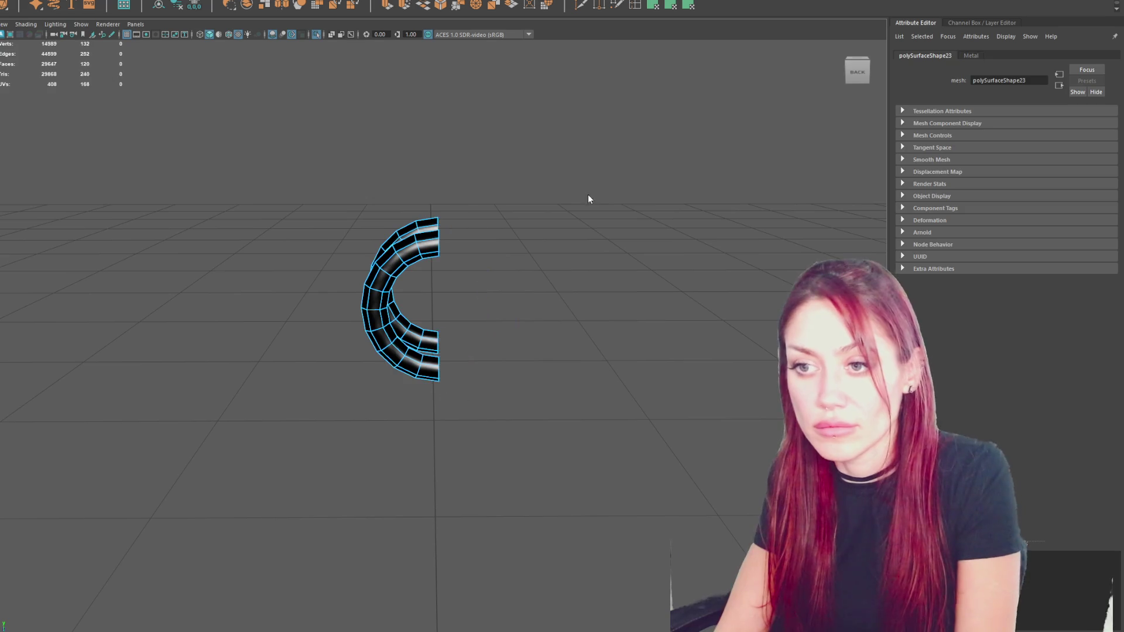
{"action": "left_click", "coordinate": [588, 194]}
Shift the C handle slightly left and extrude its open end edges to lengthen them.
{"action": "left_click", "coordinate": [433, 243]}
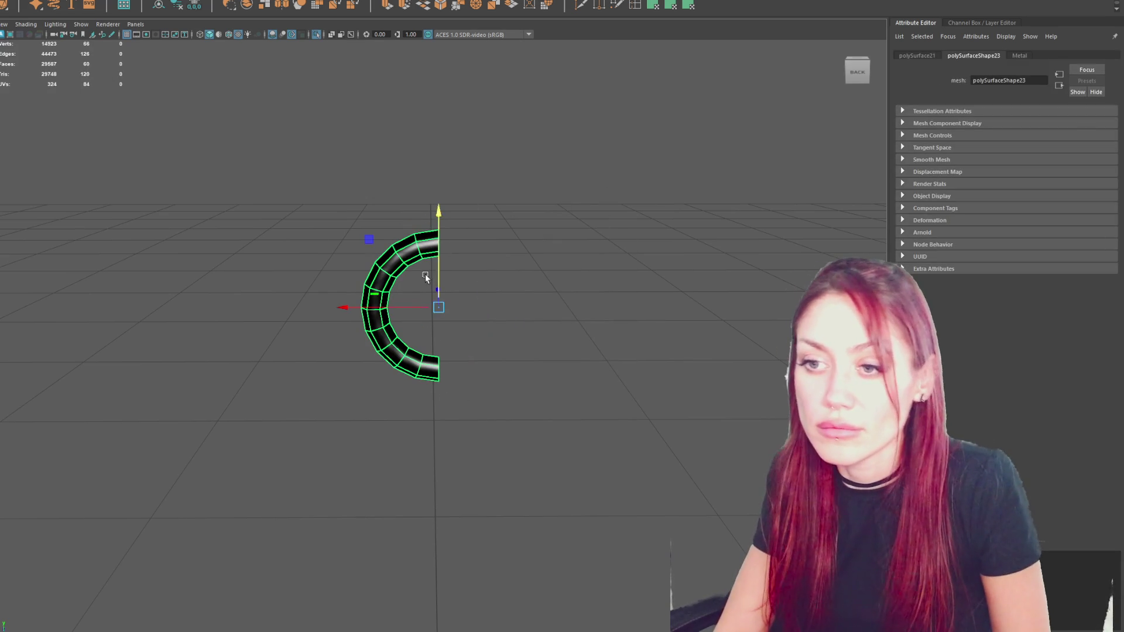
{"action": "left_click_drag", "start_coordinate": [433, 260], "coordinate": [405, 260]}
{"action": "right_click_drag", "start_coordinate": [464, 161], "coordinate": [468, 126]}
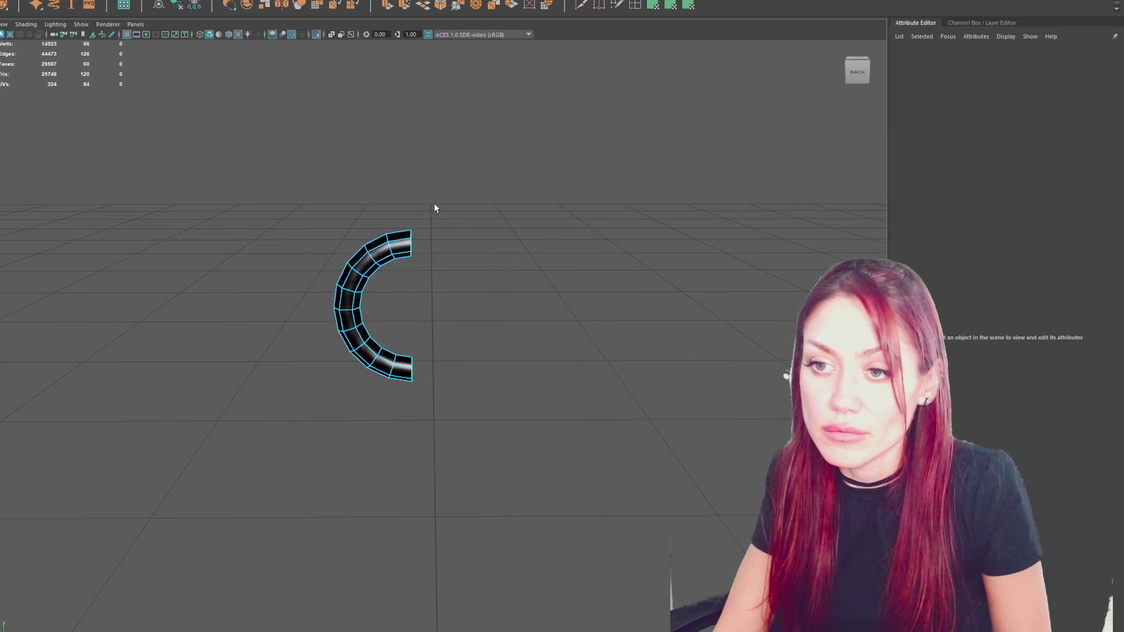
{"action": "left_click_drag", "start_coordinate": [404, 428], "coordinate": [401, 203]}
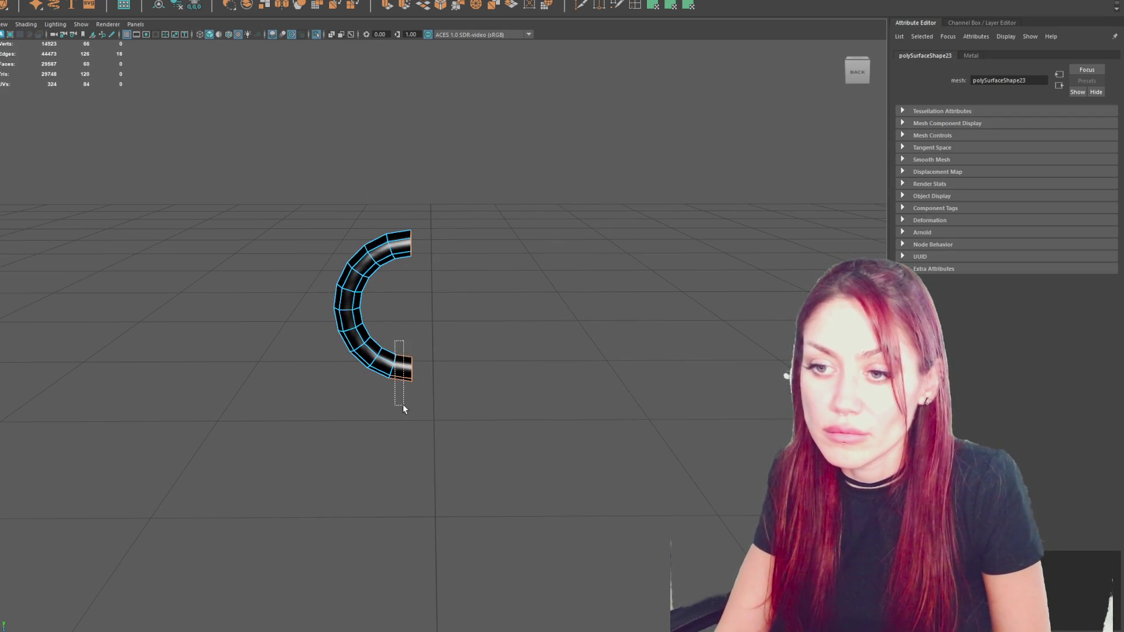
{"action": "right_click_drag", "start_coordinate": [484, 199], "coordinate": [561, 214], "text": "shift"}
{"action": "left_click_drag", "start_coordinate": [586, 199], "coordinate": [769, 220], "text": "alt"}
{"action": "left_click", "coordinate": [641, 237]}
Flatten a cube into a thin slab and raise it up to the C handle.
{"action": "mouse_move", "coordinate": [641, 237]}
{"action": "left_mouse_down", "text": "alt"}
{"action": "mouse_move", "coordinate": [718, 226]}
{"action": "mouse_move", "coordinate": [458, 268]}
{"action": "mouse_move", "coordinate": [305, 282]}
{"action": "mouse_move", "coordinate": [240, 276]}
{"action": "left_mouse_up", "text": "alt"}
{"action": "key", "text": "F8"}
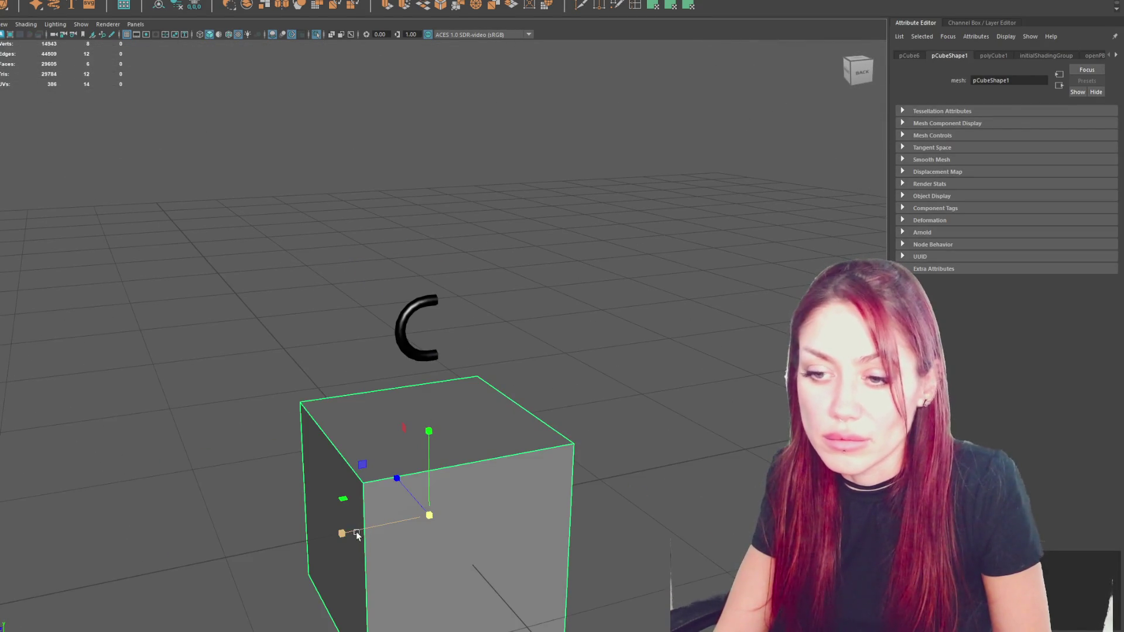
{"action": "mouse_move", "coordinate": [357, 533]}
{"action": "left_mouse_down"}
{"action": "mouse_move", "coordinate": [452, 511]}
{"action": "mouse_move", "coordinate": [455, 498]}
{"action": "mouse_move", "coordinate": [331, 529]}
{"action": "left_mouse_up"}
{"action": "key", "text": "w"}
{"action": "mouse_move", "coordinate": [426, 456]}
{"action": "left_mouse_down"}
{"action": "mouse_move", "coordinate": [467, 252]}
{"action": "mouse_move", "coordinate": [587, 357]}
{"action": "mouse_move", "coordinate": [592, 386]}
{"action": "left_mouse_up"}
Line the slab up with the handle and stretch its bottom vertices down along it.
{"action": "left_click_drag", "start_coordinate": [320, 311], "coordinate": [384, 311]}
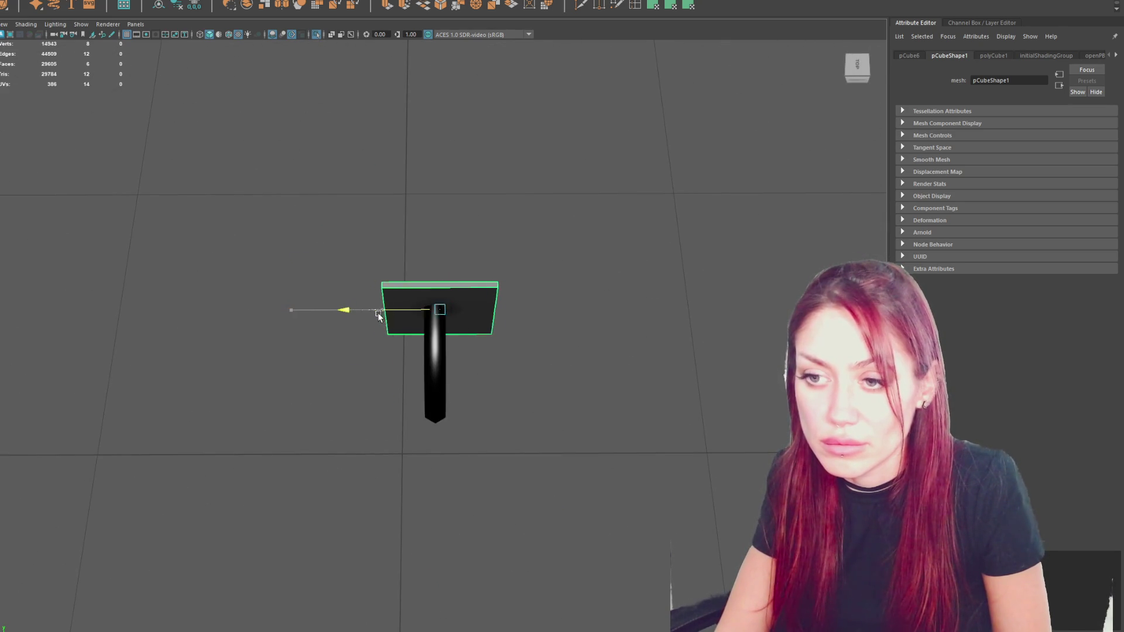
{"action": "mouse_move", "coordinate": [429, 342]}
{"action": "left_mouse_down"}
{"action": "mouse_move", "coordinate": [411, 317]}
{"action": "mouse_move", "coordinate": [581, 206]}
{"action": "mouse_move", "coordinate": [433, 345]}
{"action": "mouse_move", "coordinate": [256, 410]}
{"action": "left_mouse_up"}
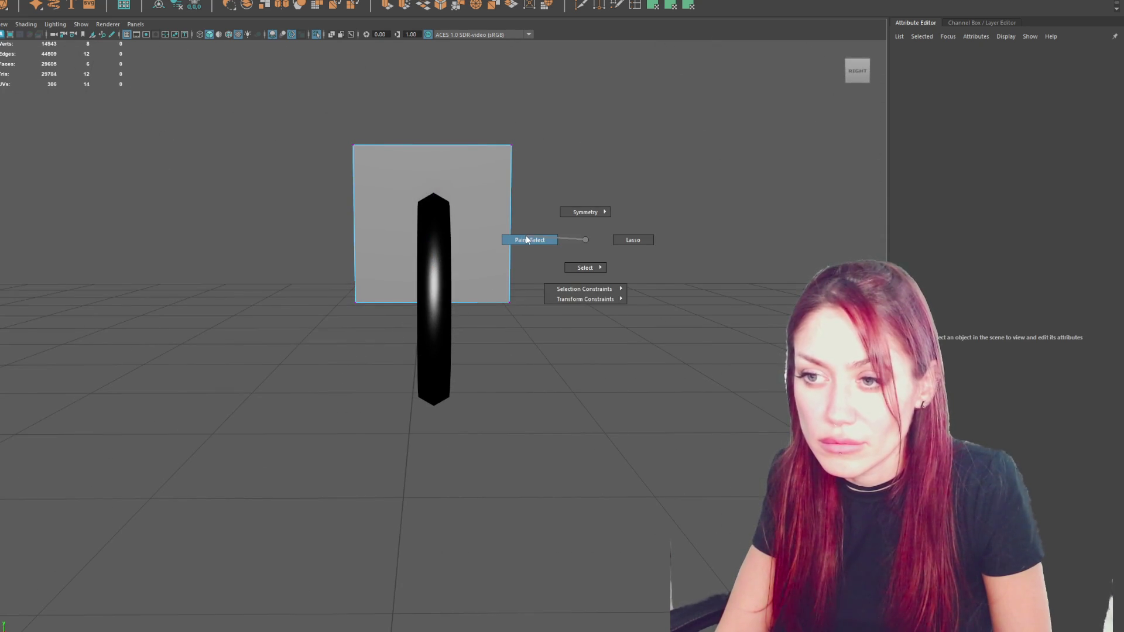
{"action": "left_click_drag", "start_coordinate": [575, 239], "coordinate": [585, 244]}
{"action": "mouse_move", "coordinate": [585, 243]}
{"action": "right_mouse_down"}
{"action": "mouse_move", "coordinate": [538, 244]}
{"action": "mouse_move", "coordinate": [417, 314]}
{"action": "right_mouse_up"}
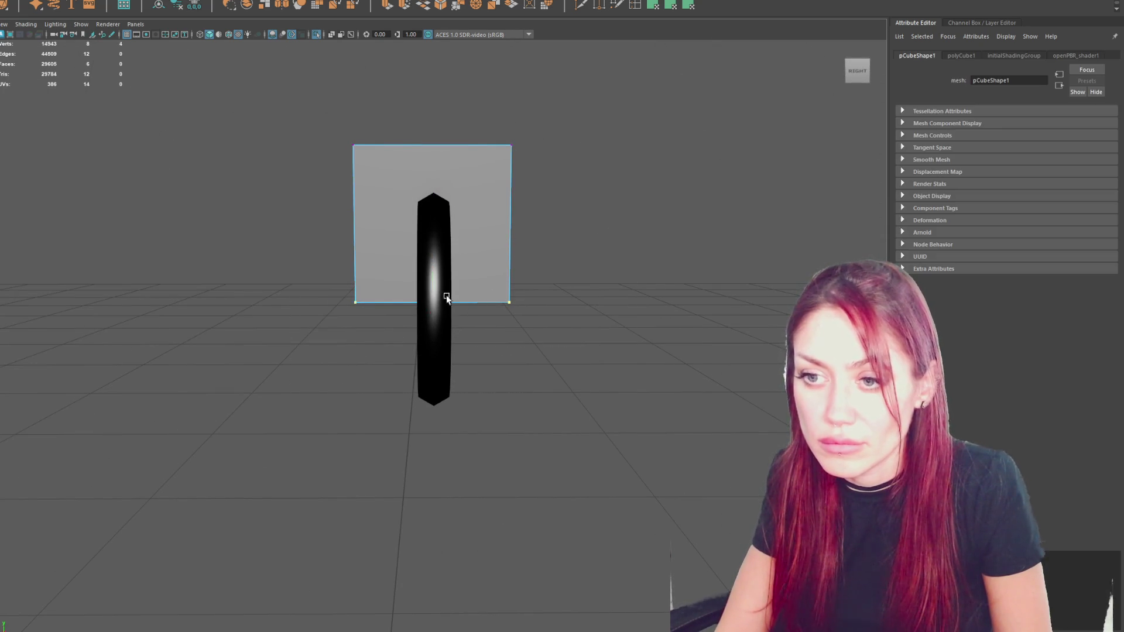
{"action": "mouse_move", "coordinate": [436, 277]}
{"action": "left_mouse_down"}
{"action": "mouse_move", "coordinate": [436, 394]}
{"action": "mouse_move", "coordinate": [558, 398]}
{"action": "left_mouse_up"}
{"action": "left_click", "coordinate": [575, 218]}
Reshape the slab's vertices from the side, narrowing it from its left edge.
{"action": "mouse_move", "coordinate": [648, 156]}
{"action": "left_mouse_down", "text": "alt"}
{"action": "mouse_move", "coordinate": [219, 250]}
{"action": "mouse_move", "coordinate": [75, 256]}
{"action": "mouse_move", "coordinate": [277, 244]}
{"action": "mouse_move", "coordinate": [232, 228]}
{"action": "left_mouse_up", "text": "alt"}
{"action": "left_click_drag", "start_coordinate": [564, 347], "coordinate": [359, 464]}
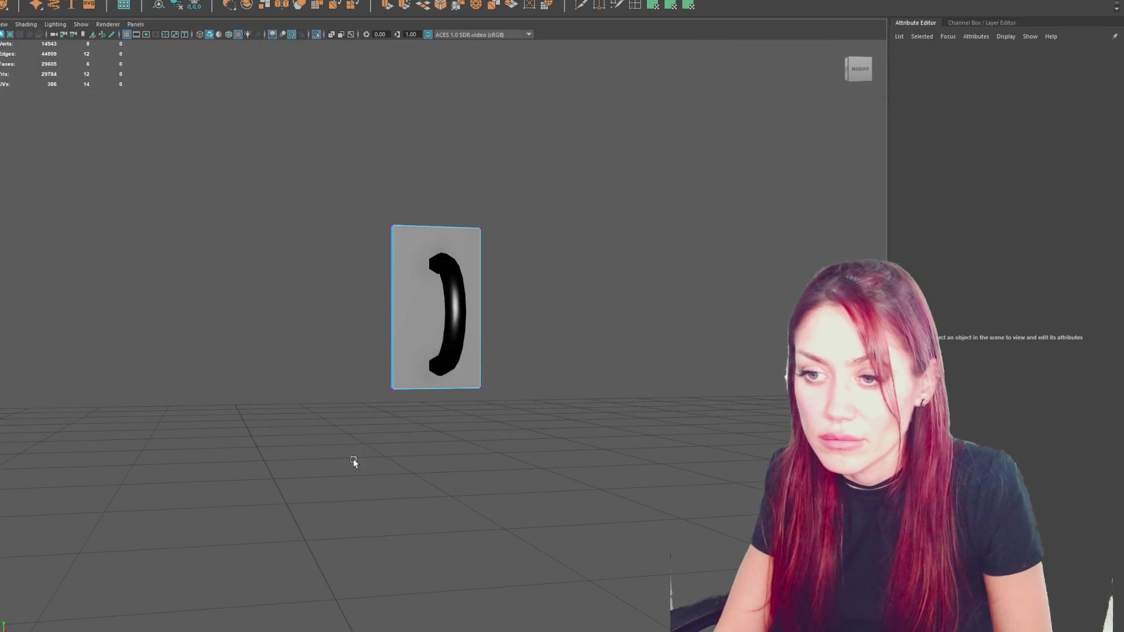
{"action": "left_click_drag", "start_coordinate": [464, 362], "coordinate": [409, 281], "text": "alt"}
{"action": "left_click_drag", "start_coordinate": [319, 168], "coordinate": [413, 465]}
{"action": "left_click_drag", "start_coordinate": [349, 311], "coordinate": [361, 311]}
{"action": "left_click_drag", "start_coordinate": [462, 415], "coordinate": [462, 413]}
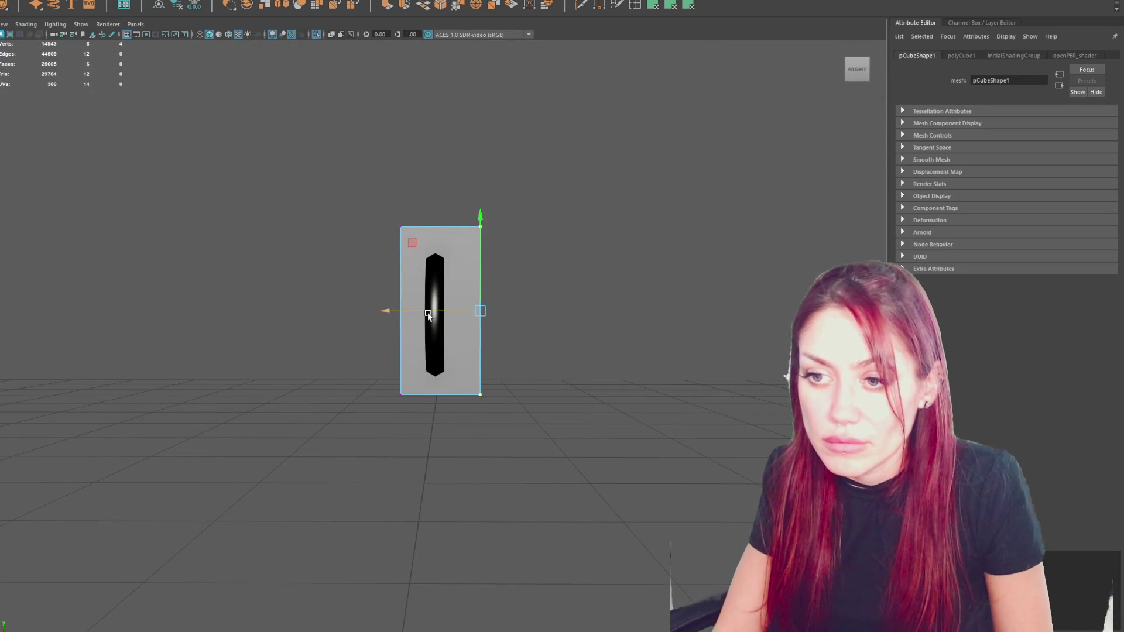
{"action": "key", "text": "F8"}
Reselect the thin plate and delete one of its faces.
{"action": "left_click", "coordinate": [419, 242]}
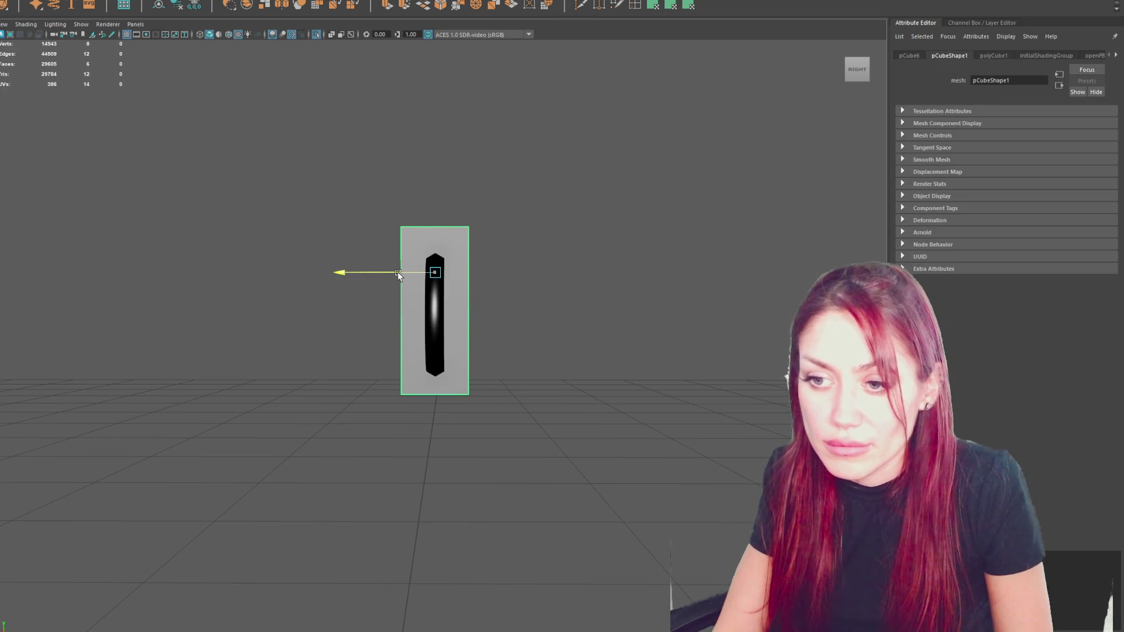
{"action": "left_click_drag", "start_coordinate": [398, 275], "coordinate": [396, 308], "text": "alt"}
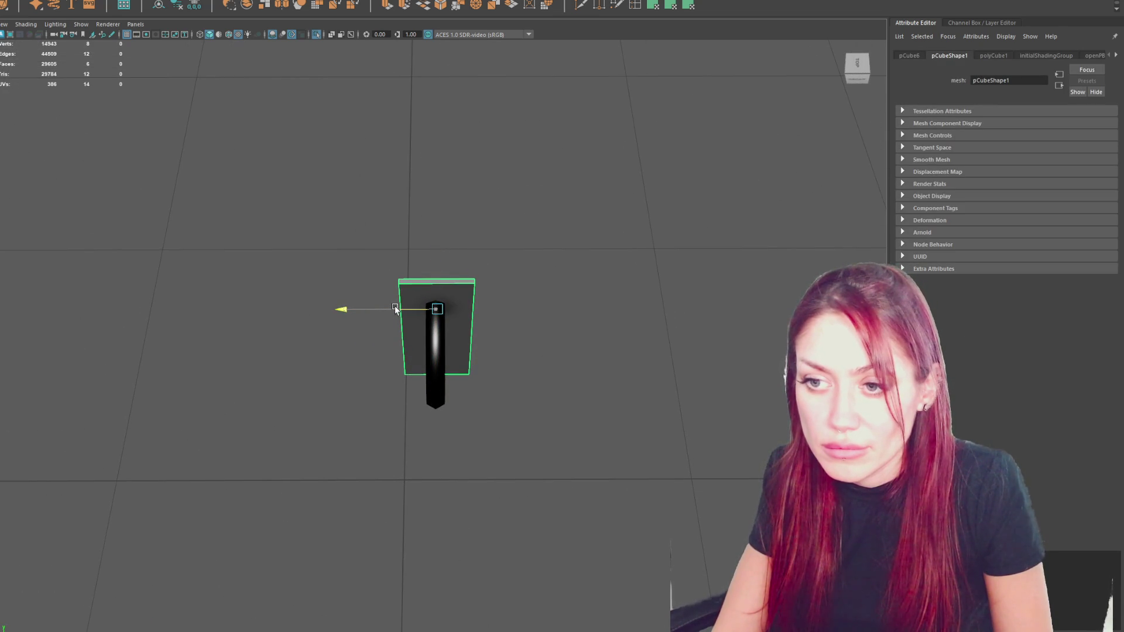
{"action": "mouse_move", "coordinate": [445, 245]}
{"action": "left_mouse_down", "text": "alt"}
{"action": "mouse_move", "coordinate": [470, 262]}
{"action": "mouse_move", "coordinate": [345, 184]}
{"action": "left_mouse_up", "text": "alt"}
{"action": "left_click", "coordinate": [352, 194]}
{"action": "left_click", "coordinate": [460, 270]}
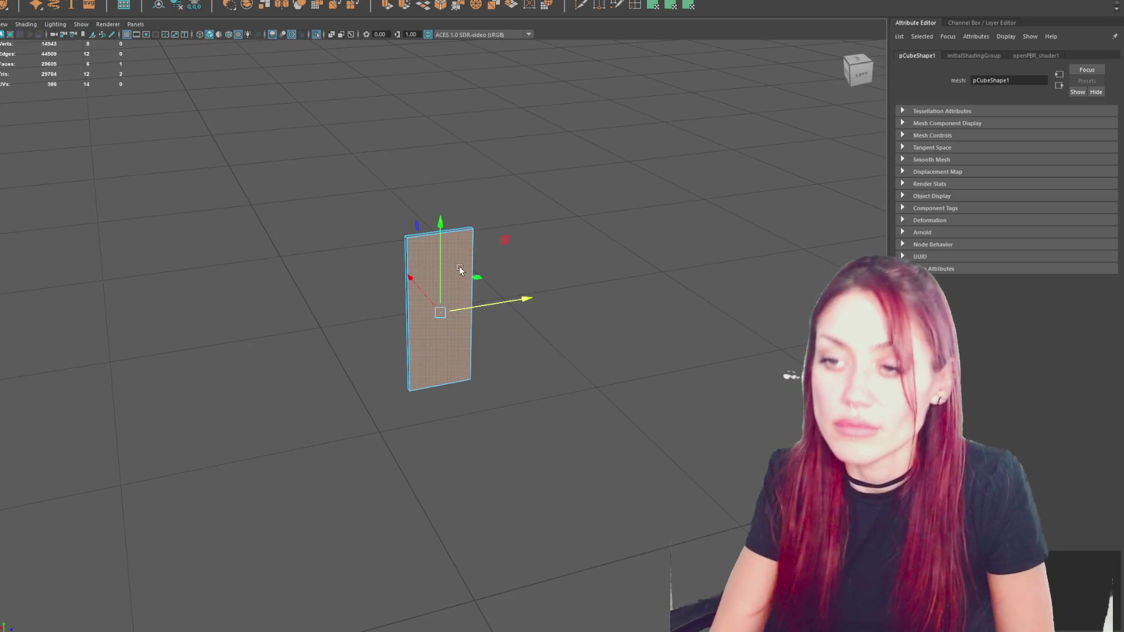
{"action": "key", "text": "Delete"}
Move the plate's pivot along Z and reselect the plate as a whole object.
{"action": "scroll", "coordinate": [459, 268], "scroll_direction": "up", "scroll_amount": 3}
{"action": "left_click_drag", "start_coordinate": [492, 258], "coordinate": [513, 162], "text": "alt"}
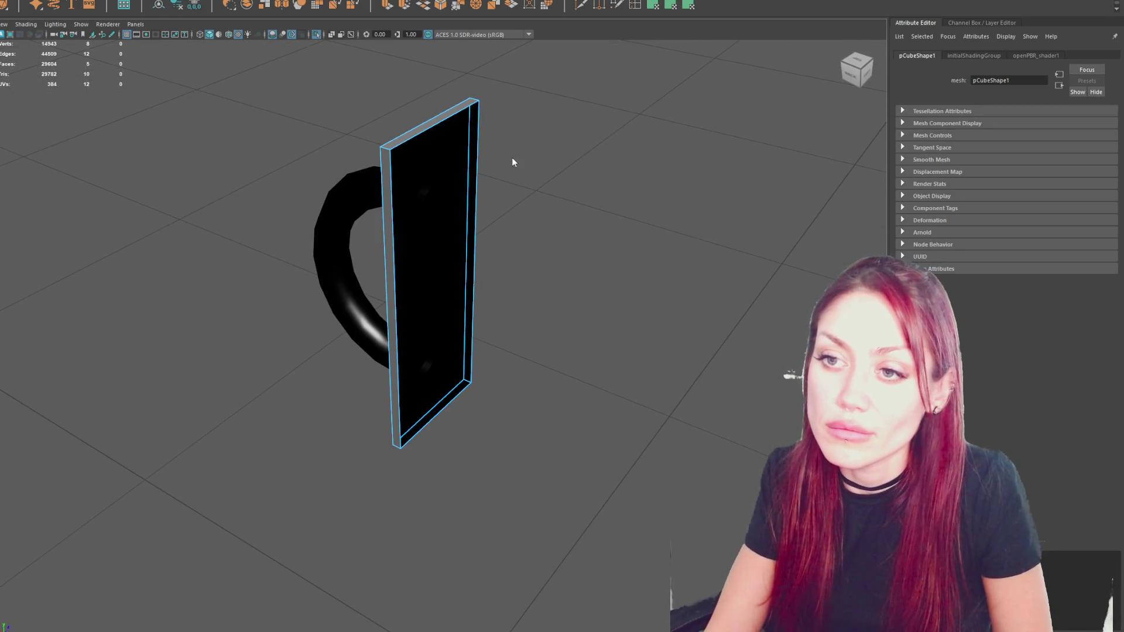
{"action": "mouse_move", "coordinate": [470, 130]}
{"action": "left_mouse_down", "text": "alt"}
{"action": "mouse_move", "coordinate": [427, 272]}
{"action": "mouse_move", "coordinate": [351, 268]}
{"action": "mouse_move", "coordinate": [370, 262]}
{"action": "left_mouse_up", "text": "alt"}
{"action": "key", "text": "d"}
{"action": "mouse_move", "coordinate": [462, 279]}
{"action": "left_mouse_down"}
{"action": "mouse_move", "coordinate": [445, 266]}
{"action": "mouse_move", "coordinate": [687, 274]}
{"action": "mouse_move", "coordinate": [667, 259]}
{"action": "left_mouse_up"}
{"action": "key", "text": "Up"}
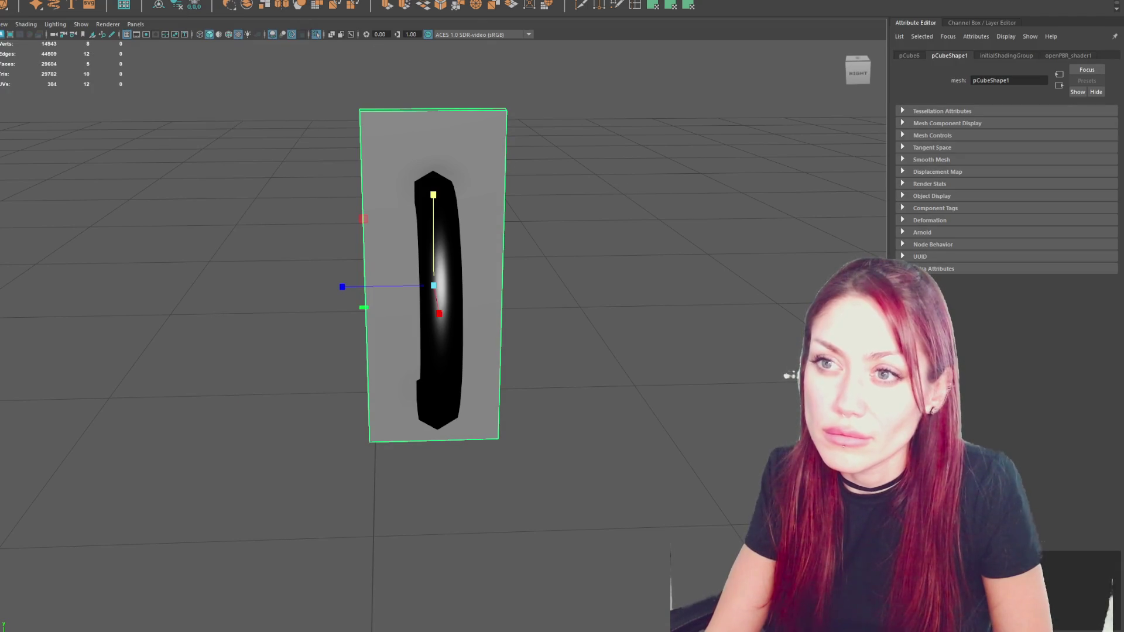
Bevel the backing plate's edges with Fraction 0.1 and adjust its corner vertices.
{"action": "left_click", "coordinate": [443, 6]}
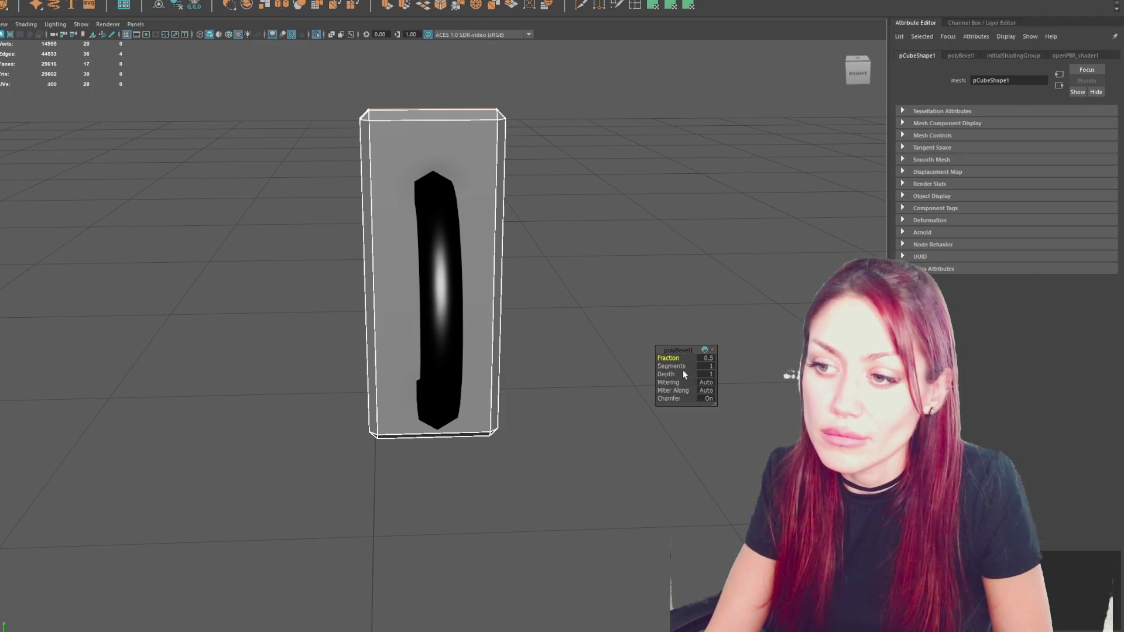
{"action": "left_click_drag", "start_coordinate": [671, 357], "coordinate": [663, 357]}
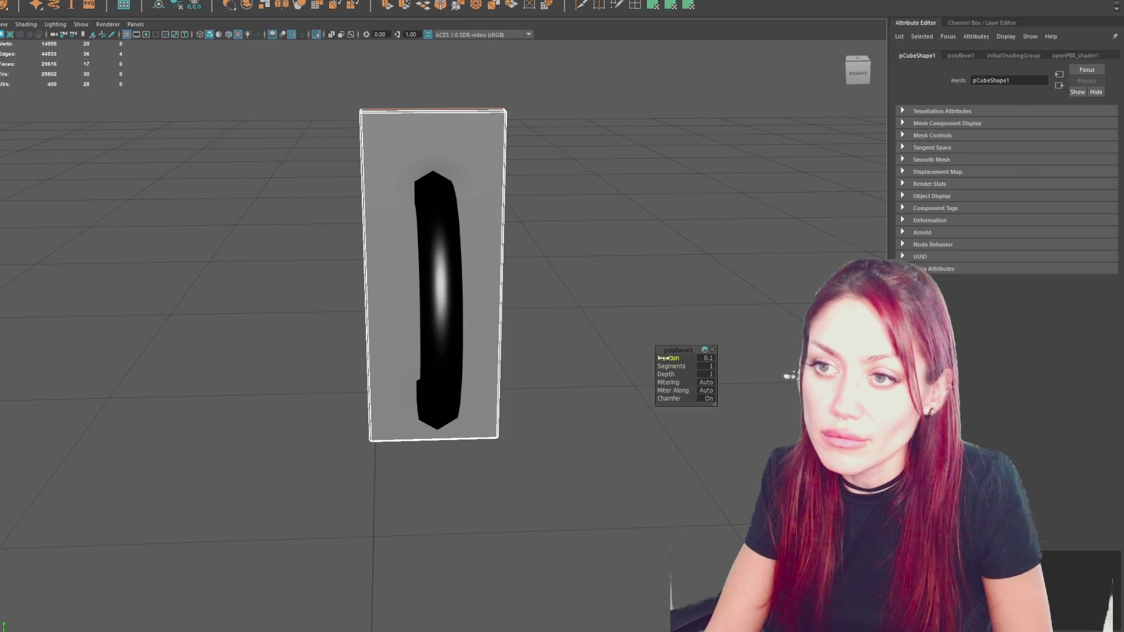
{"action": "left_click", "coordinate": [557, 110]}
{"action": "left_click", "coordinate": [469, 140]}
{"action": "mouse_move", "coordinate": [554, 79]}
{"action": "left_mouse_down"}
{"action": "mouse_move", "coordinate": [495, 123]}
{"action": "mouse_move", "coordinate": [502, 115]}
{"action": "left_mouse_up"}
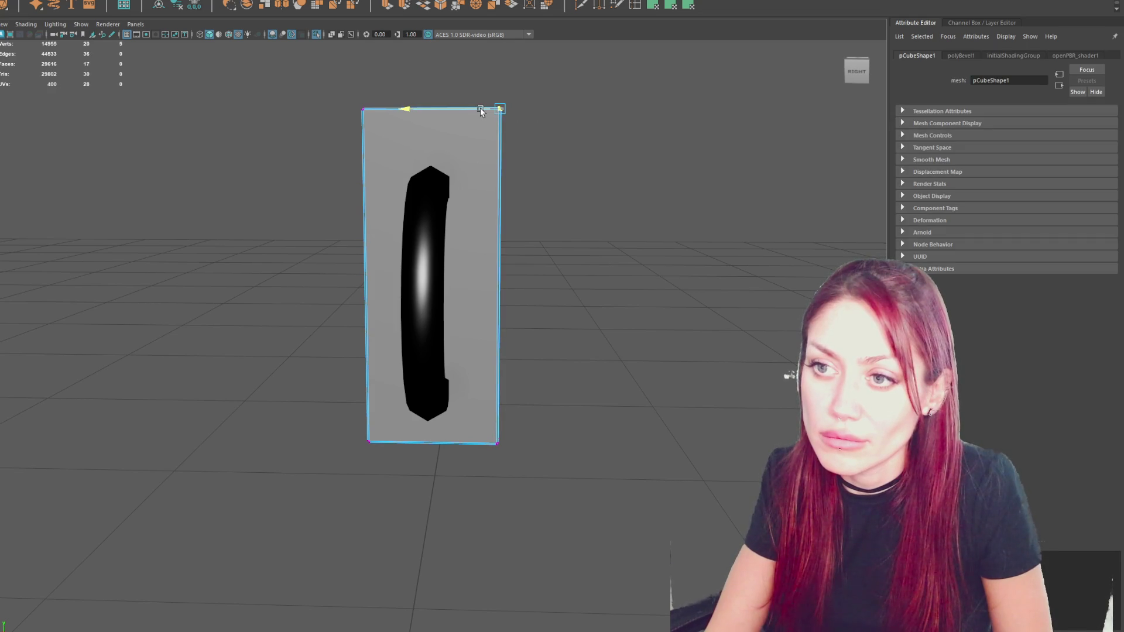
{"action": "left_click", "coordinate": [497, 88]}
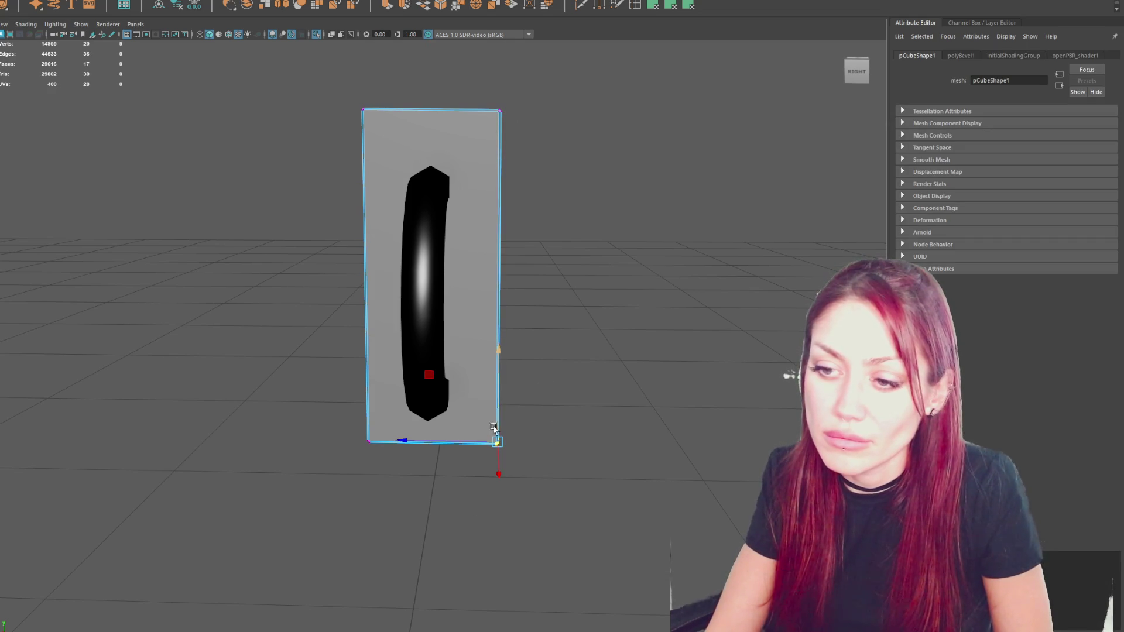
{"action": "left_click_drag", "start_coordinate": [342, 464], "coordinate": [341, 464]}
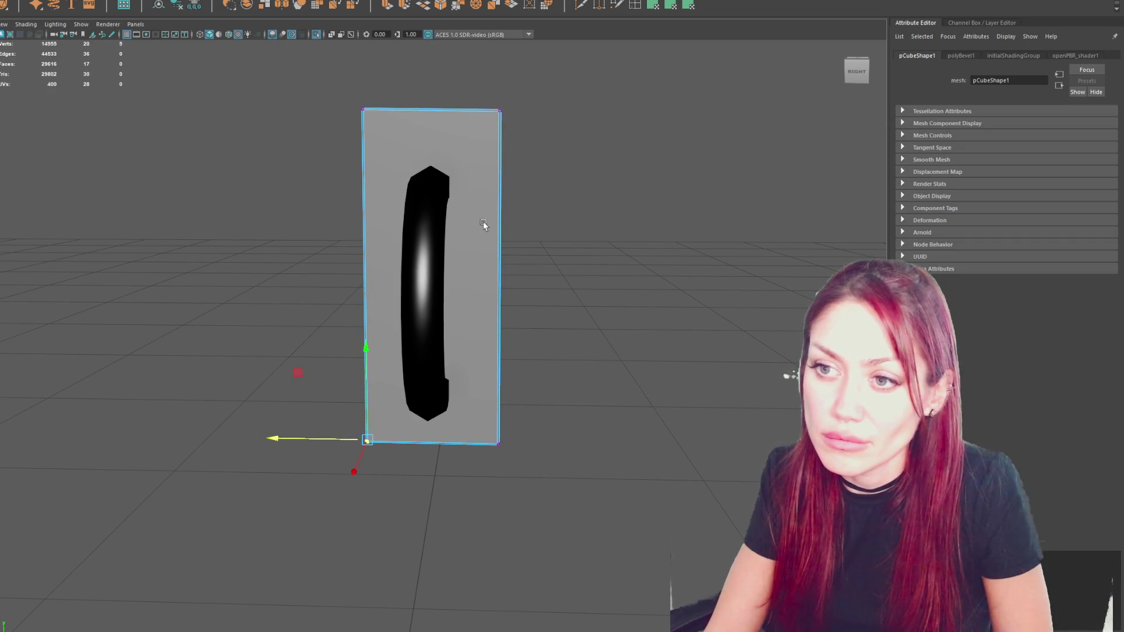
Insert a single edge loop across the plate's middle using default Insert Edge Loop options.
{"action": "left_click", "coordinate": [636, 5]}
{"action": "double_click", "coordinate": [635, 5]}
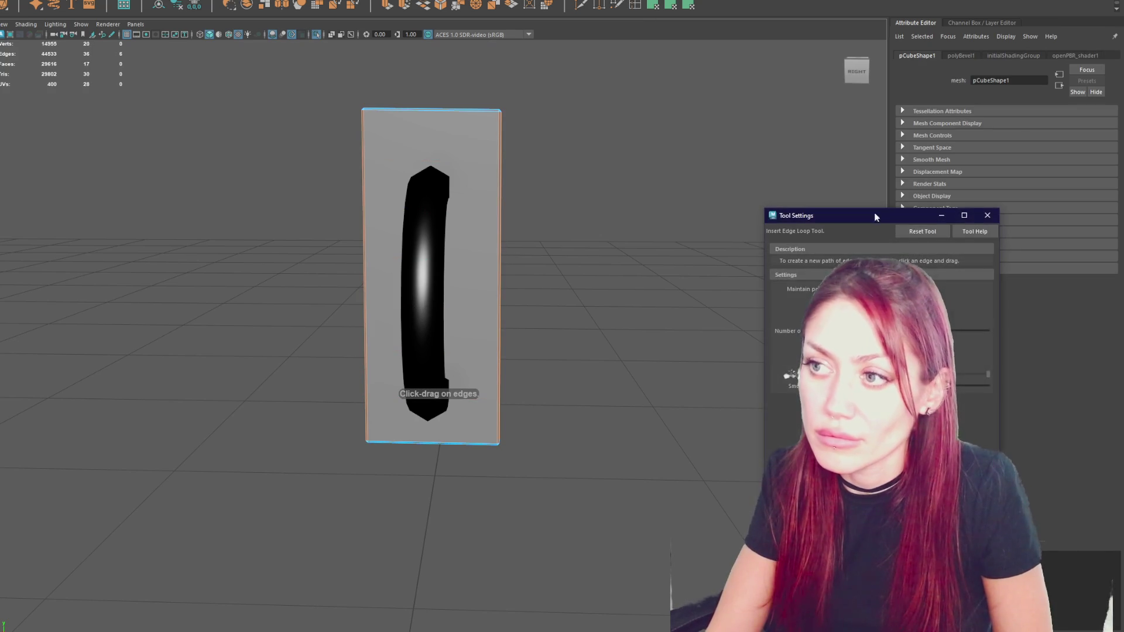
{"action": "left_click", "coordinate": [986, 215]}
{"action": "left_click", "coordinate": [499, 257]}
{"action": "key", "text": "ctrl+z"}
{"action": "double_click", "coordinate": [634, 4]}
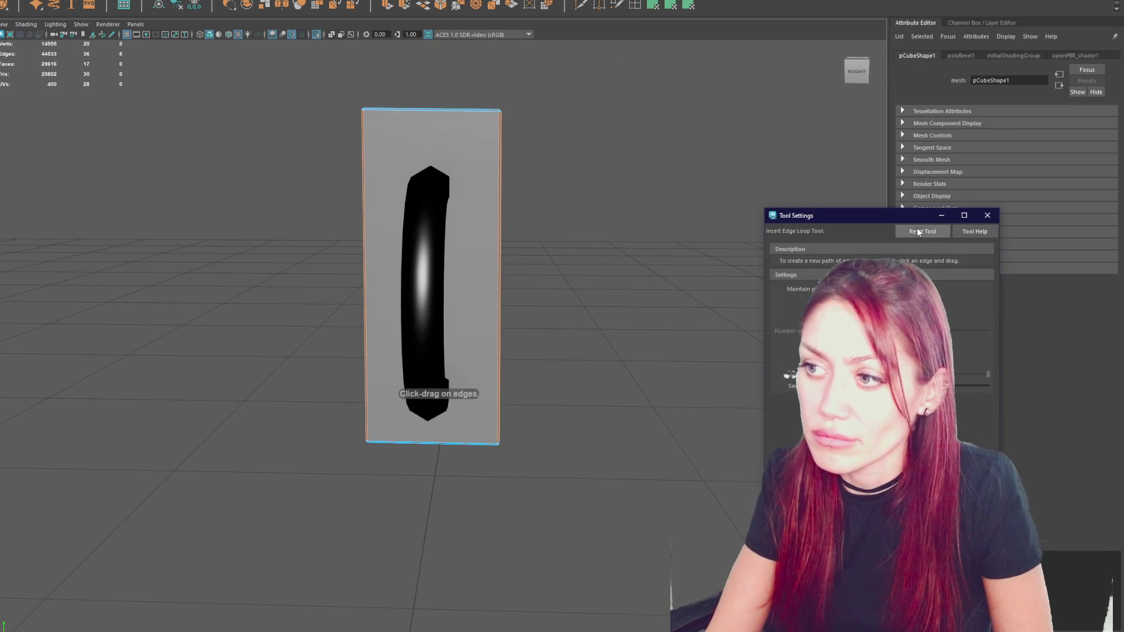
{"action": "left_click", "coordinate": [987, 215]}
{"action": "left_click", "coordinate": [499, 257]}
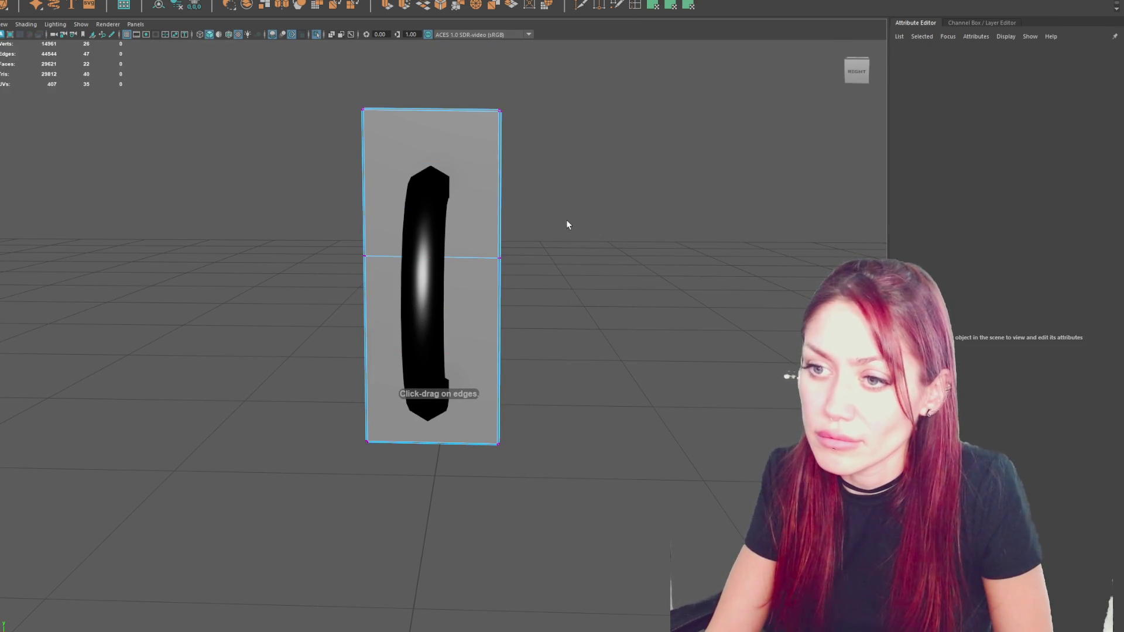
{"action": "left_click", "coordinate": [386, 257]}
{"action": "left_click_drag", "start_coordinate": [385, 258], "coordinate": [388, 257]}
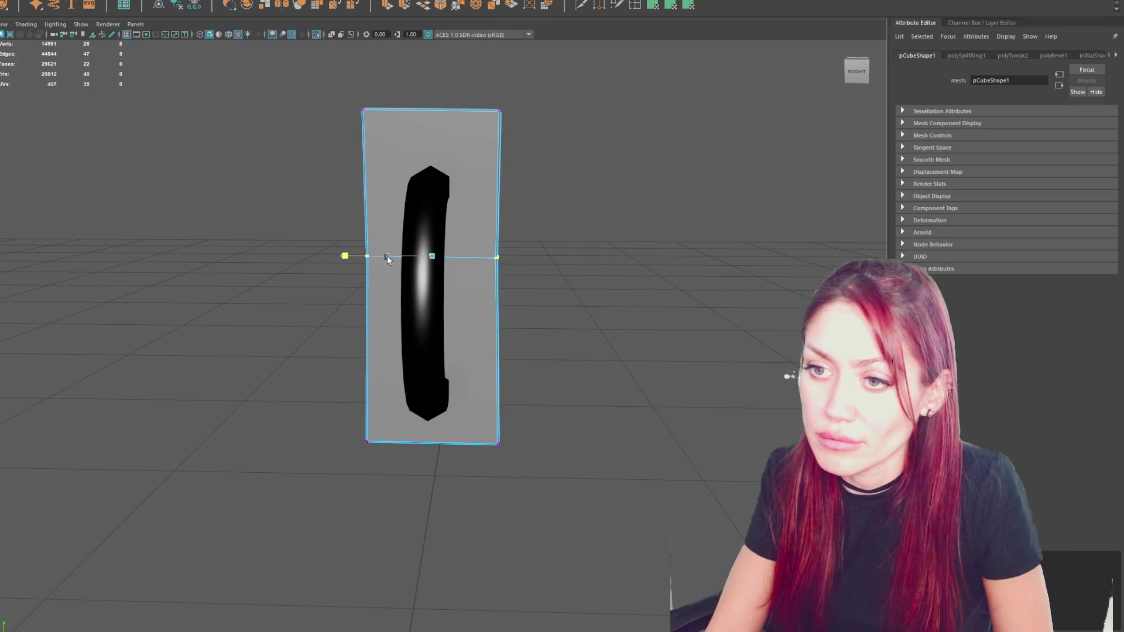
Assign the favourite Metal material to the backing plate.
{"action": "mouse_move", "coordinate": [570, 249]}
{"action": "left_mouse_down", "text": "alt"}
{"action": "mouse_move", "coordinate": [682, 200]}
{"action": "mouse_move", "coordinate": [555, 171]}
{"action": "left_mouse_up", "text": "alt"}
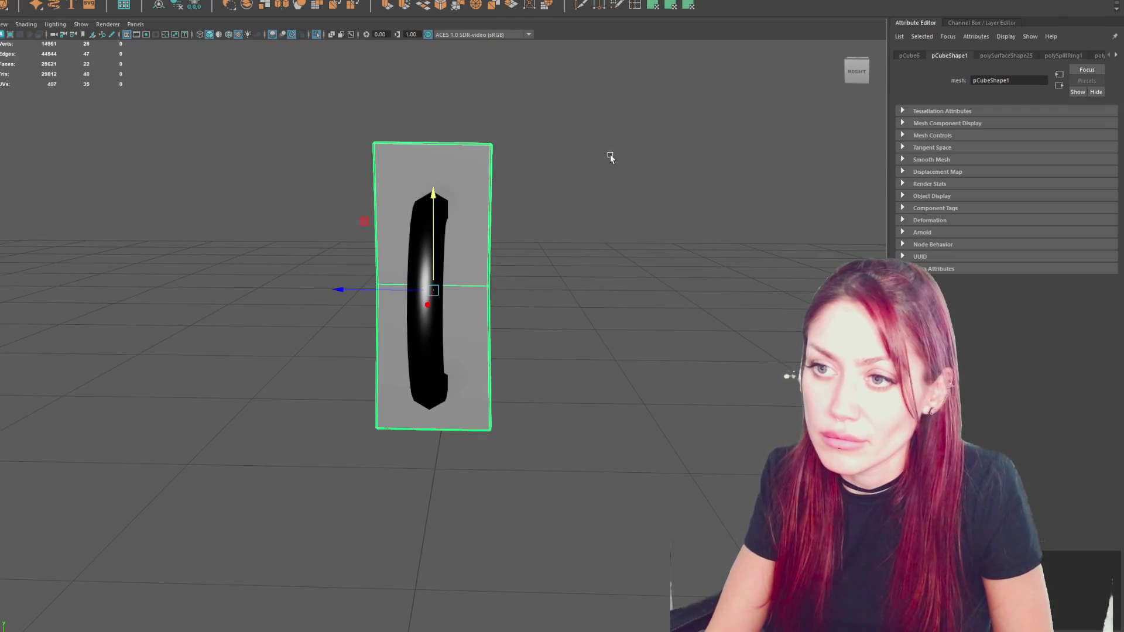
{"action": "left_click_drag", "start_coordinate": [579, 233], "coordinate": [350, 335]}
{"action": "key", "text": "e"}
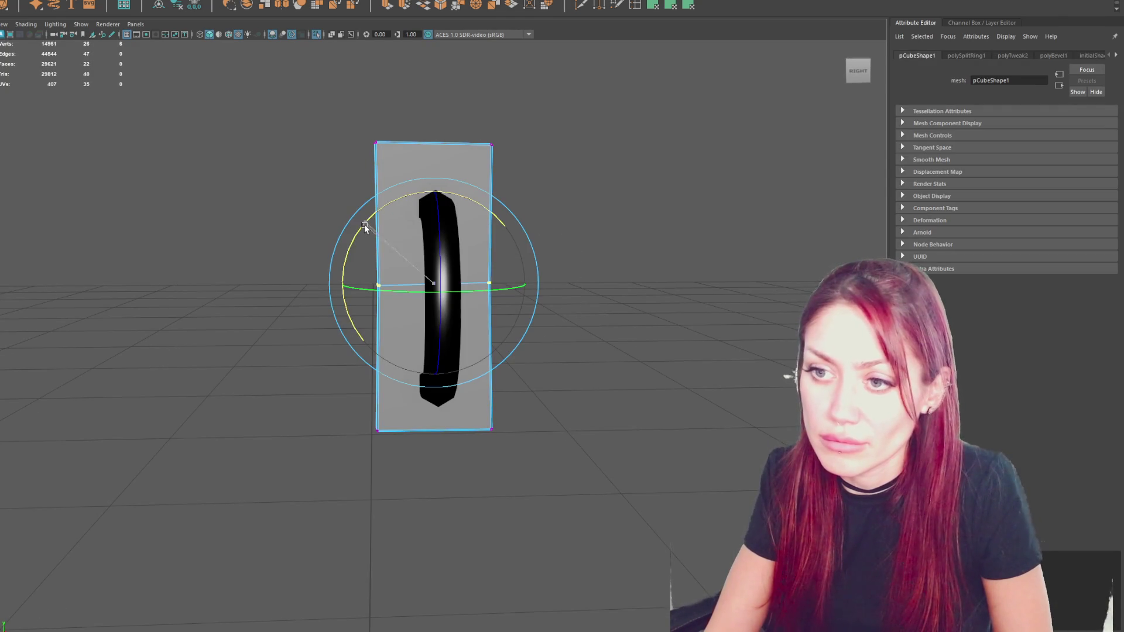
{"action": "left_click", "coordinate": [525, 192]}
{"action": "left_click", "coordinate": [445, 193]}
{"action": "mouse_move", "coordinate": [582, 201]}
{"action": "right_mouse_down"}
{"action": "mouse_move", "coordinate": [675, 211]}
{"action": "mouse_move", "coordinate": [719, 193]}
{"action": "right_mouse_up"}
{"action": "left_click", "coordinate": [719, 193]}
{"action": "left_click", "coordinate": [480, 204]}
{"action": "mouse_move", "coordinate": [552, 157]}
{"action": "right_mouse_down"}
{"action": "mouse_move", "coordinate": [588, 428]}
{"action": "mouse_move", "coordinate": [624, 437]}
{"action": "right_mouse_up"}
{"action": "right_click_drag", "start_coordinate": [627, 481], "coordinate": [627, 481]}
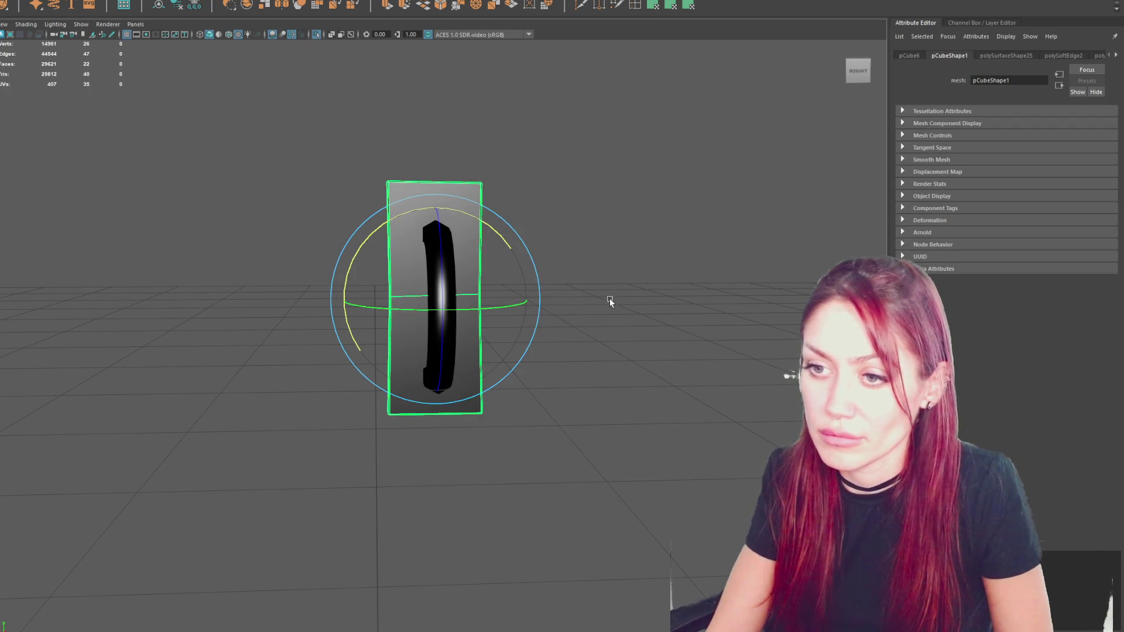
{"action": "left_click", "coordinate": [664, 183]}
{"action": "mouse_move", "coordinate": [665, 183]}
{"action": "left_mouse_down", "text": "alt"}
{"action": "mouse_move", "coordinate": [601, 184]}
{"action": "mouse_move", "coordinate": [524, 248]}
{"action": "left_mouse_up", "text": "alt"}
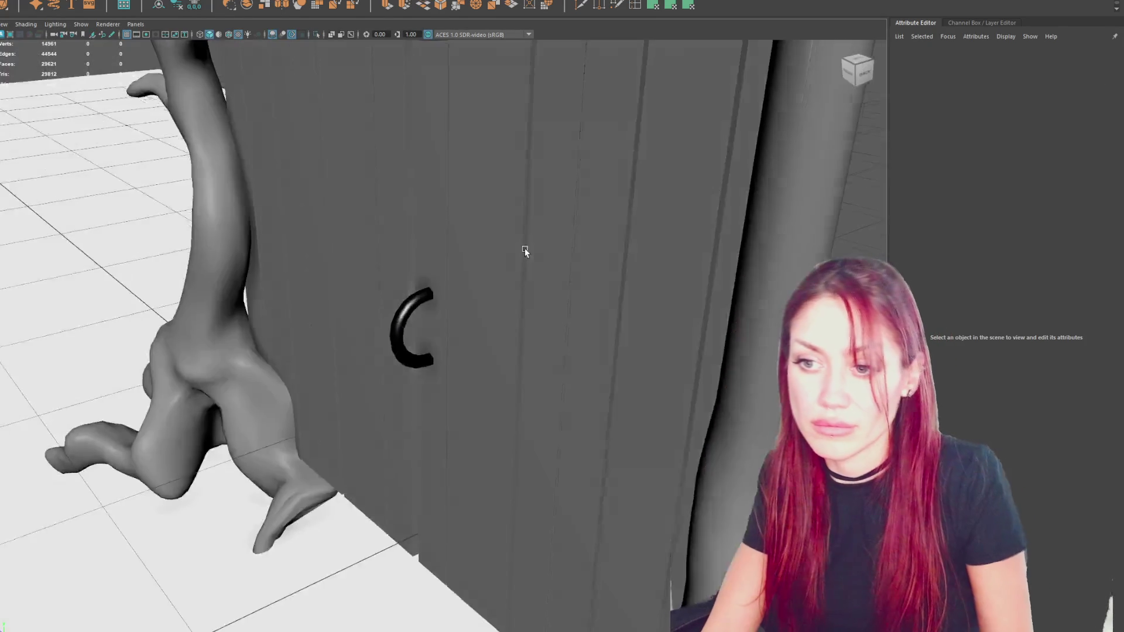
Duplicate the handle with its backing plate and shift the copy sideways along Z.
{"action": "key", "text": "4"}
{"action": "left_click", "coordinate": [437, 273]}
{"action": "key", "text": "ctrl+d"}
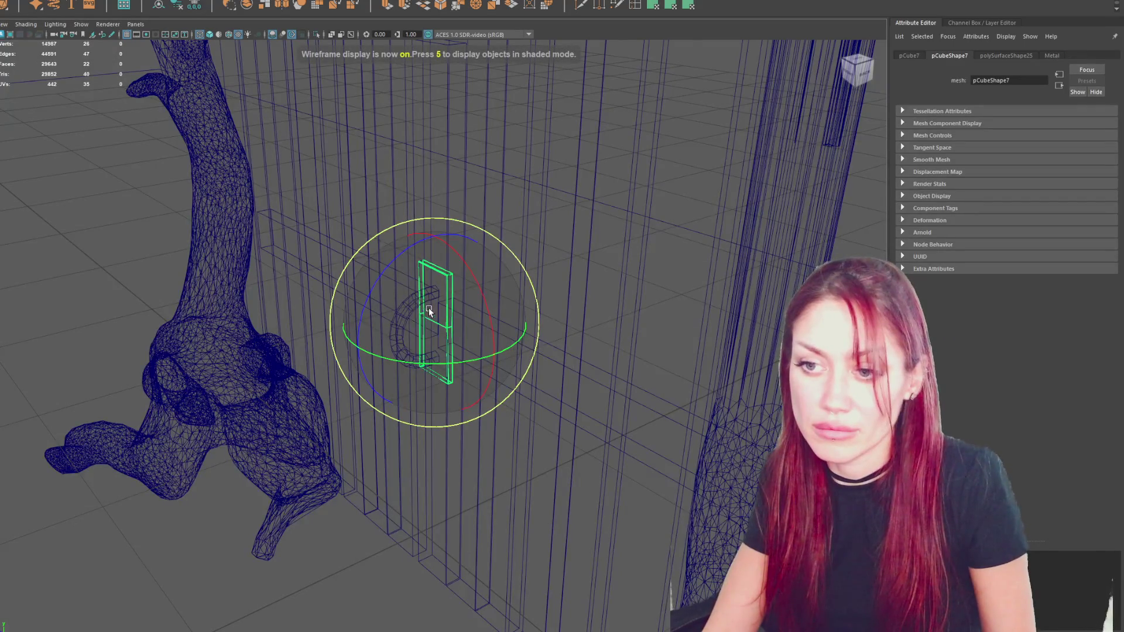
{"action": "key", "text": "6"}
{"action": "key", "text": "w"}
{"action": "mouse_move", "coordinate": [417, 330]}
{"action": "left_mouse_down"}
{"action": "mouse_move", "coordinate": [492, 303]}
{"action": "mouse_move", "coordinate": [405, 327]}
{"action": "left_mouse_up"}
In the side view, duplicate the handle assembly again and move it along the depth axis.
{"action": "left_click", "coordinate": [438, 321], "text": "shift"}
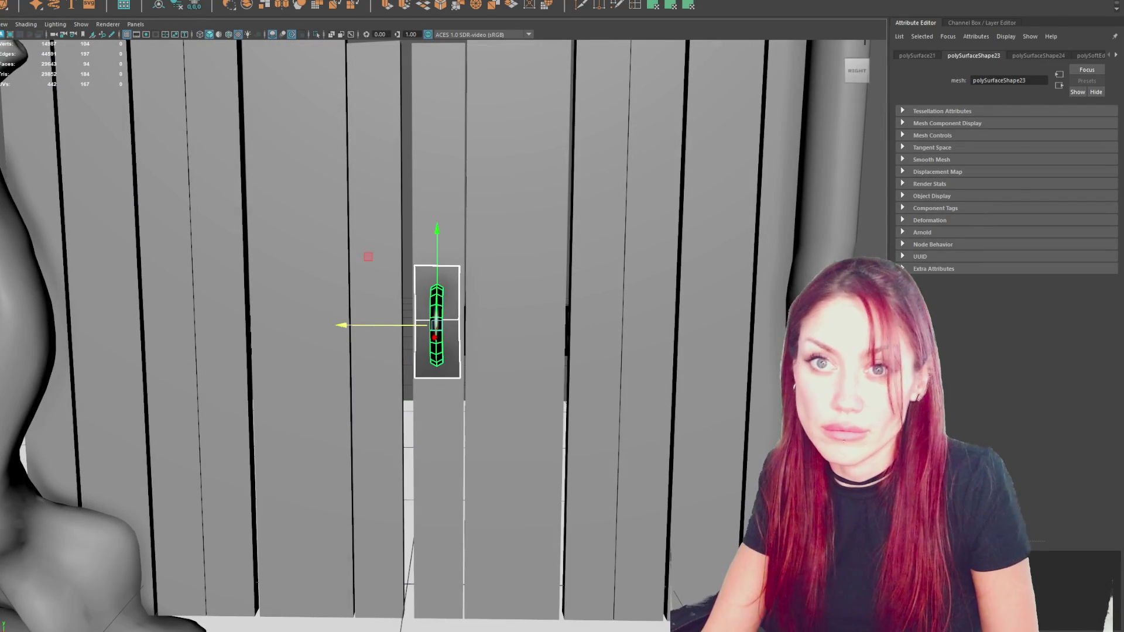
{"action": "left_click", "coordinate": [53, 118]}
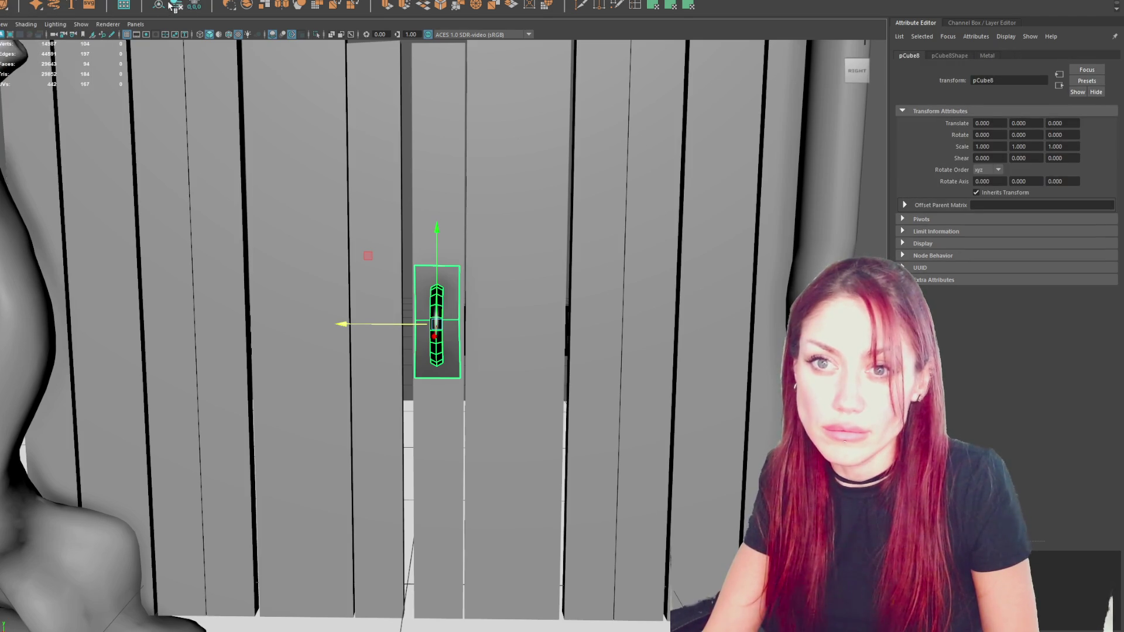
{"action": "key", "text": "ctrl+d"}
{"action": "mouse_move", "coordinate": [390, 324]}
{"action": "left_mouse_down"}
{"action": "mouse_move", "coordinate": [328, 320]}
{"action": "mouse_move", "coordinate": [544, 322]}
{"action": "mouse_move", "coordinate": [434, 317]}
{"action": "mouse_move", "coordinate": [486, 332]}
{"action": "mouse_move", "coordinate": [487, 314]}
{"action": "mouse_move", "coordinate": [437, 303]}
{"action": "mouse_move", "coordinate": [468, 303]}
{"action": "mouse_move", "coordinate": [376, 328]}
{"action": "left_mouse_up"}
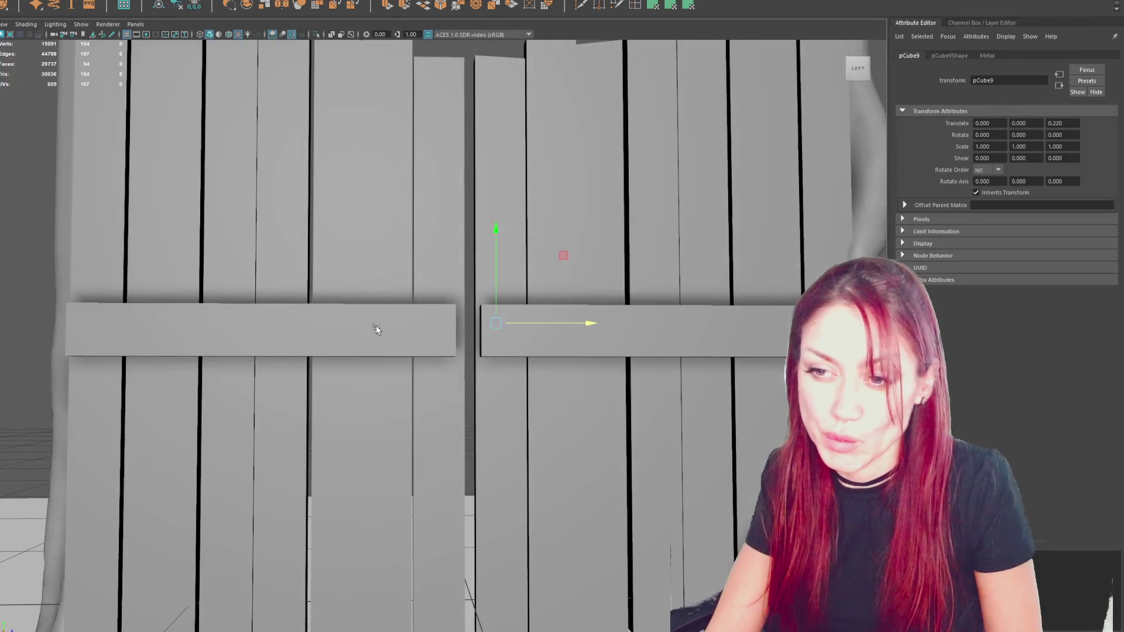
Shrink a crossbar into short blocks at the left door's inner edge and copy them to the right door.
{"action": "left_click", "coordinate": [377, 327]}
{"action": "left_click_drag", "start_coordinate": [292, 332], "coordinate": [228, 332]}
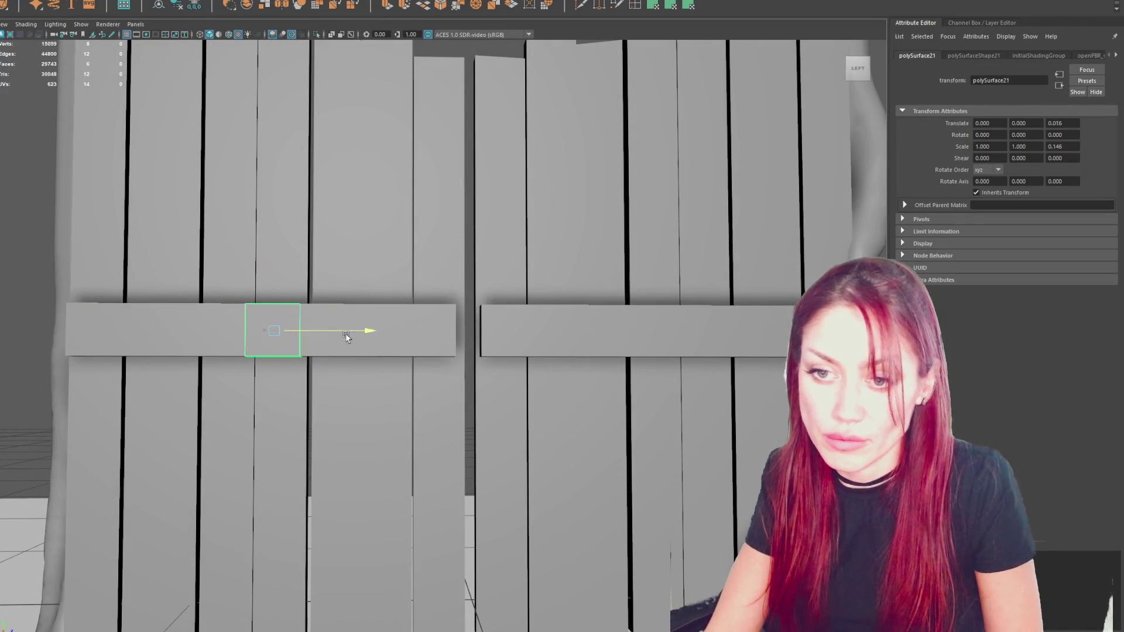
{"action": "left_click_drag", "start_coordinate": [309, 334], "coordinate": [479, 338]}
{"action": "left_click_drag", "start_coordinate": [435, 296], "coordinate": [462, 241]}
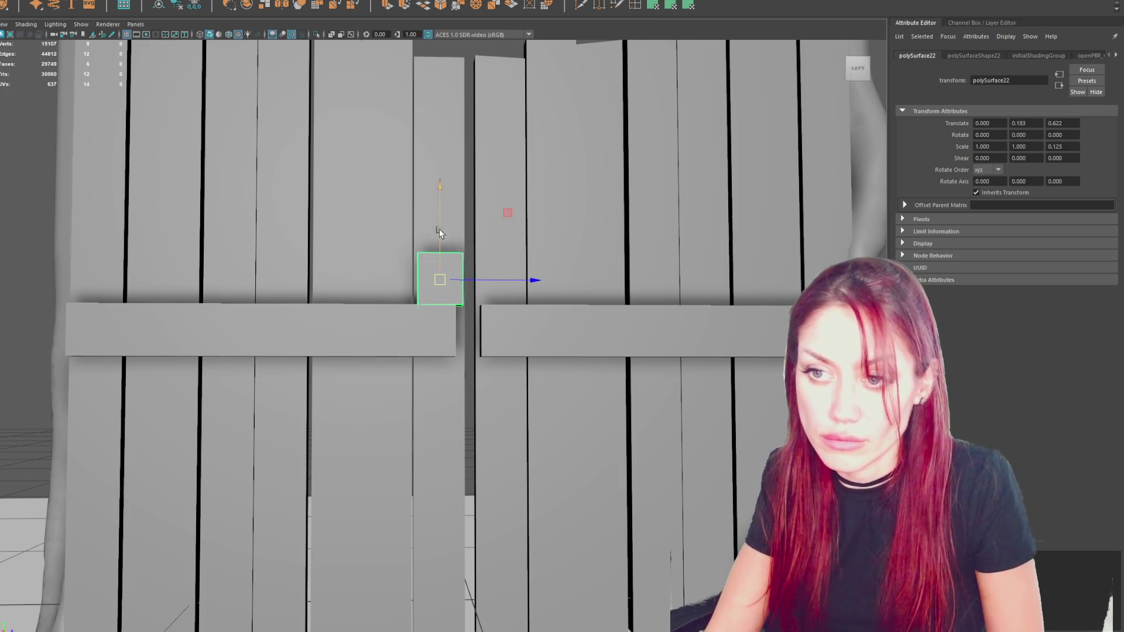
{"action": "left_click_drag", "start_coordinate": [441, 229], "coordinate": [443, 333]}
{"action": "left_click", "coordinate": [456, 286], "text": "shift"}
{"action": "key", "text": "ctrl+d"}
{"action": "left_click_drag", "start_coordinate": [460, 287], "coordinate": [527, 288]}
Duplicate the handle and backing plate and rotate the copy 180° to face the other way.
{"action": "left_click", "coordinate": [458, 268]}
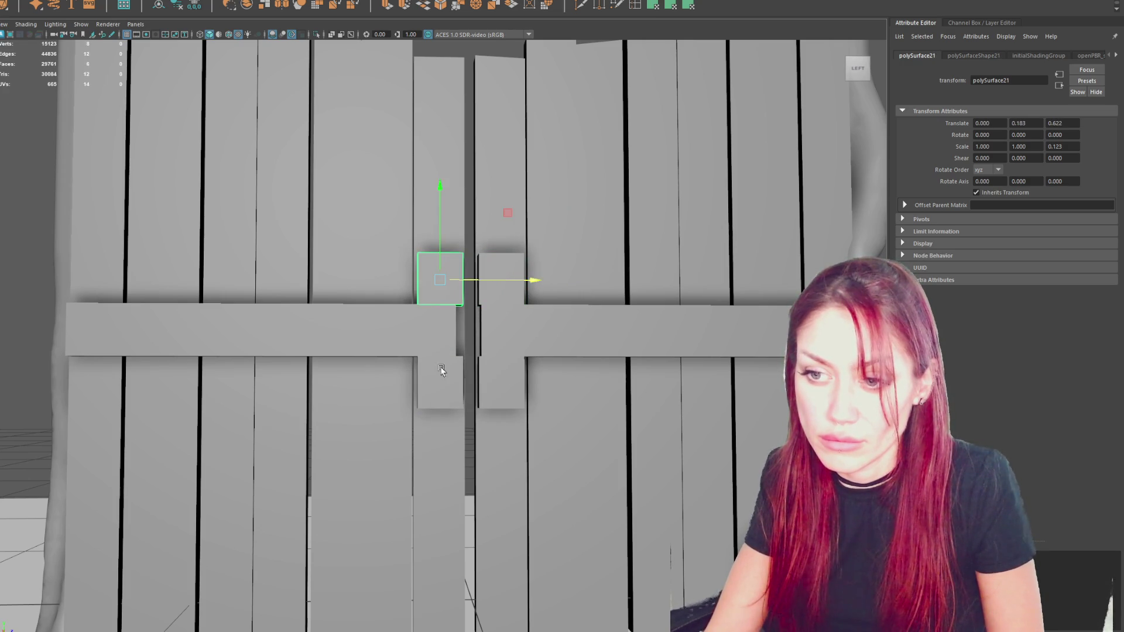
{"action": "mouse_move", "coordinate": [474, 366]}
{"action": "left_mouse_down", "text": "alt"}
{"action": "mouse_move", "coordinate": [494, 349]}
{"action": "mouse_move", "coordinate": [427, 322]}
{"action": "left_mouse_up", "text": "alt"}
{"action": "left_click", "coordinate": [440, 326]}
{"action": "key", "text": "ctrl+d"}
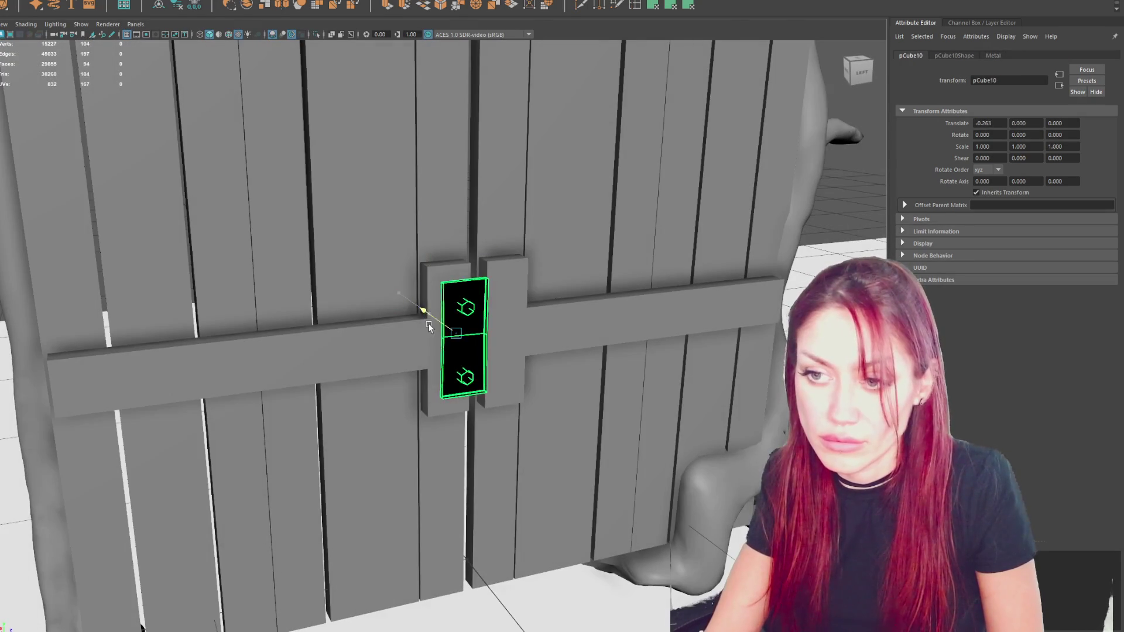
{"action": "key", "text": "e"}
{"action": "mouse_move", "coordinate": [496, 354]}
{"action": "left_mouse_down"}
{"action": "mouse_move", "coordinate": [369, 348]}
{"action": "mouse_move", "coordinate": [440, 325]}
{"action": "left_mouse_up"}
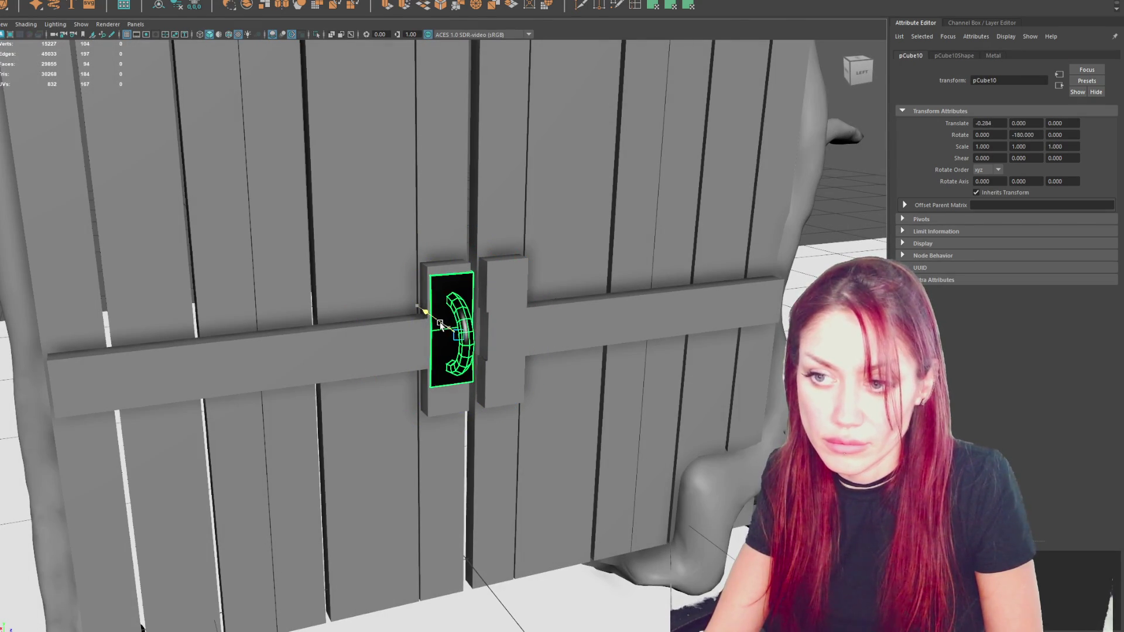
Copy the rotated handle onto the right door's block, then view the gate from three-quarters.
{"action": "key", "text": "ctrl+d"}
{"action": "mouse_move", "coordinate": [507, 333]}
{"action": "left_mouse_down"}
{"action": "mouse_move", "coordinate": [563, 325]}
{"action": "mouse_move", "coordinate": [480, 270]}
{"action": "left_mouse_up"}
{"action": "key", "text": "e"}
{"action": "left_click", "coordinate": [155, 256]}
{"action": "scroll", "coordinate": [155, 256], "scroll_direction": "down", "scroll_amount": 5}
{"action": "mouse_move", "coordinate": [156, 256]}
{"action": "left_mouse_down", "text": "alt"}
{"action": "mouse_move", "coordinate": [193, 246]}
{"action": "mouse_move", "coordinate": [260, 259]}
{"action": "left_mouse_up", "text": "alt"}
{"action": "scroll", "coordinate": [265, 261], "scroll_direction": "up", "scroll_amount": 4}
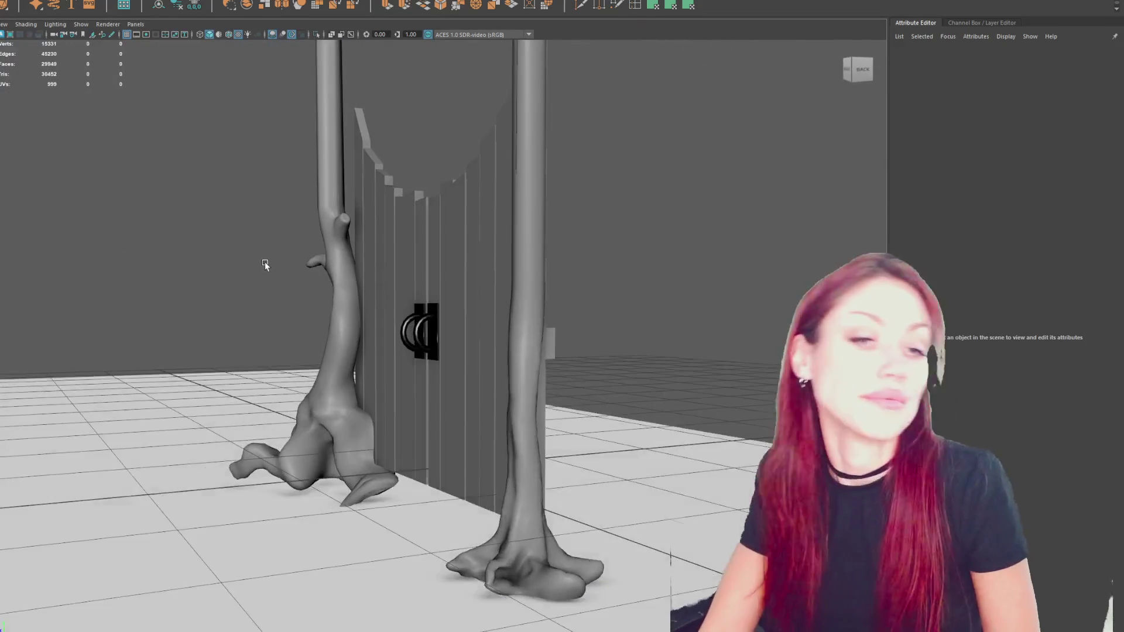
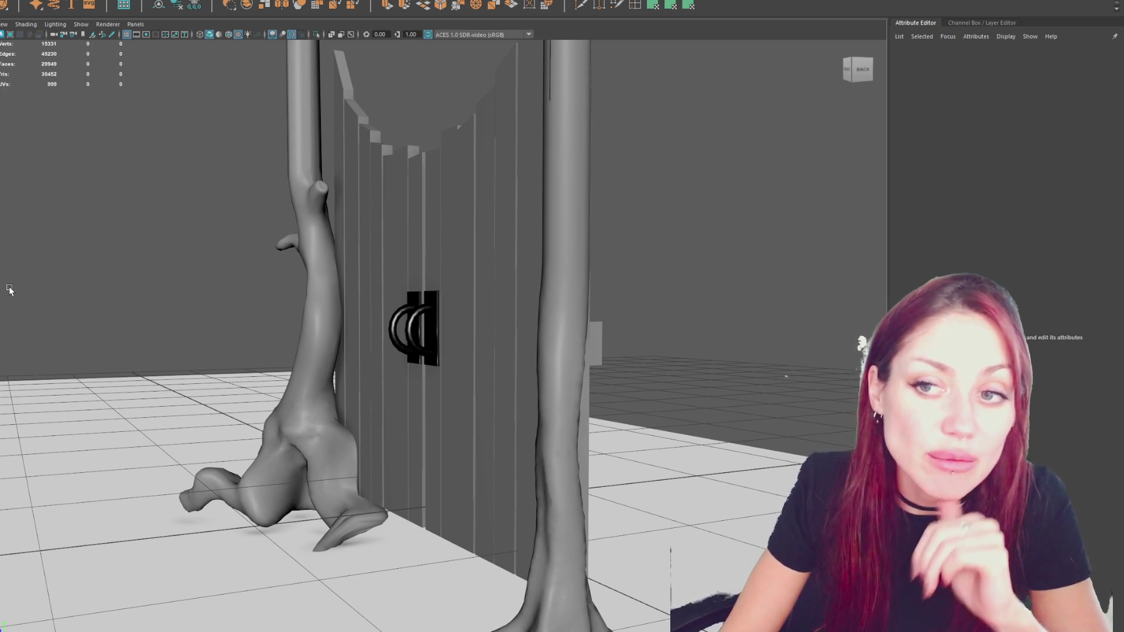
Rotate the leaning gate planks so they stand upright.
{"action": "right_click_drag", "start_coordinate": [700, 356], "coordinate": [470, 89], "text": "alt"}
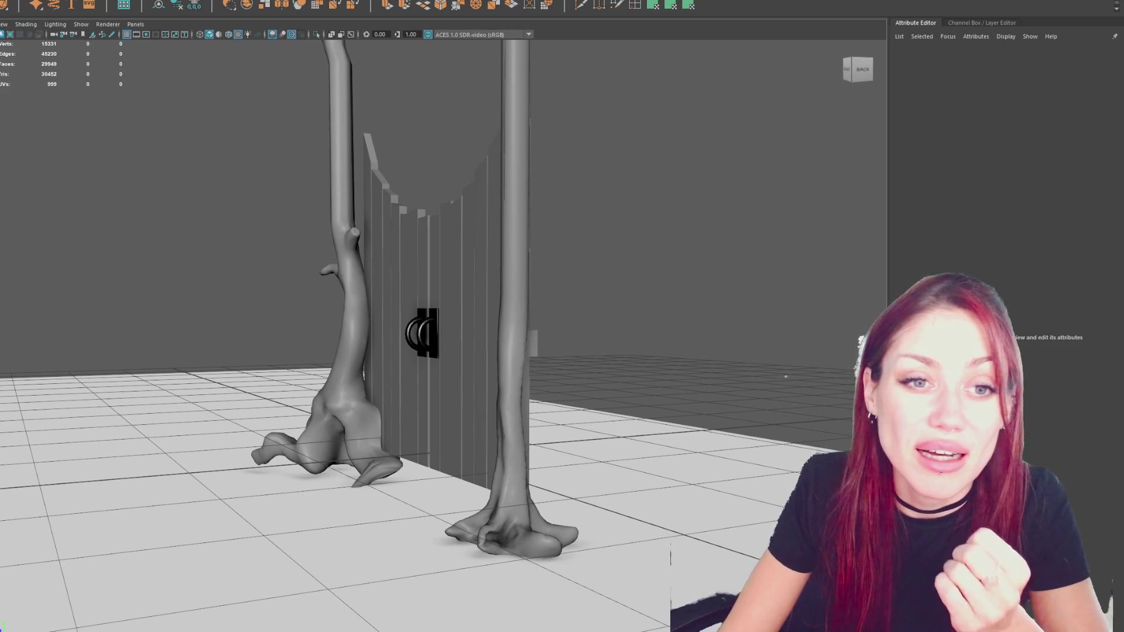
{"action": "left_click", "coordinate": [424, 332]}
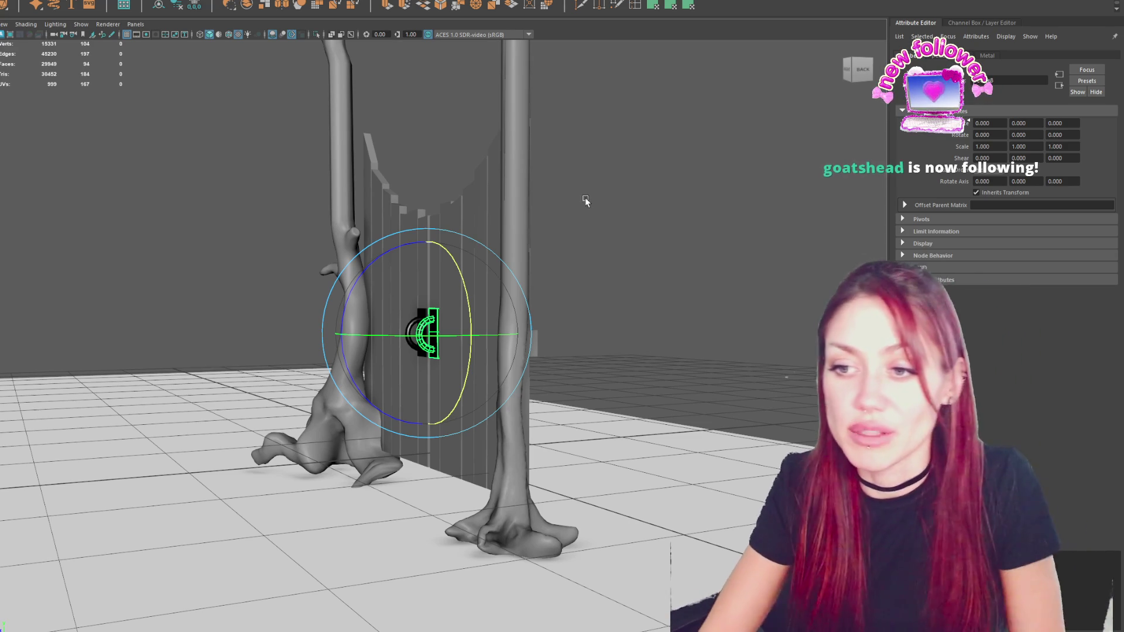
{"action": "left_click_drag", "start_coordinate": [577, 187], "coordinate": [521, 284], "text": "alt"}
{"action": "left_click", "coordinate": [521, 284]}
{"action": "scroll", "coordinate": [480, 263], "scroll_direction": "up", "scroll_amount": 3}
{"action": "left_click_drag", "start_coordinate": [468, 156], "coordinate": [521, 308], "text": "alt"}
{"action": "scroll", "coordinate": [420, 142], "scroll_direction": "down", "scroll_amount": 3}
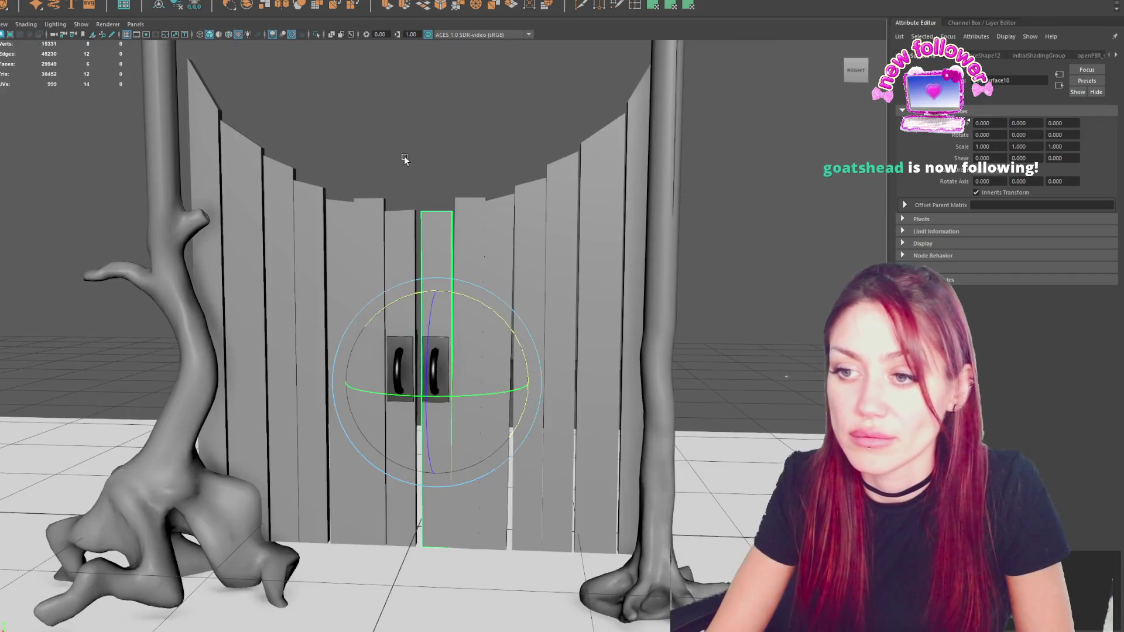
{"action": "left_click", "coordinate": [351, 245]}
{"action": "left_click_drag", "start_coordinate": [367, 286], "coordinate": [366, 289]}
{"action": "left_click", "coordinate": [561, 188]}
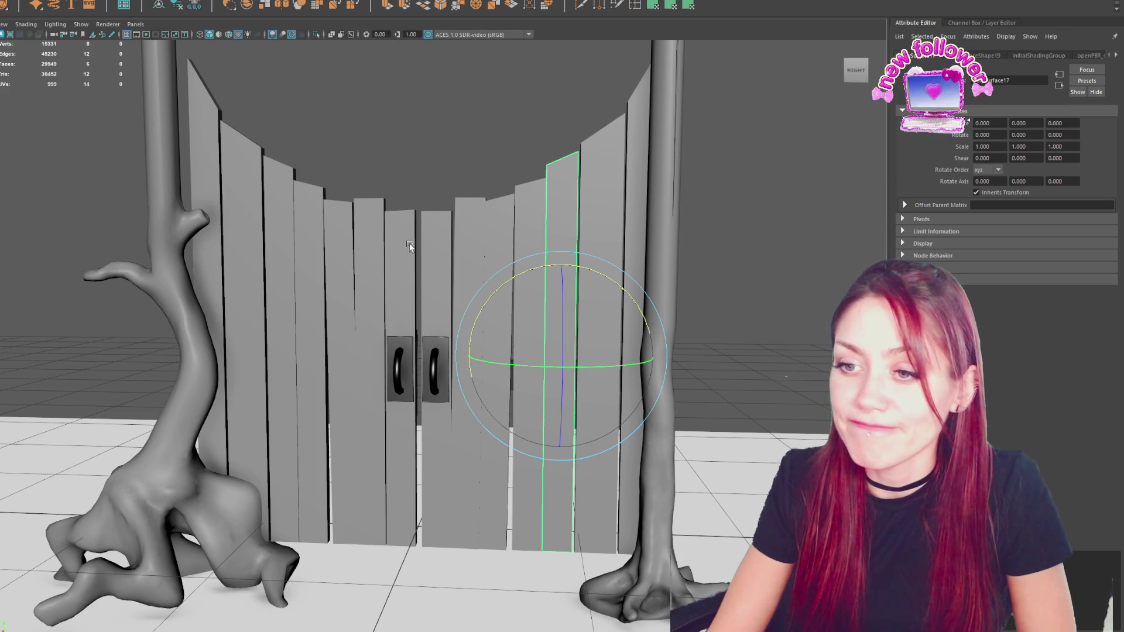
Combine most gate planks into one mesh, delete its history, and hide it.
{"action": "mouse_move", "coordinate": [215, 68]}
{"action": "left_mouse_down"}
{"action": "mouse_move", "coordinate": [478, 209]}
{"action": "mouse_move", "coordinate": [632, 260]}
{"action": "left_mouse_up"}
{"action": "left_click", "coordinate": [448, 253], "text": "ctrl"}
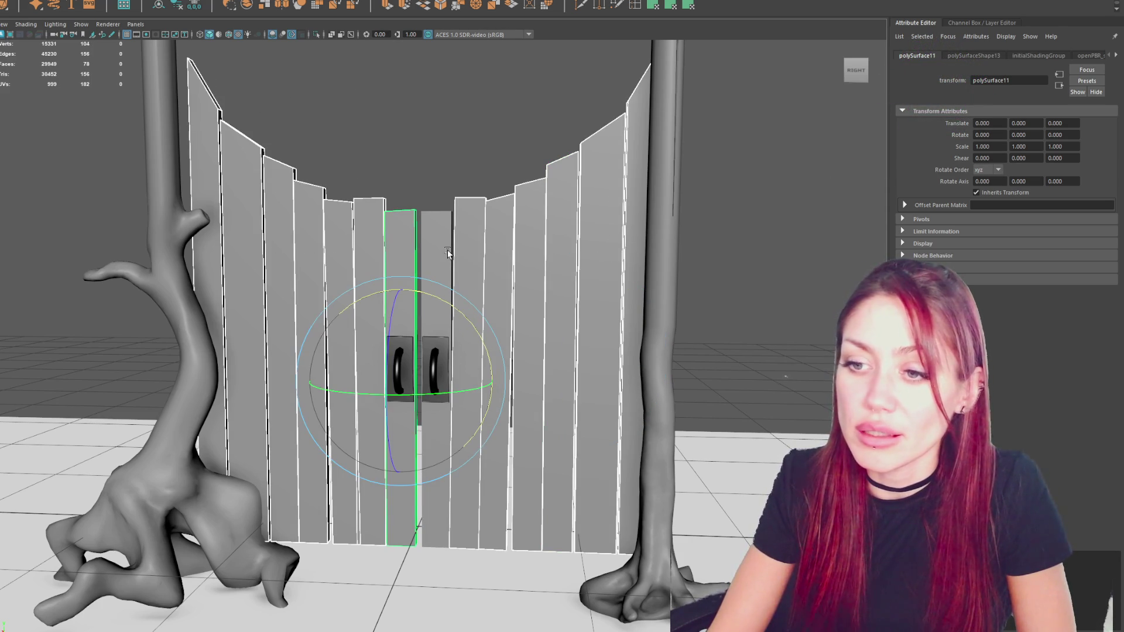
{"action": "left_click", "coordinate": [35, 24]}
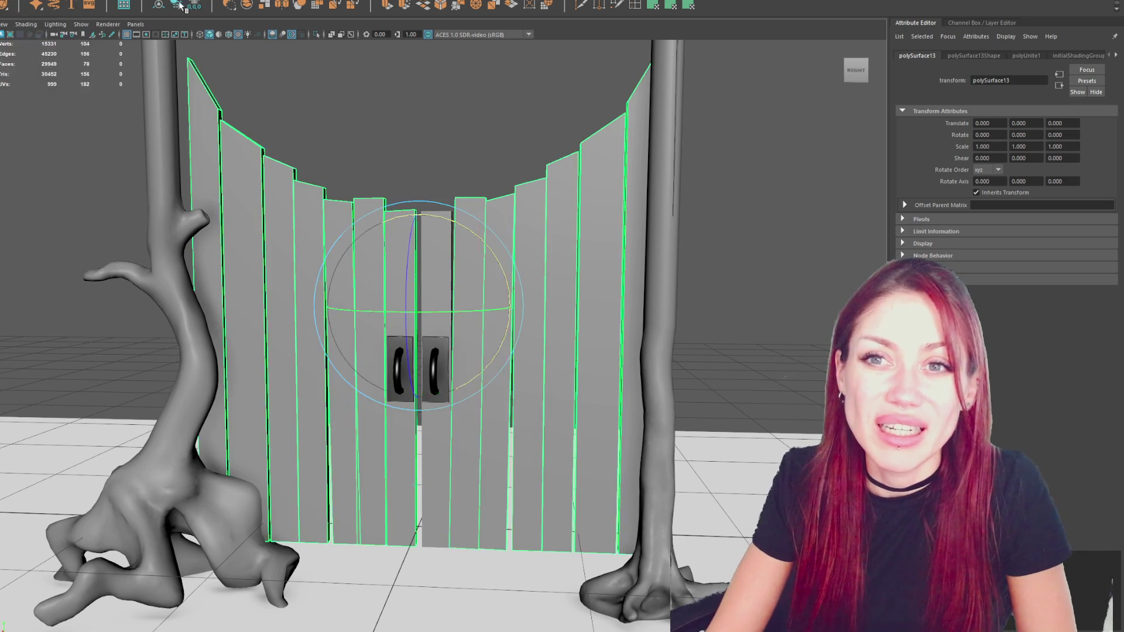
{"action": "left_click", "coordinate": [177, 6]}
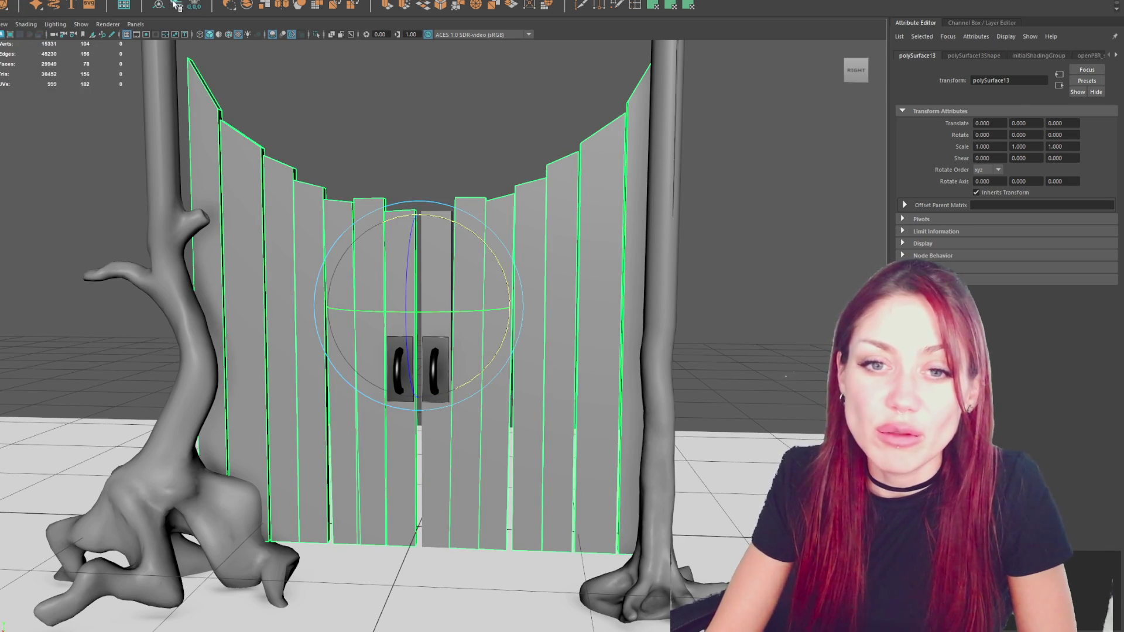
{"action": "key", "text": "ctrl+h"}
Bevel the centre plank's edges with a 0.2 fraction.
{"action": "left_click", "coordinate": [430, 259]}
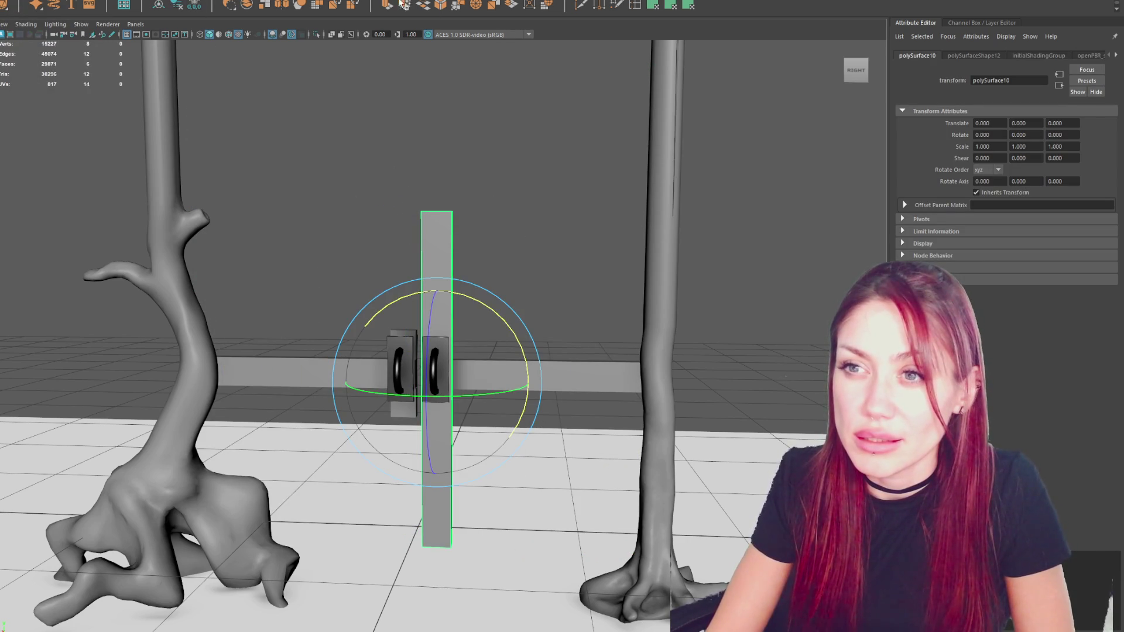
{"action": "left_click", "coordinate": [438, 7]}
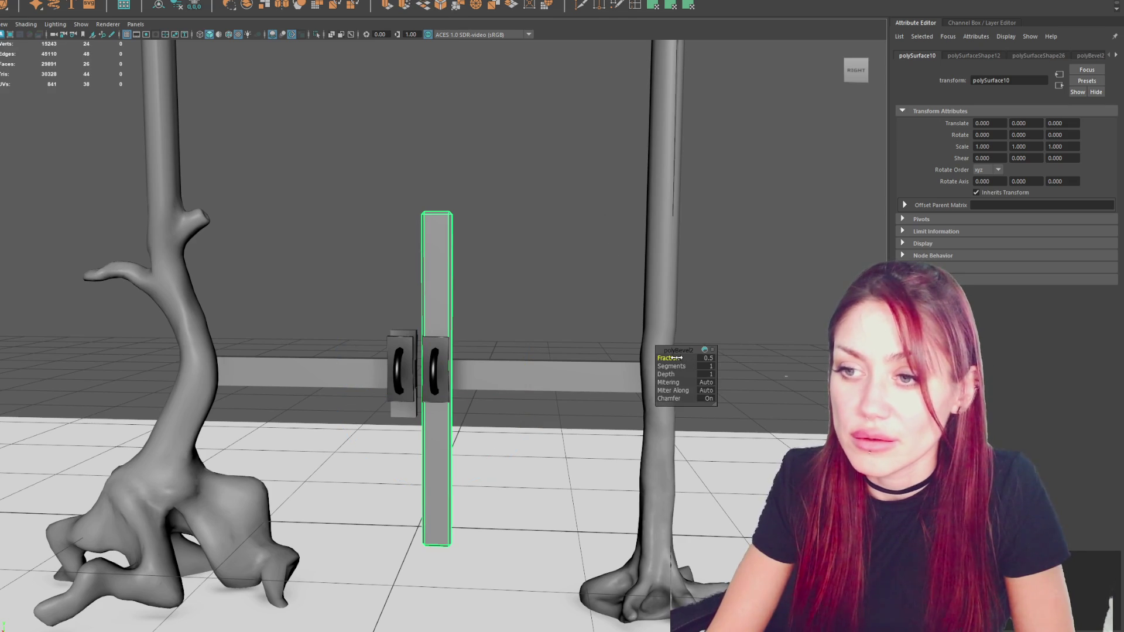
{"action": "left_click_drag", "start_coordinate": [673, 357], "coordinate": [658, 358]}
Reselect the beveled plank, inspect its material, and select all its faces.
{"action": "mouse_move", "coordinate": [622, 311]}
{"action": "left_mouse_down", "text": "alt"}
{"action": "mouse_move", "coordinate": [313, 248]}
{"action": "mouse_move", "coordinate": [480, 269]}
{"action": "mouse_move", "coordinate": [515, 244]}
{"action": "mouse_move", "coordinate": [562, 244]}
{"action": "left_mouse_up", "text": "alt"}
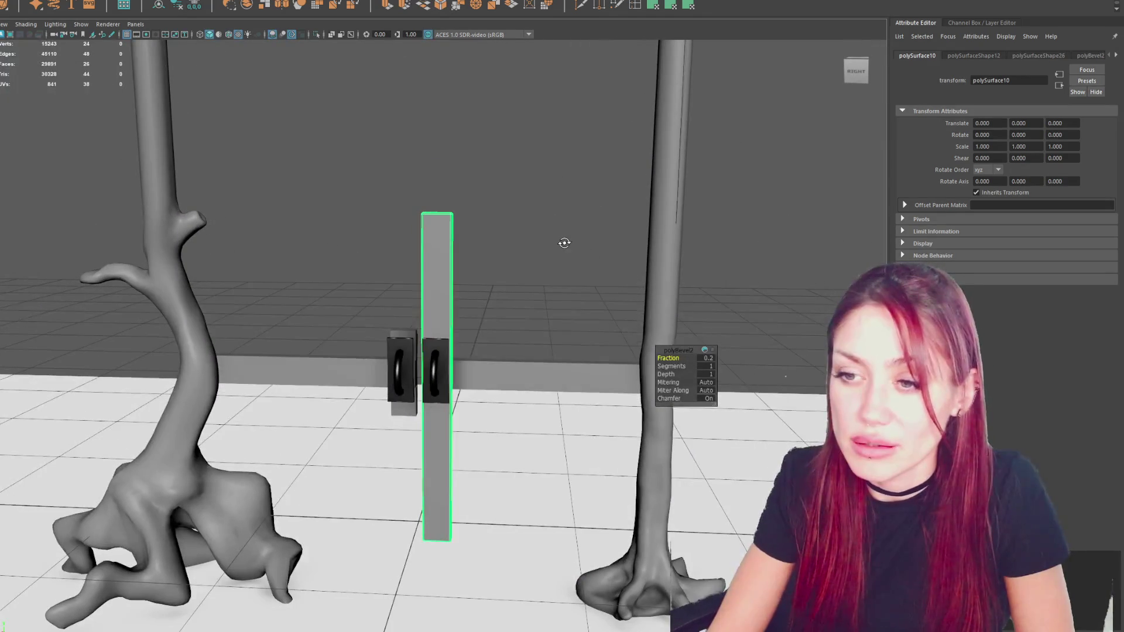
{"action": "left_click", "coordinate": [405, 242]}
{"action": "left_click", "coordinate": [436, 235]}
{"action": "right_click_drag", "start_coordinate": [433, 143], "coordinate": [592, 152]}
{"action": "left_click", "coordinate": [447, 223]}
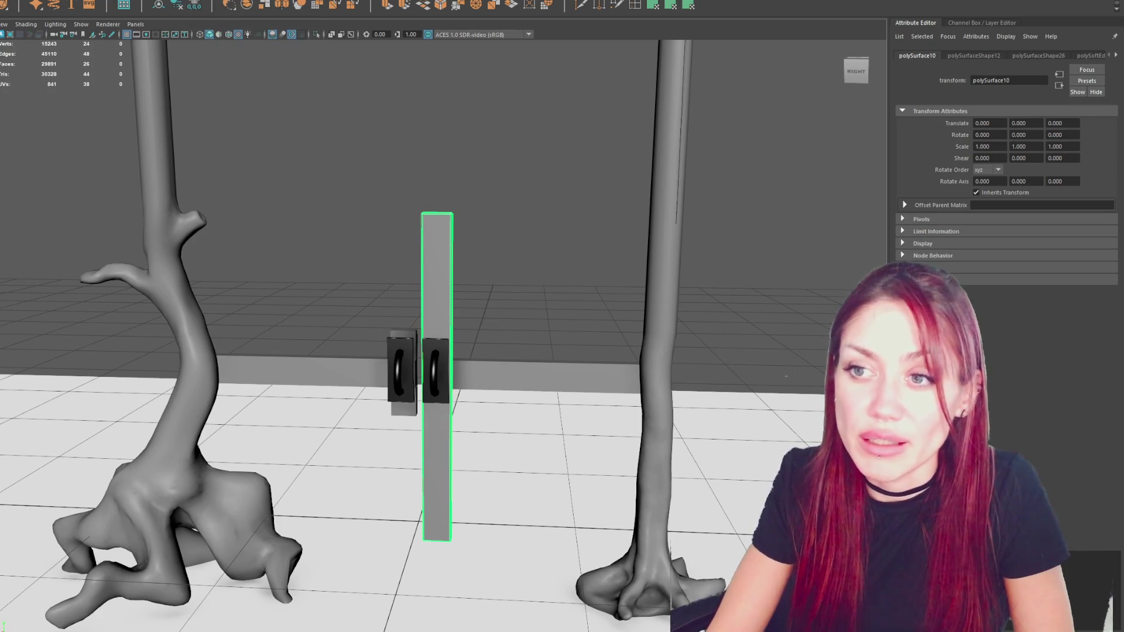
{"action": "left_click", "coordinate": [436, 263]}
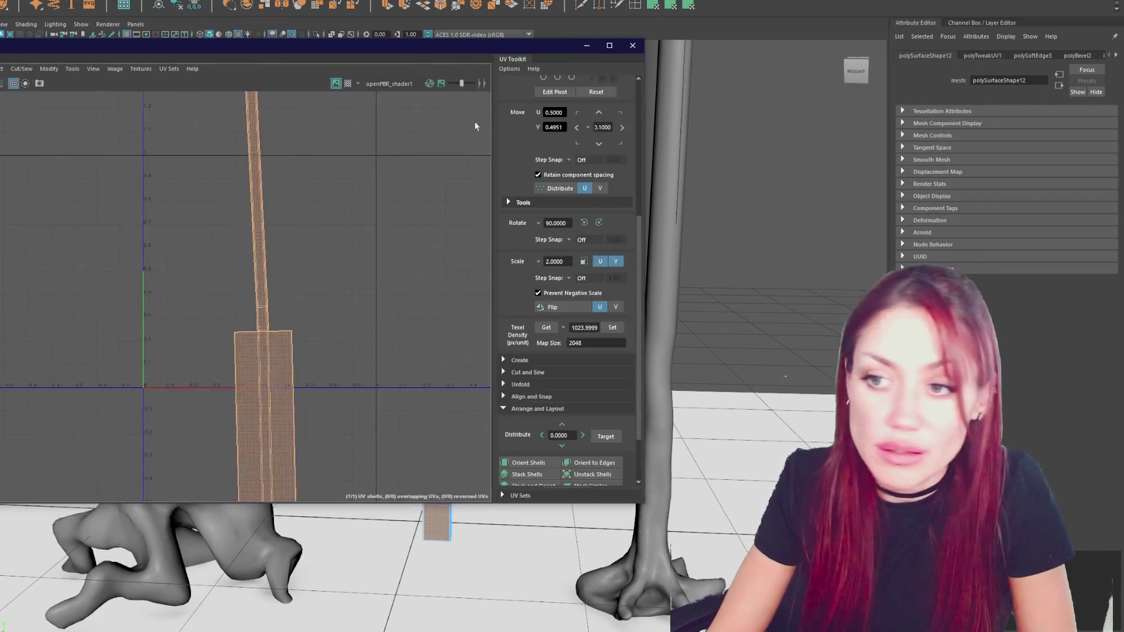
In the UV Editor, cut the plank's UVs along its border edges into shells.
{"action": "left_click", "coordinate": [537, 337]}
{"action": "left_click", "coordinate": [536, 391]}
{"action": "scroll", "coordinate": [275, 319], "scroll_direction": "up", "scroll_amount": 3}
{"action": "right_click_drag", "start_coordinate": [292, 316], "coordinate": [297, 294]}
{"action": "scroll", "coordinate": [296, 293], "scroll_direction": "up", "scroll_amount": 2}
{"action": "middle_click_drag", "start_coordinate": [389, 371], "coordinate": [310, 238], "text": "alt"}
{"action": "right_click_drag", "start_coordinate": [311, 234], "coordinate": [316, 193]}
{"action": "middle_click_drag", "start_coordinate": [316, 193], "coordinate": [296, 339], "text": "alt"}
{"action": "left_click", "coordinate": [296, 339]}
Sew the UV shells into one, unfold it, and orient it horizontally.
{"action": "right_click_drag", "start_coordinate": [305, 172], "coordinate": [419, 223], "text": "shift"}
{"action": "right_click_drag", "start_coordinate": [234, 222], "coordinate": [167, 234]}
{"action": "left_click", "coordinate": [166, 234]}
{"action": "right_click_drag", "start_coordinate": [335, 231], "coordinate": [147, 227], "text": "shift"}
{"action": "key", "text": "f"}
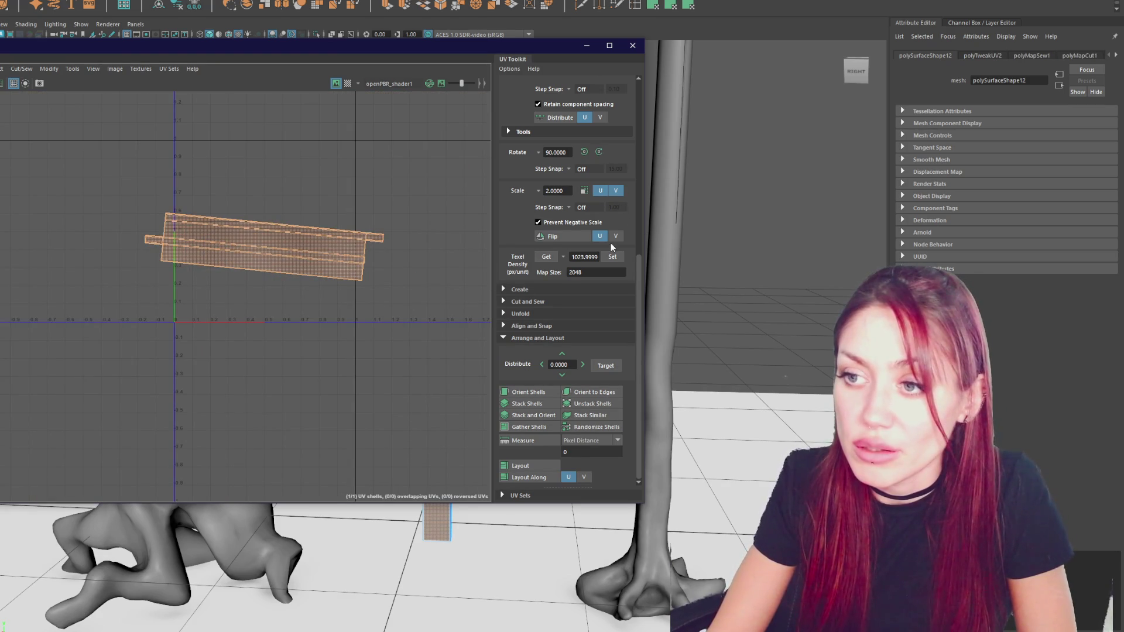
{"action": "left_click", "coordinate": [524, 393]}
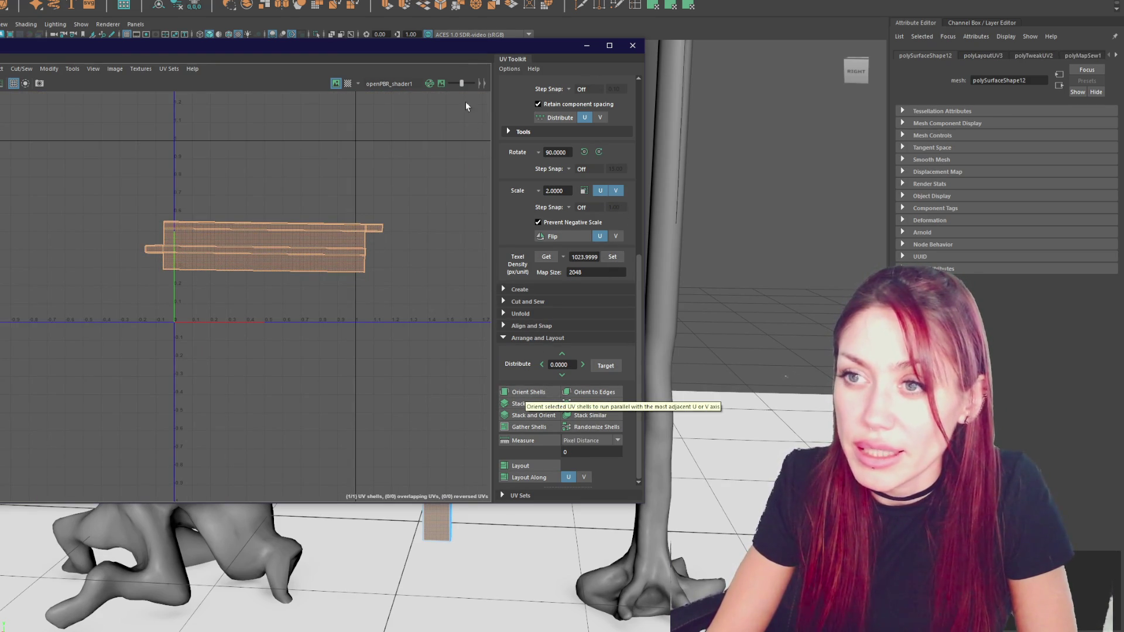
{"action": "mouse_move", "coordinate": [475, 47]}
{"action": "left_mouse_down"}
{"action": "mouse_move", "coordinate": [478, 599]}
{"action": "mouse_move", "coordinate": [600, 104]}
{"action": "mouse_move", "coordinate": [422, 76]}
{"action": "mouse_move", "coordinate": [468, 629]}
{"action": "mouse_move", "coordinate": [622, 43]}
{"action": "mouse_move", "coordinate": [400, 105]}
{"action": "mouse_move", "coordinate": [642, 99]}
{"action": "mouse_move", "coordinate": [644, 629]}
{"action": "mouse_move", "coordinate": [585, 129]}
{"action": "mouse_move", "coordinate": [585, 629]}
{"action": "mouse_move", "coordinate": [529, 500]}
{"action": "left_mouse_up"}
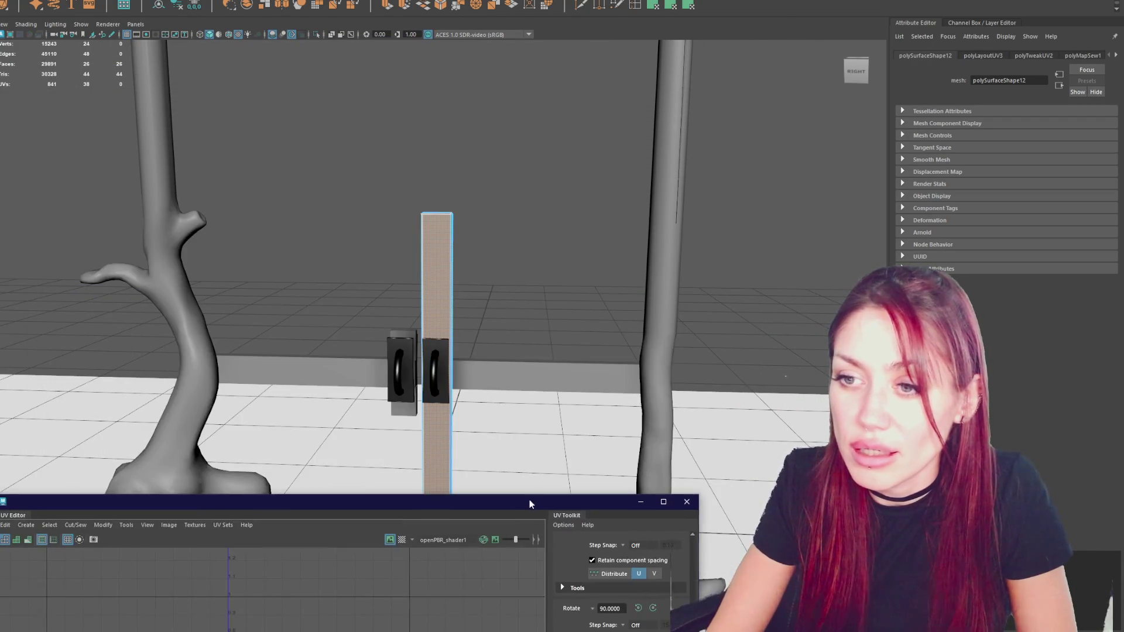
Move the UV Editor off-screen, zoom the viewport, and deselect the beam's faces.
{"action": "scroll", "coordinate": [539, 319], "scroll_direction": "down", "scroll_amount": 5}
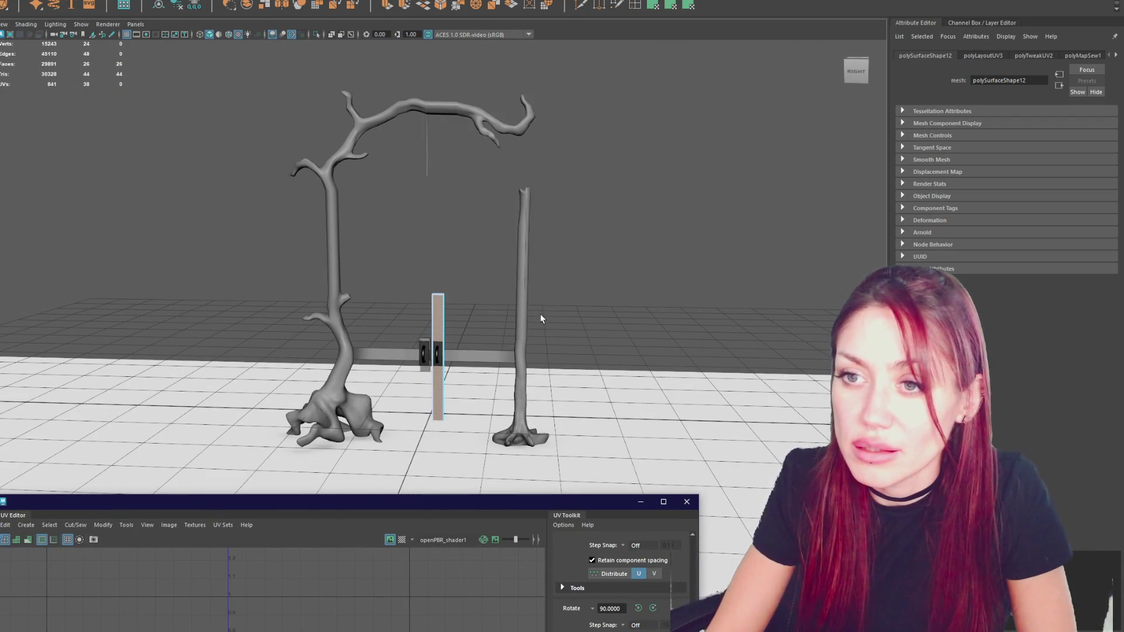
{"action": "left_click_drag", "start_coordinate": [486, 502], "coordinate": [485, 629]}
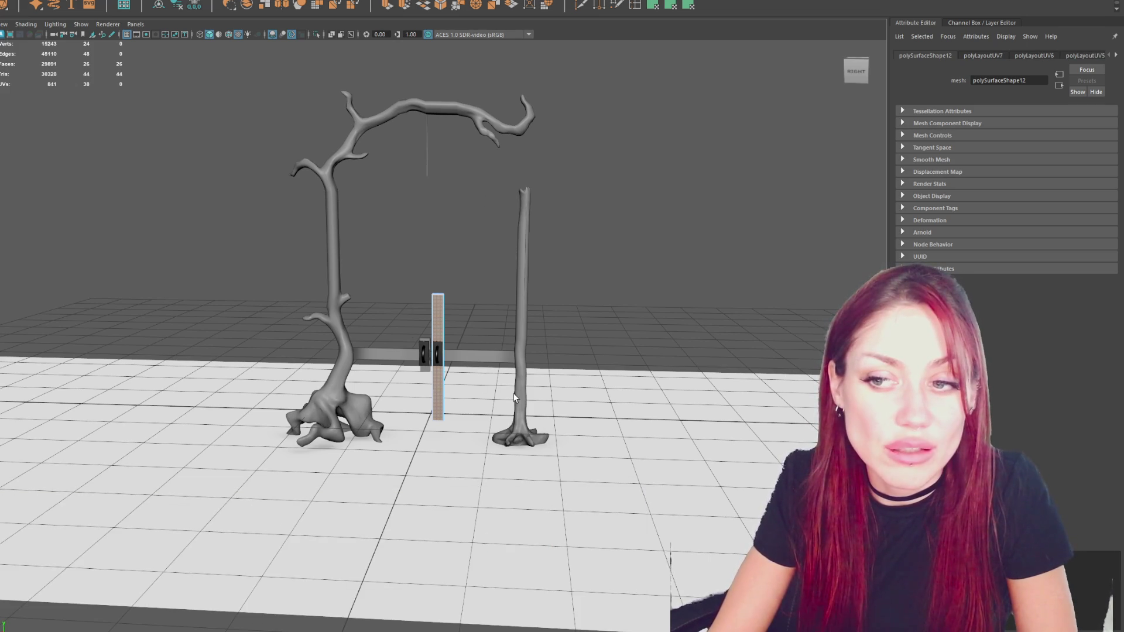
{"action": "scroll", "coordinate": [515, 395], "scroll_direction": "up", "scroll_amount": 5}
{"action": "scroll", "coordinate": [537, 394], "scroll_direction": "up", "scroll_amount": 3}
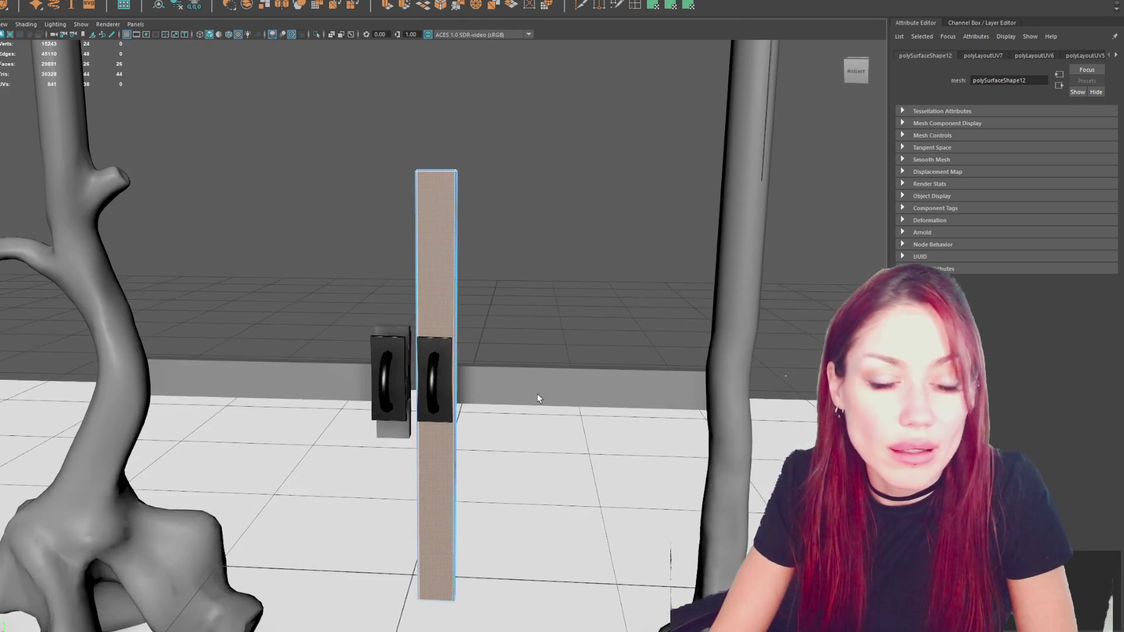
{"action": "scroll", "coordinate": [551, 91], "scroll_direction": "down", "scroll_amount": 5}
{"action": "scroll", "coordinate": [512, 199], "scroll_direction": "down", "scroll_amount": 3}
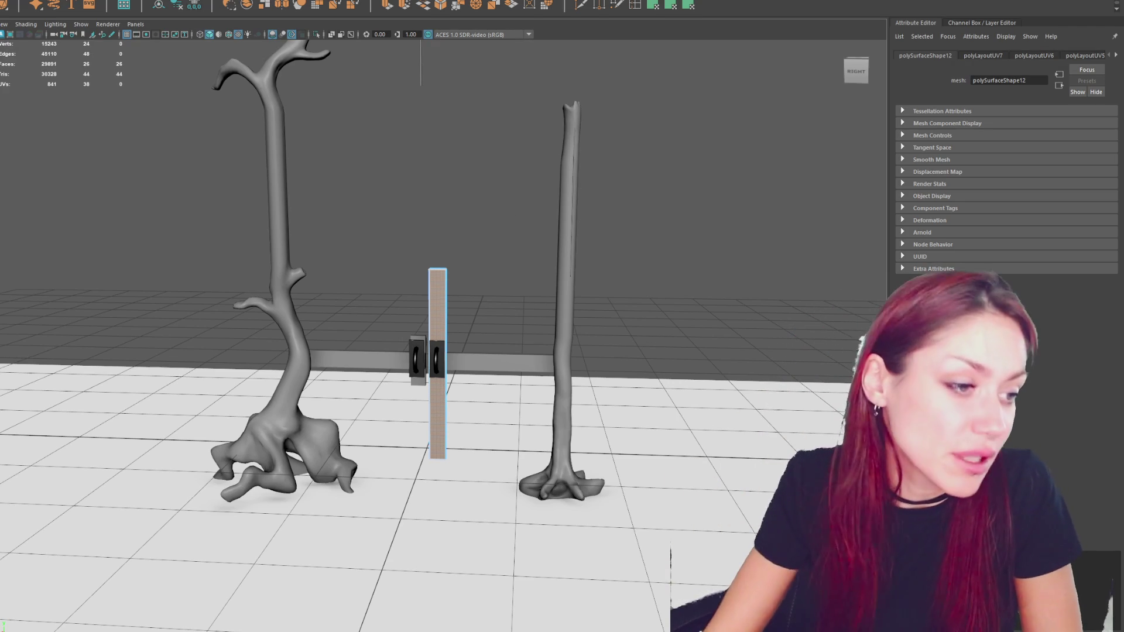
{"action": "key", "text": "Escape"}
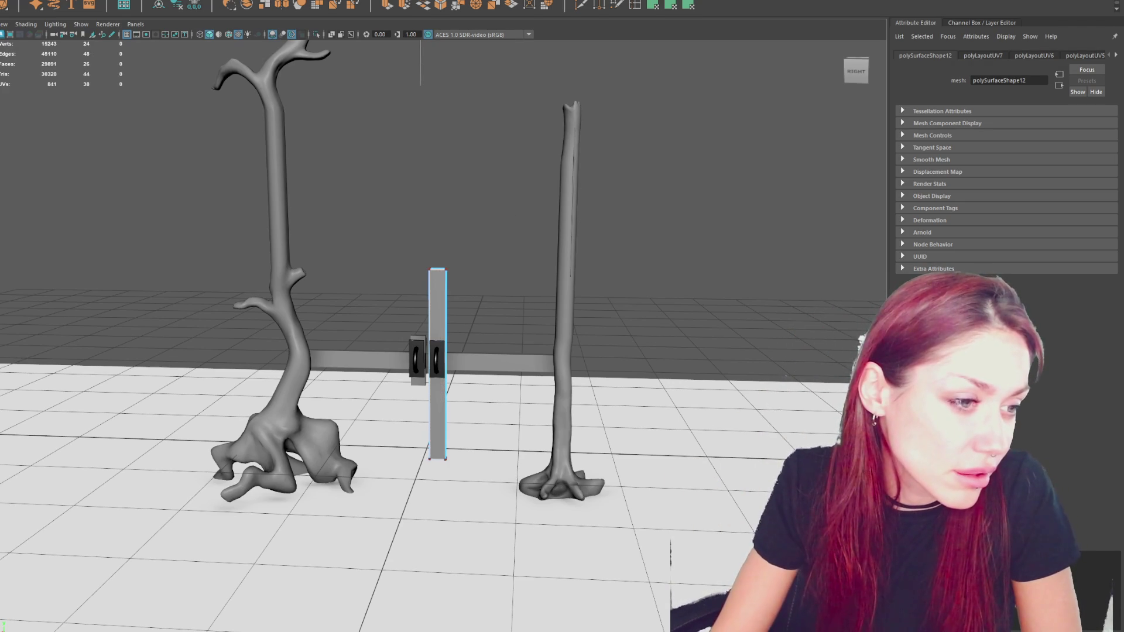
{"action": "key", "text": "ctrl+z"}
{"action": "key", "text": "w"}
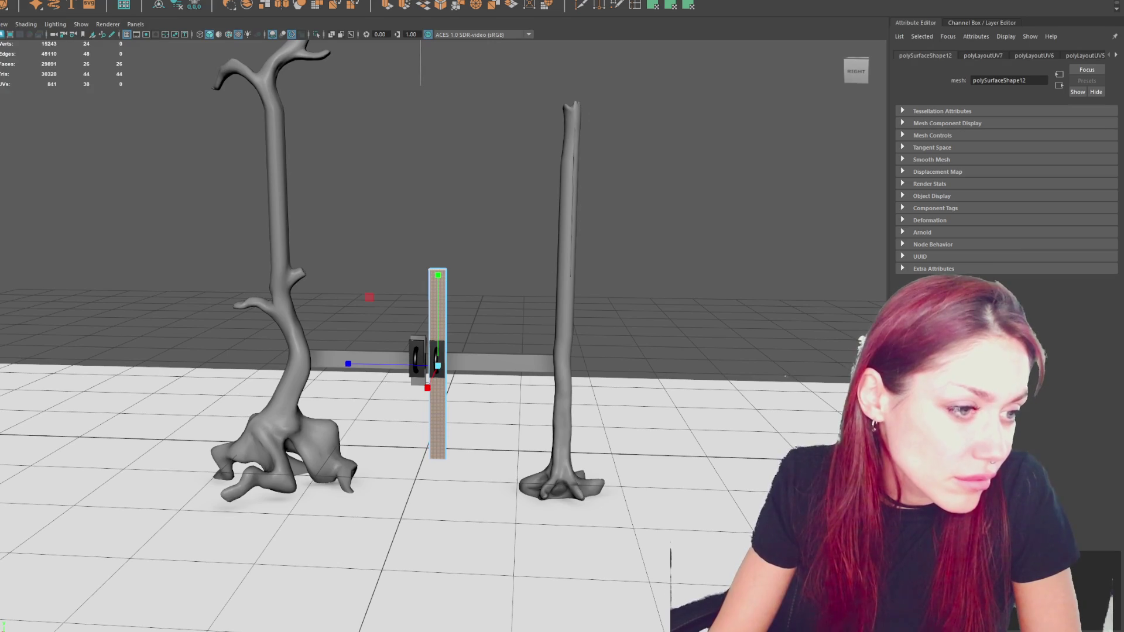
{"action": "key", "text": "F10"}
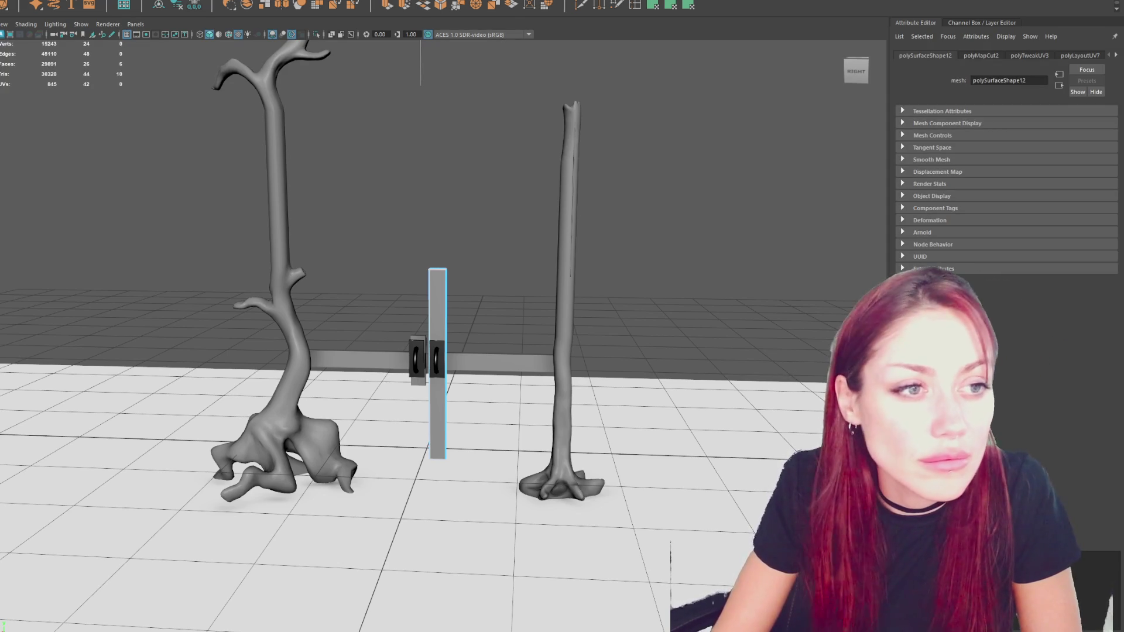
Reopen the UV Editor, frame the plank's UV shells, and select them for unfolding.
{"action": "left_click", "coordinate": [387, 64]}
{"action": "left_click_drag", "start_coordinate": [387, 64], "coordinate": [395, 61]}
{"action": "key", "text": "w"}
{"action": "middle_click_drag", "start_coordinate": [284, 219], "coordinate": [243, 265], "text": "alt"}
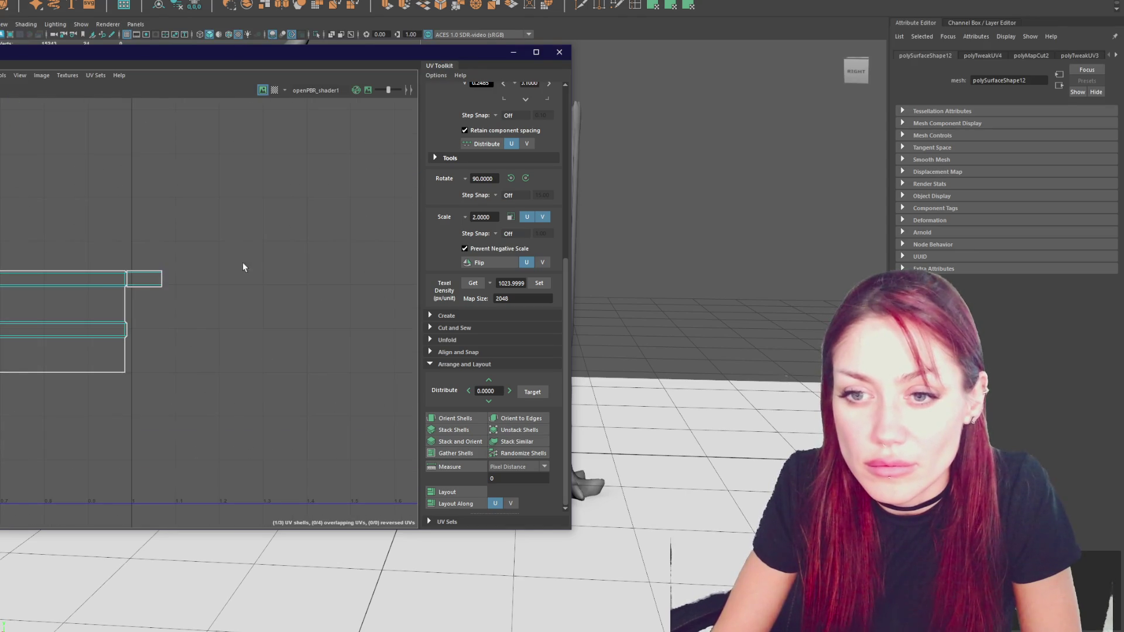
{"action": "middle_click_drag", "start_coordinate": [86, 228], "coordinate": [291, 175], "text": "alt"}
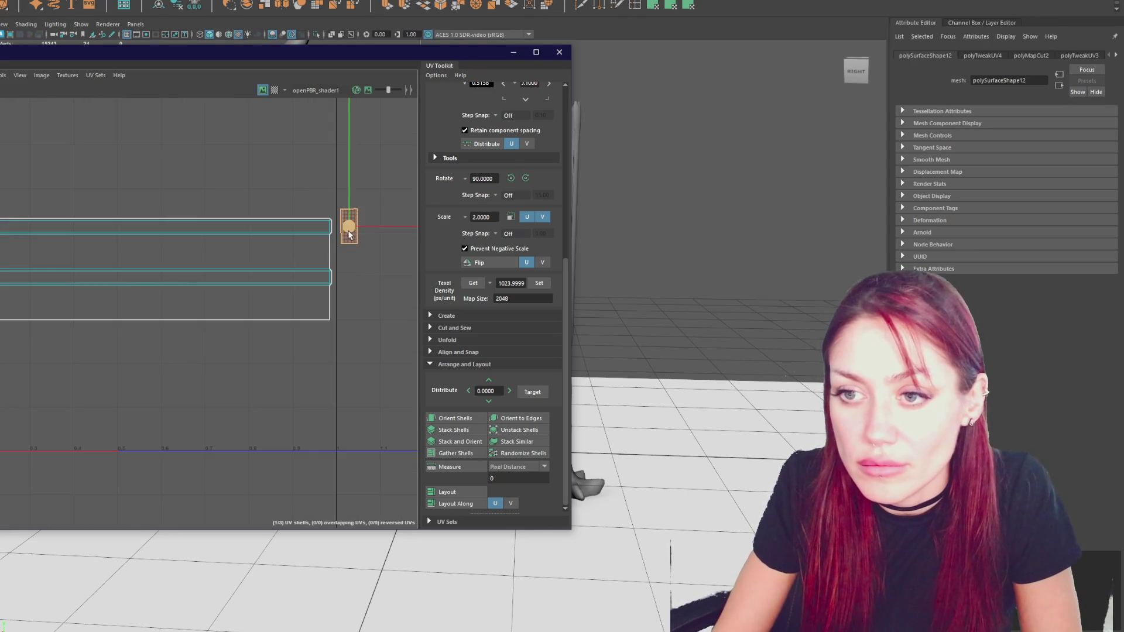
{"action": "left_click_drag", "start_coordinate": [11, 199], "coordinate": [286, 414]}
{"action": "right_click_drag", "start_coordinate": [257, 195], "coordinate": [183, 195], "text": "shift"}
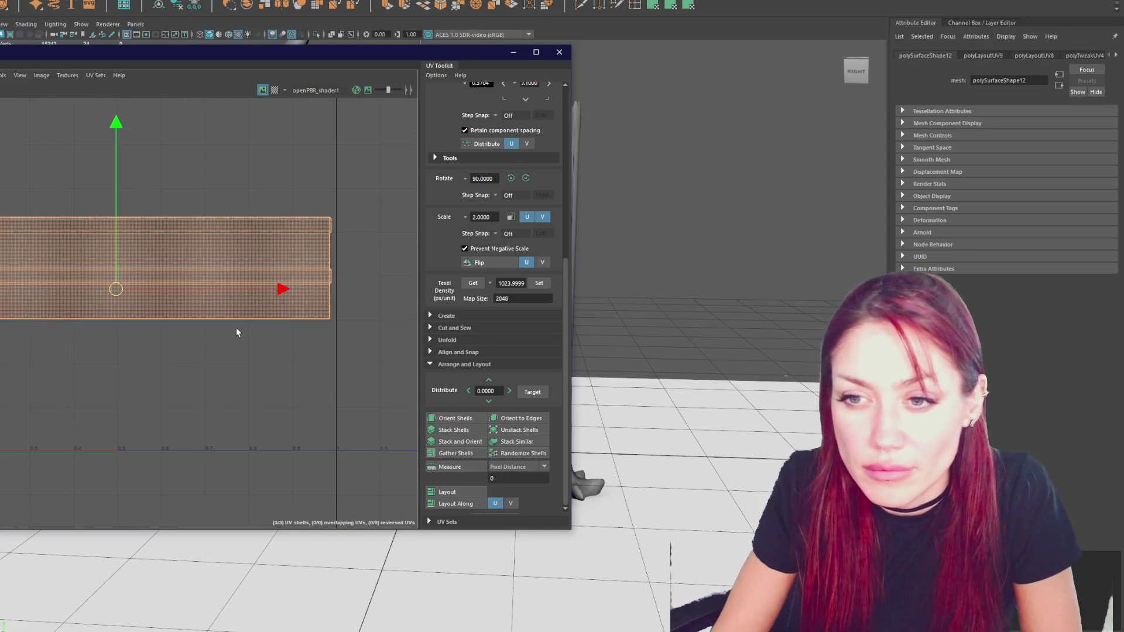
{"action": "left_click", "coordinate": [143, 357]}
Sew the small left shell onto the long plank strip and close the UV windows.
{"action": "scroll", "coordinate": [113, 273], "scroll_direction": "up", "scroll_amount": 3}
{"action": "scroll", "coordinate": [89, 299], "scroll_direction": "up", "scroll_amount": 2}
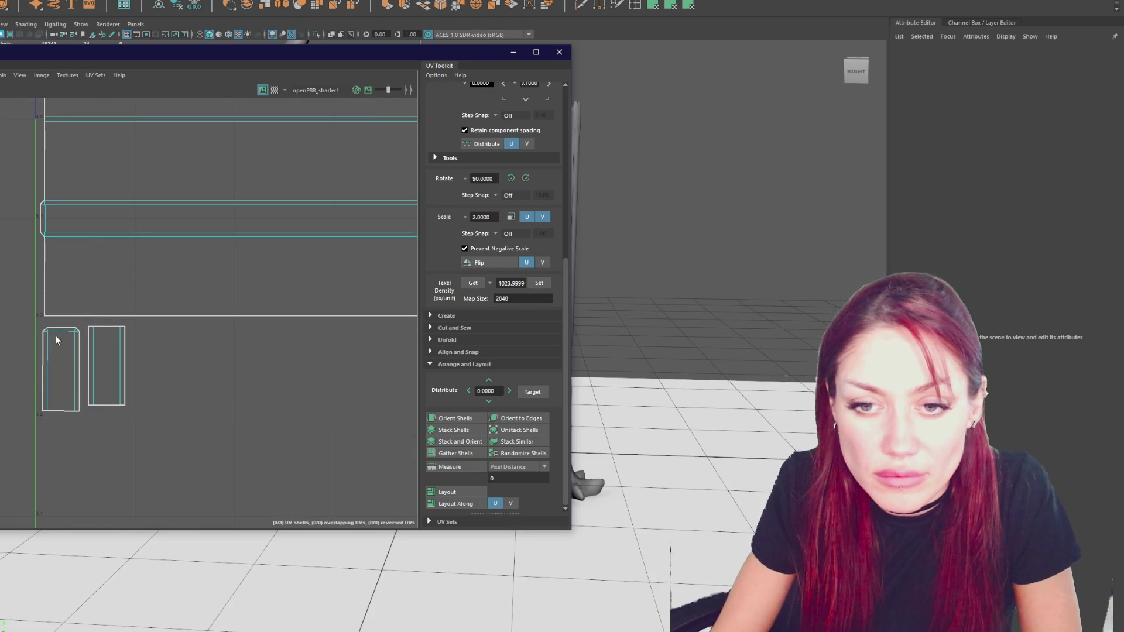
{"action": "left_click", "coordinate": [59, 332]}
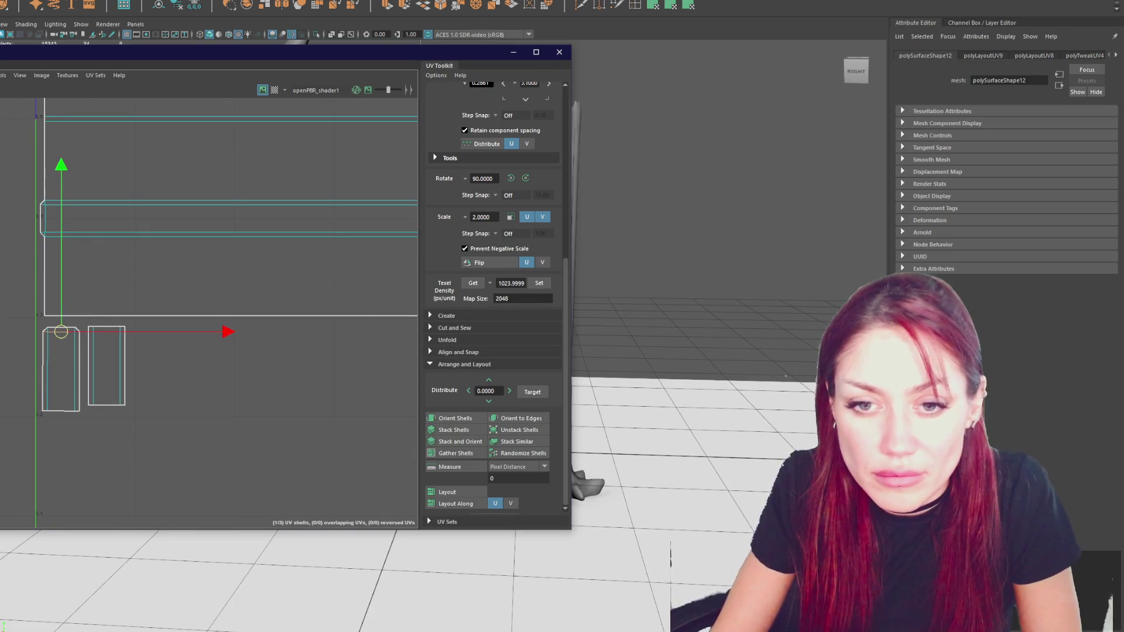
{"action": "left_click", "coordinate": [58, 332]}
{"action": "left_click", "coordinate": [59, 332]}
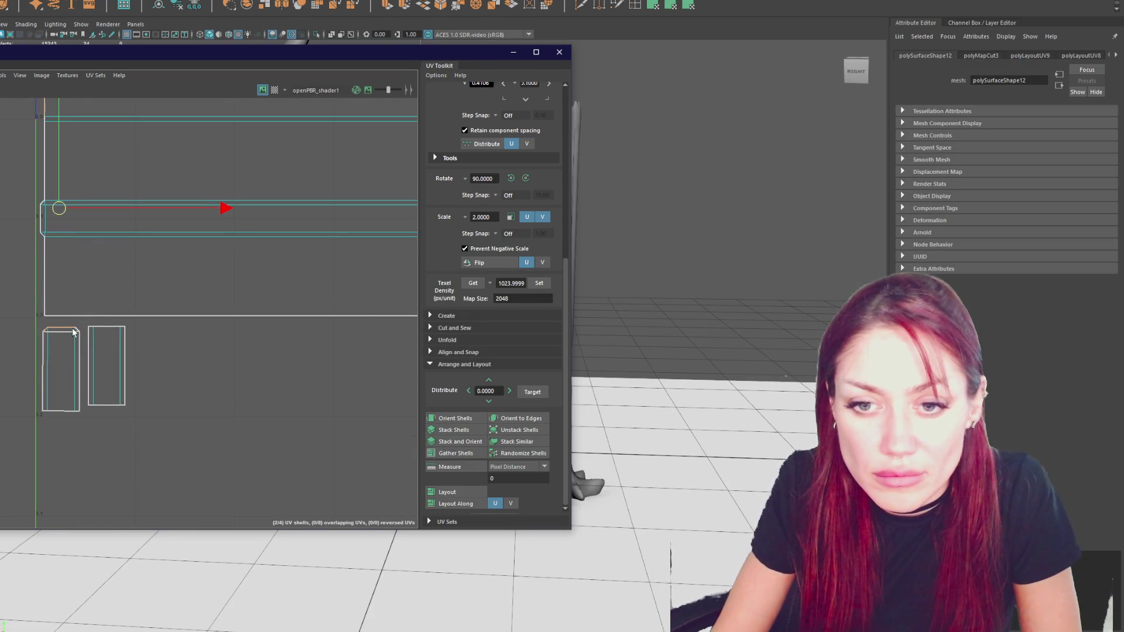
{"action": "right_click_drag", "start_coordinate": [73, 328], "coordinate": [8, 267], "text": "shift"}
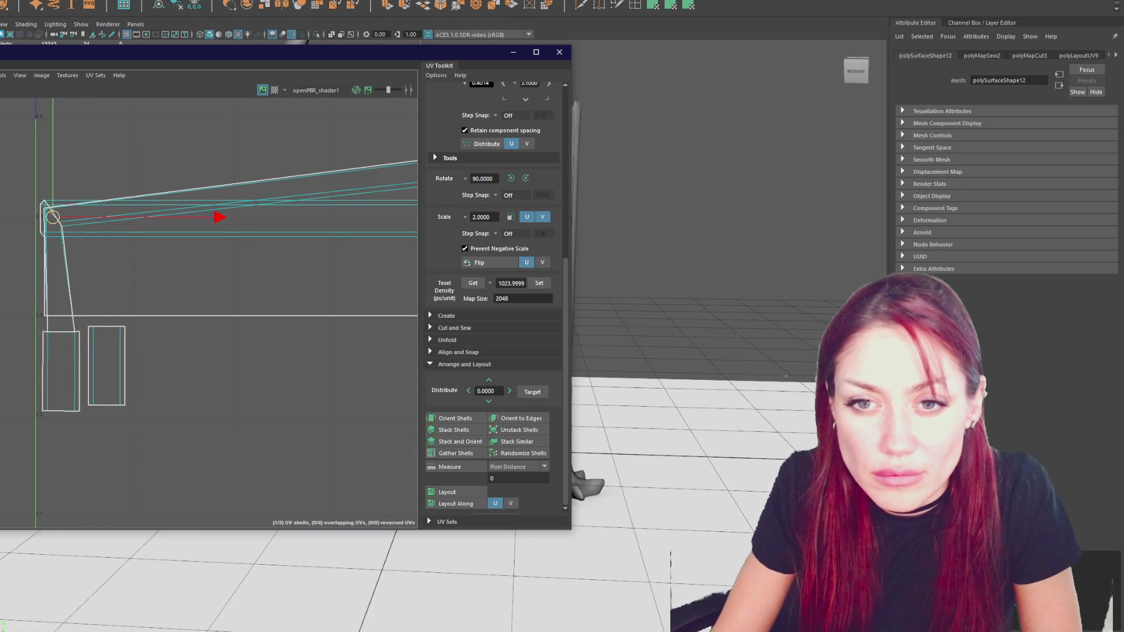
{"action": "scroll", "coordinate": [209, 276], "scroll_direction": "down", "scroll_amount": 3}
{"action": "left_click", "coordinate": [220, 237]}
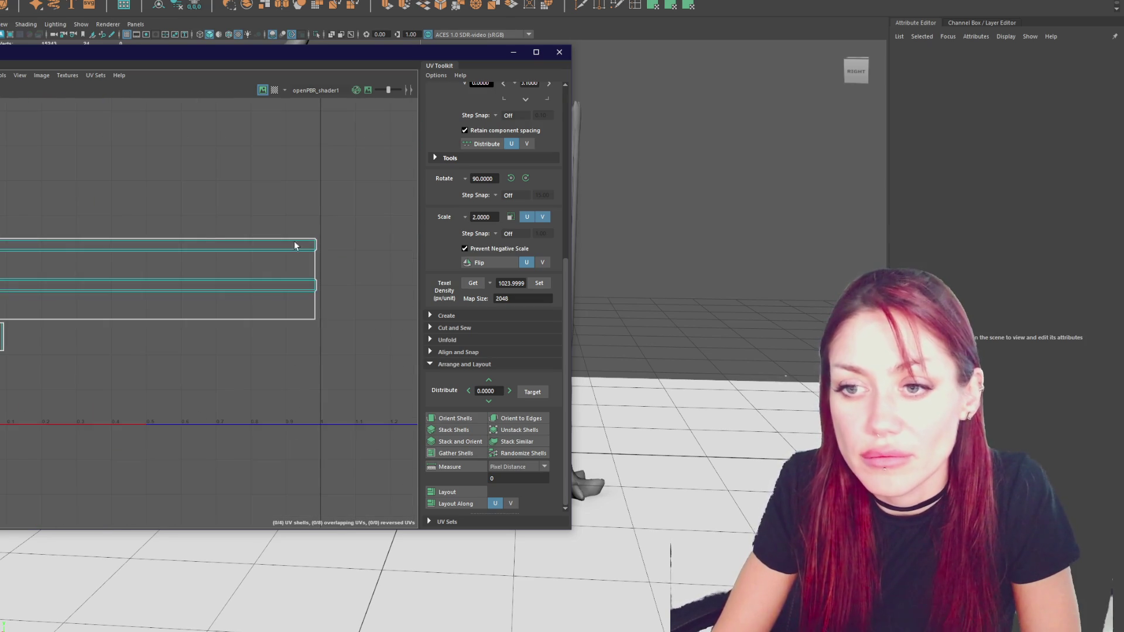
{"action": "left_click", "coordinate": [559, 52]}
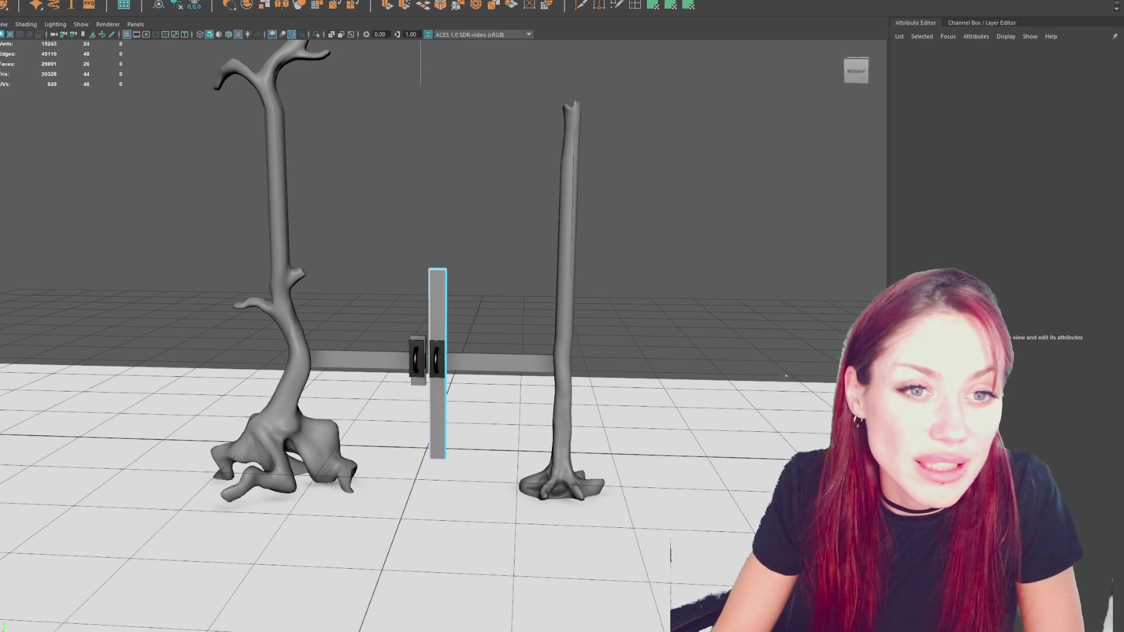
Duplicate the door plank, slide the copy right, and thin it by moving its right edge in.
{"action": "scroll", "coordinate": [534, 250], "scroll_direction": "up", "scroll_amount": 4}
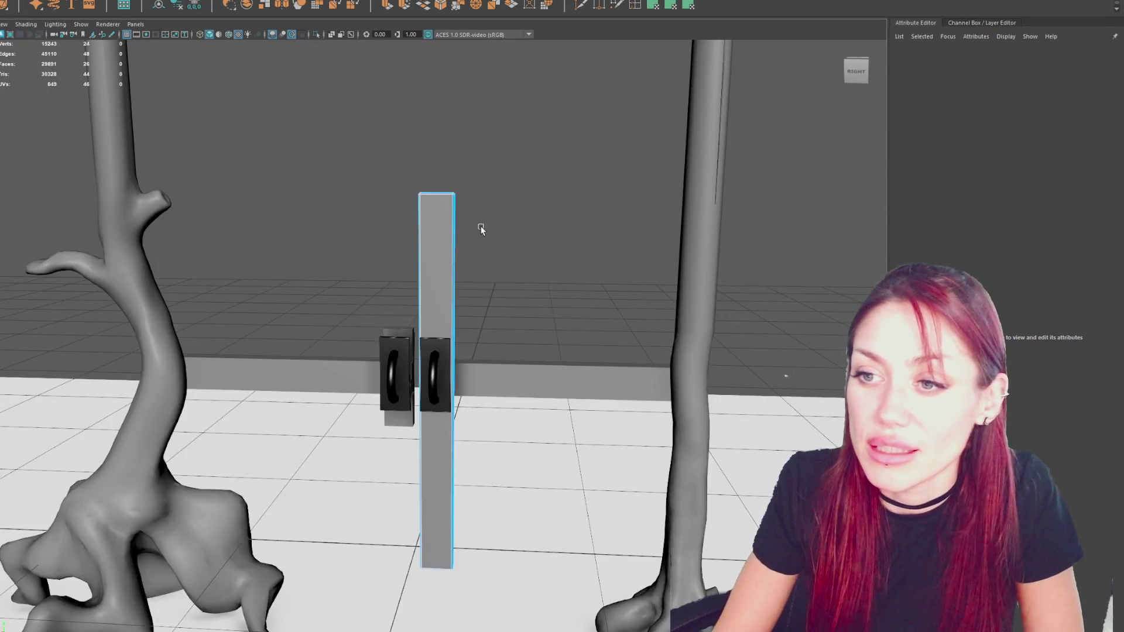
{"action": "left_click", "coordinate": [481, 230]}
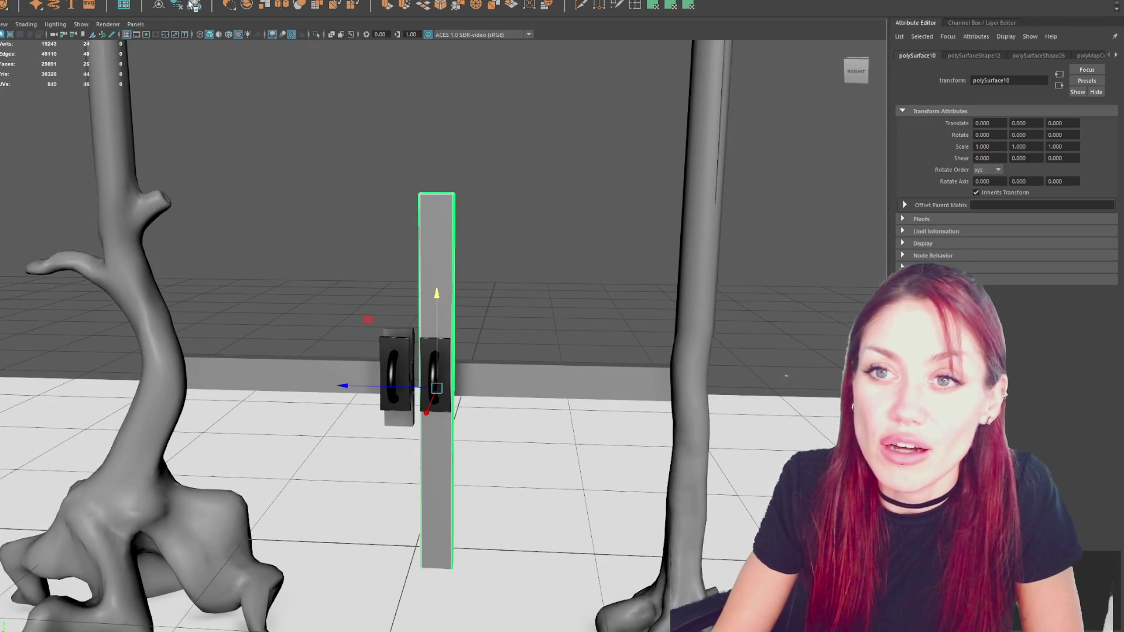
{"action": "key", "text": "ctrl+d"}
{"action": "mouse_move", "coordinate": [413, 387]}
{"action": "left_mouse_down"}
{"action": "mouse_move", "coordinate": [451, 388]}
{"action": "mouse_move", "coordinate": [413, 386]}
{"action": "left_mouse_up"}
{"action": "key", "text": "F9"}
{"action": "mouse_move", "coordinate": [530, 149]}
{"action": "left_mouse_down"}
{"action": "mouse_move", "coordinate": [489, 226]}
{"action": "mouse_move", "coordinate": [483, 580]}
{"action": "left_mouse_up"}
{"action": "left_click_drag", "start_coordinate": [466, 388], "coordinate": [448, 391]}
Adjust the top and bottom vertices of the new plank and the first plank's top corners.
{"action": "left_click_drag", "start_coordinate": [473, 203], "coordinate": [473, 205]}
{"action": "left_click_drag", "start_coordinate": [458, 594], "coordinate": [462, 614]}
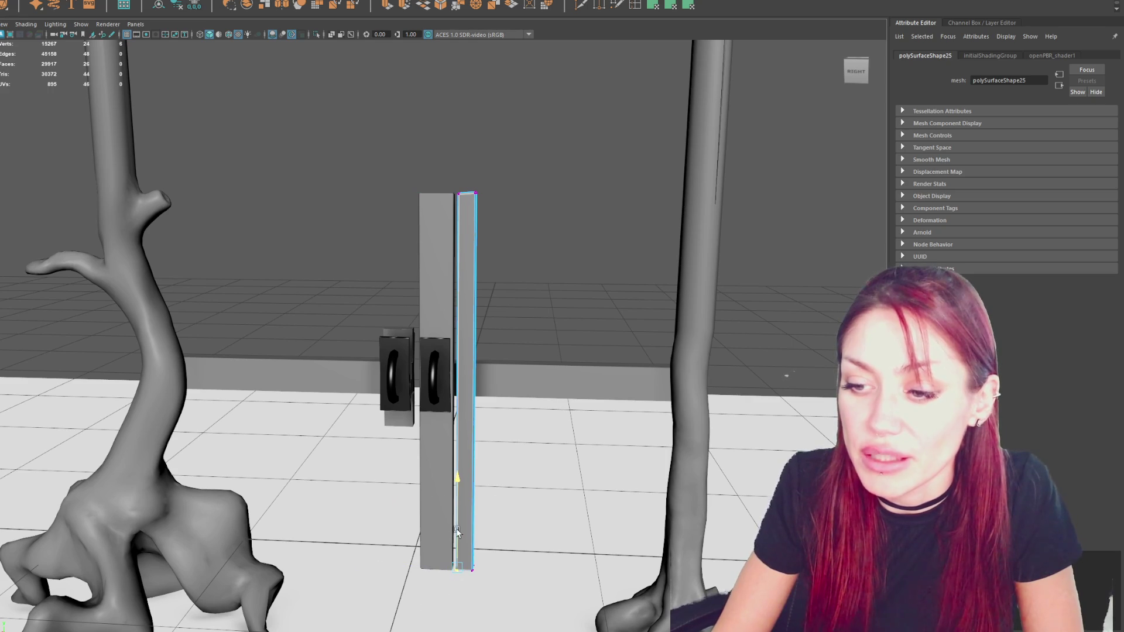
{"action": "left_click_drag", "start_coordinate": [452, 536], "coordinate": [452, 535]}
{"action": "left_click_drag", "start_coordinate": [487, 183], "coordinate": [473, 192]}
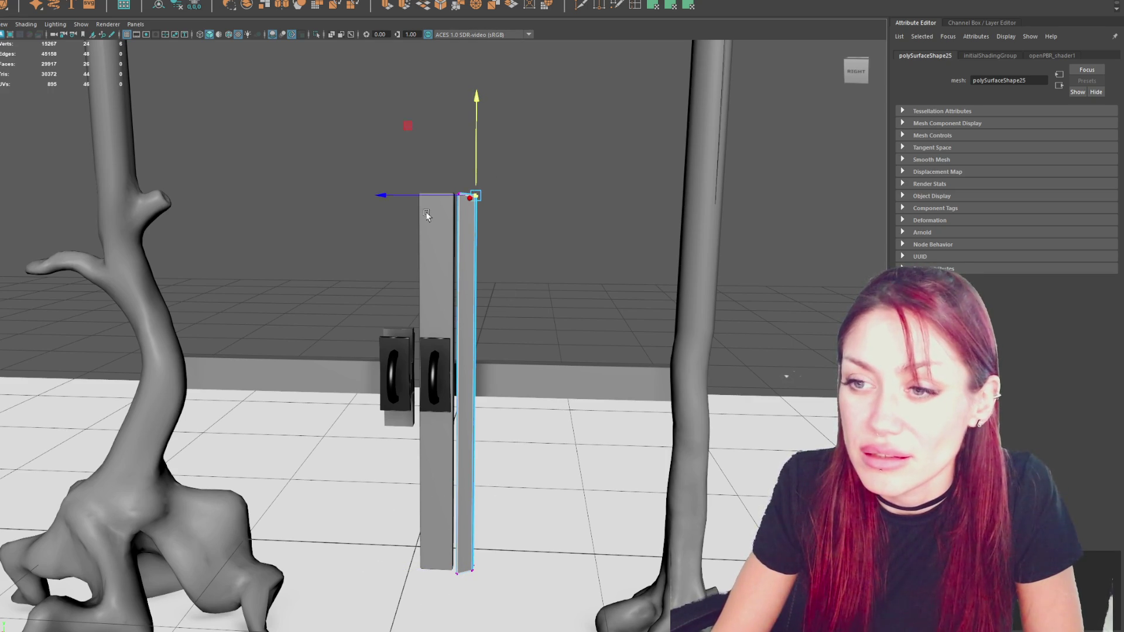
{"action": "right_click_drag", "start_coordinate": [425, 146], "coordinate": [367, 124]}
{"action": "left_click_drag", "start_coordinate": [428, 151], "coordinate": [482, 226]}
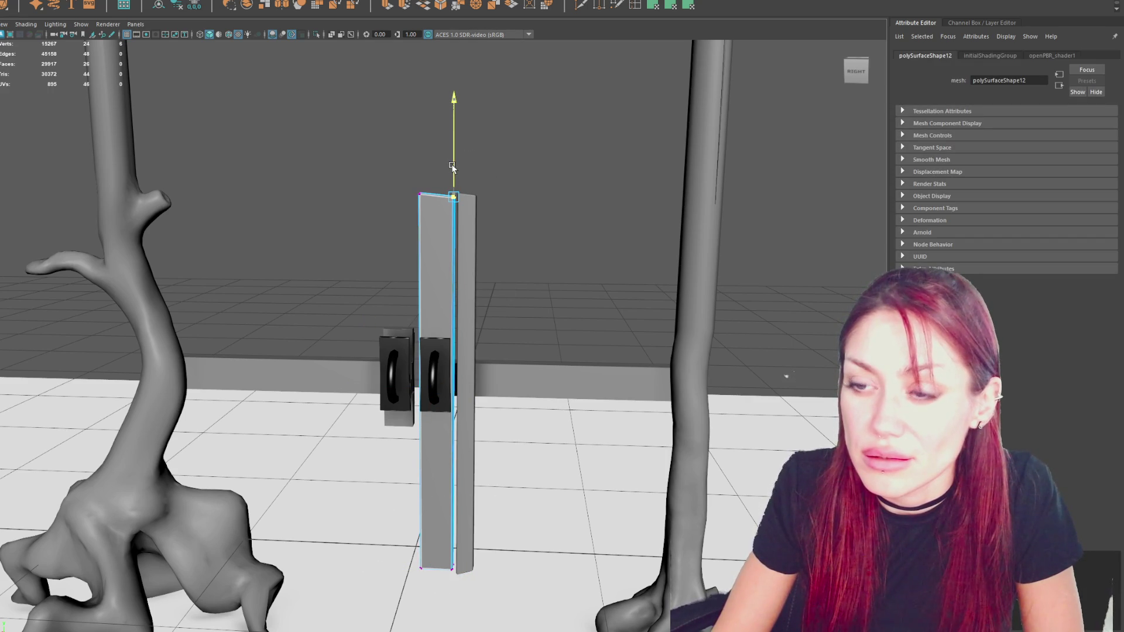
{"action": "left_click", "coordinate": [419, 197]}
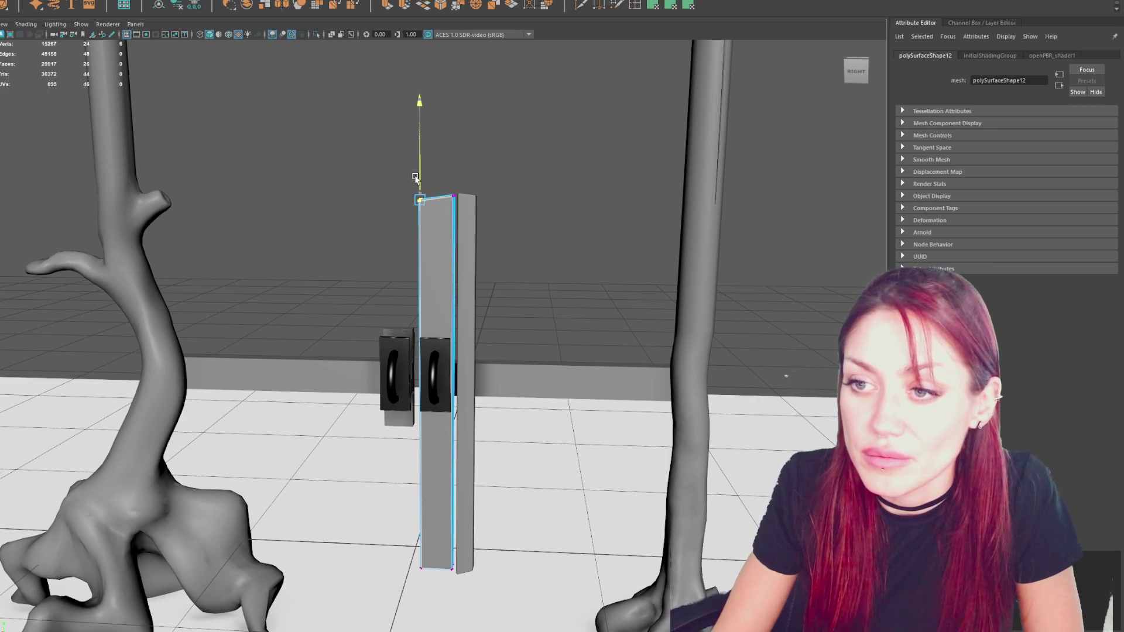
{"action": "left_click", "coordinate": [490, 202]}
Slide the thin plank further right and reshape its right side and bottom corner.
{"action": "left_click", "coordinate": [476, 349]}
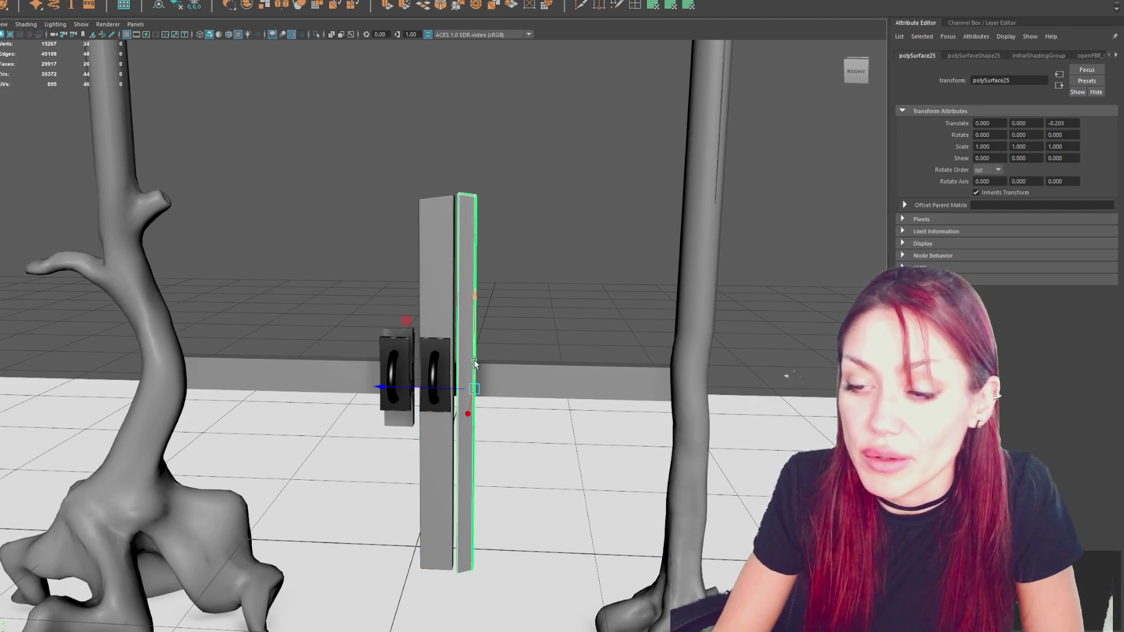
{"action": "left_click_drag", "start_coordinate": [441, 393], "coordinate": [464, 391]}
{"action": "right_click_drag", "start_coordinate": [562, 230], "coordinate": [560, 176]}
{"action": "mouse_move", "coordinate": [562, 151]}
{"action": "left_mouse_down"}
{"action": "mouse_move", "coordinate": [487, 404]}
{"action": "mouse_move", "coordinate": [464, 388]}
{"action": "left_mouse_up"}
{"action": "left_click_drag", "start_coordinate": [462, 556], "coordinate": [515, 597]}
{"action": "left_click_drag", "start_coordinate": [499, 513], "coordinate": [504, 515]}
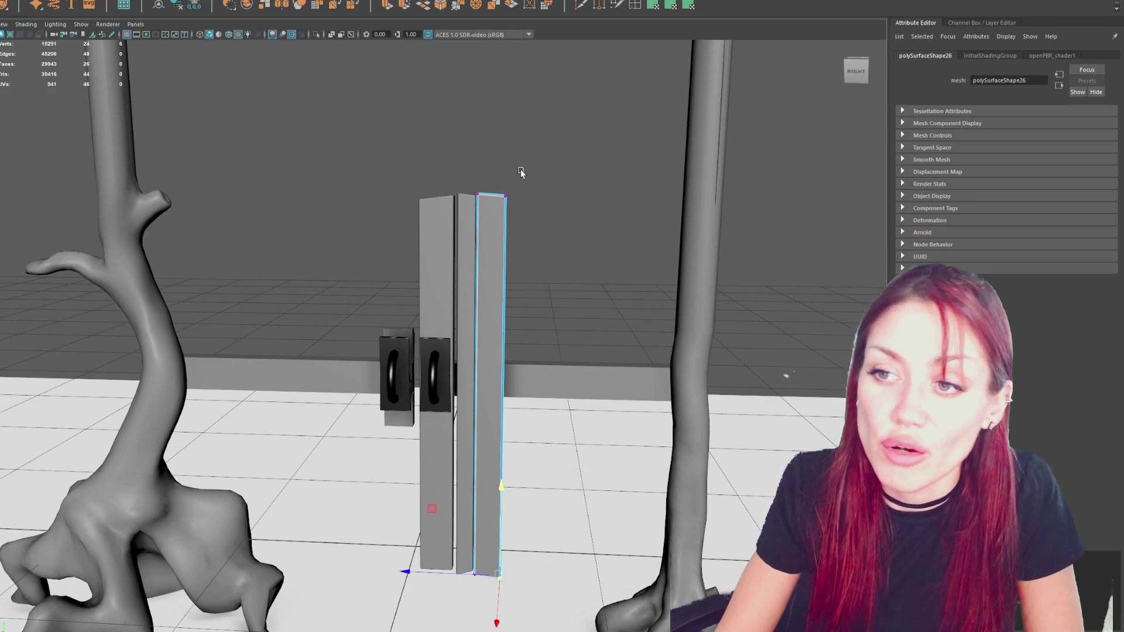
{"action": "left_click_drag", "start_coordinate": [494, 169], "coordinate": [465, 204]}
{"action": "right_click_drag", "start_coordinate": [473, 159], "coordinate": [546, 132]}
{"action": "left_click", "coordinate": [492, 273]}
Duplicate the plank further along the gate, raise its top, and widen its right edge.
{"action": "key", "text": "ctrl+d"}
{"action": "left_click_drag", "start_coordinate": [460, 391], "coordinate": [488, 391]}
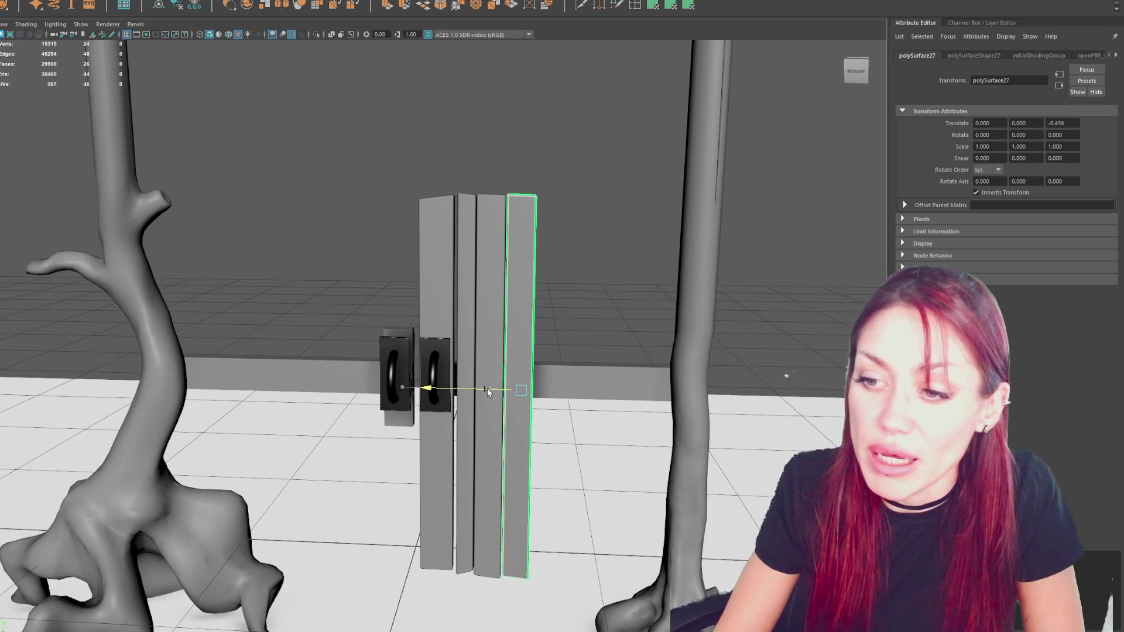
{"action": "right_click_drag", "start_coordinate": [444, 123], "coordinate": [555, 150]}
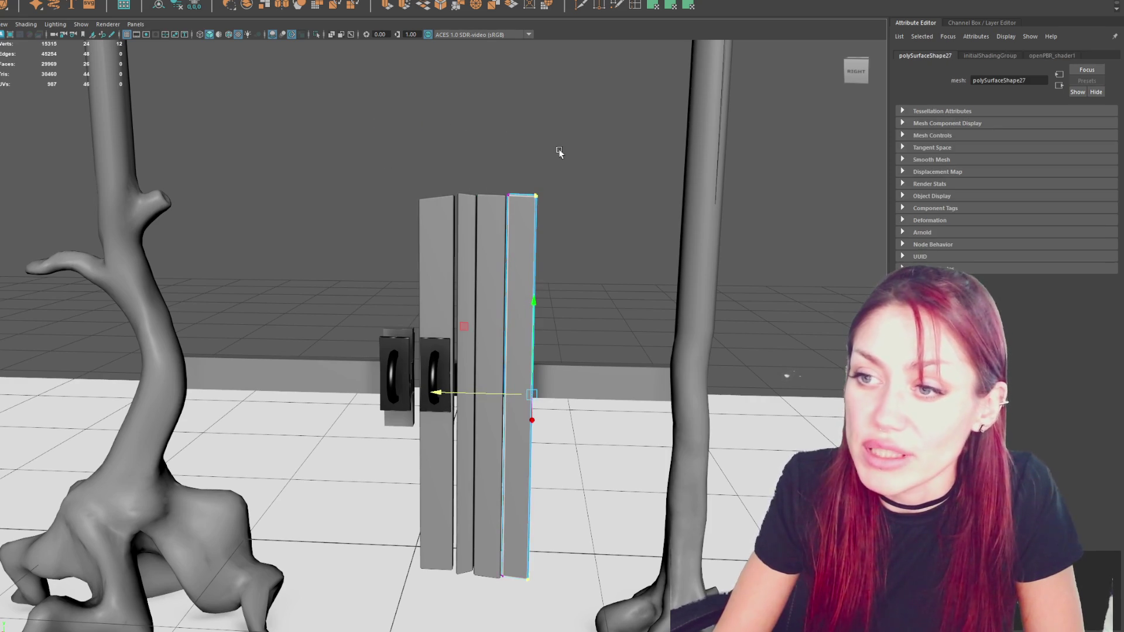
{"action": "left_click_drag", "start_coordinate": [525, 177], "coordinate": [529, 164]}
{"action": "mouse_move", "coordinate": [571, 506]}
{"action": "left_mouse_down"}
{"action": "mouse_move", "coordinate": [498, 621]}
{"action": "mouse_move", "coordinate": [462, 628]}
{"action": "left_mouse_up"}
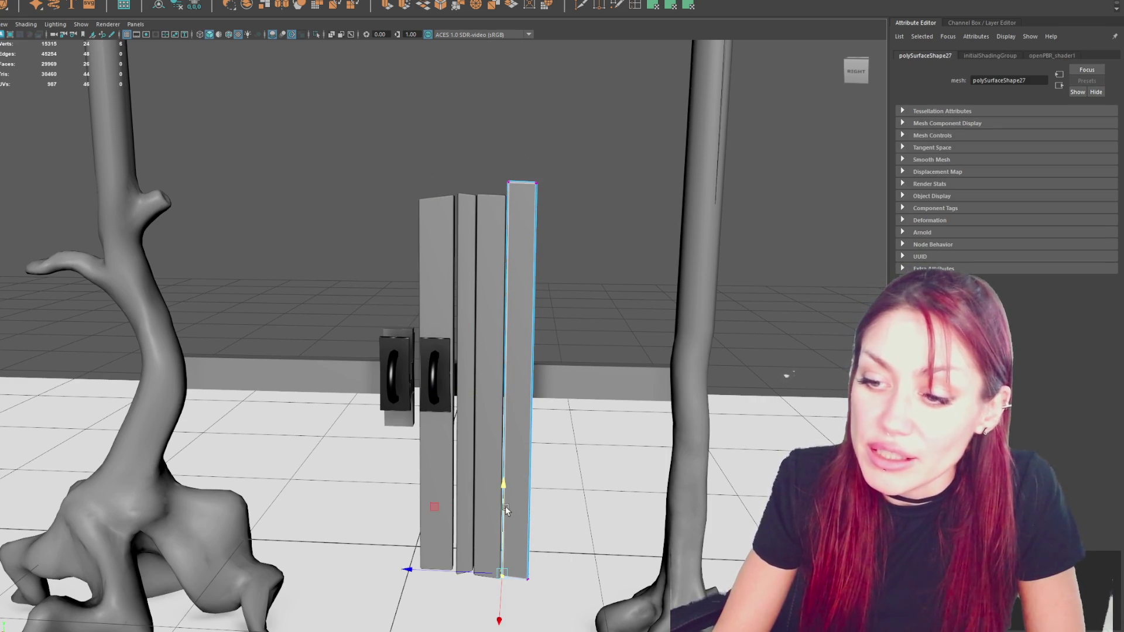
{"action": "left_click_drag", "start_coordinate": [592, 131], "coordinate": [539, 203]}
{"action": "left_click_drag", "start_coordinate": [509, 488], "coordinate": [503, 175]}
{"action": "left_click_drag", "start_coordinate": [496, 389], "coordinate": [503, 393]}
{"action": "left_click", "coordinate": [486, 209]}
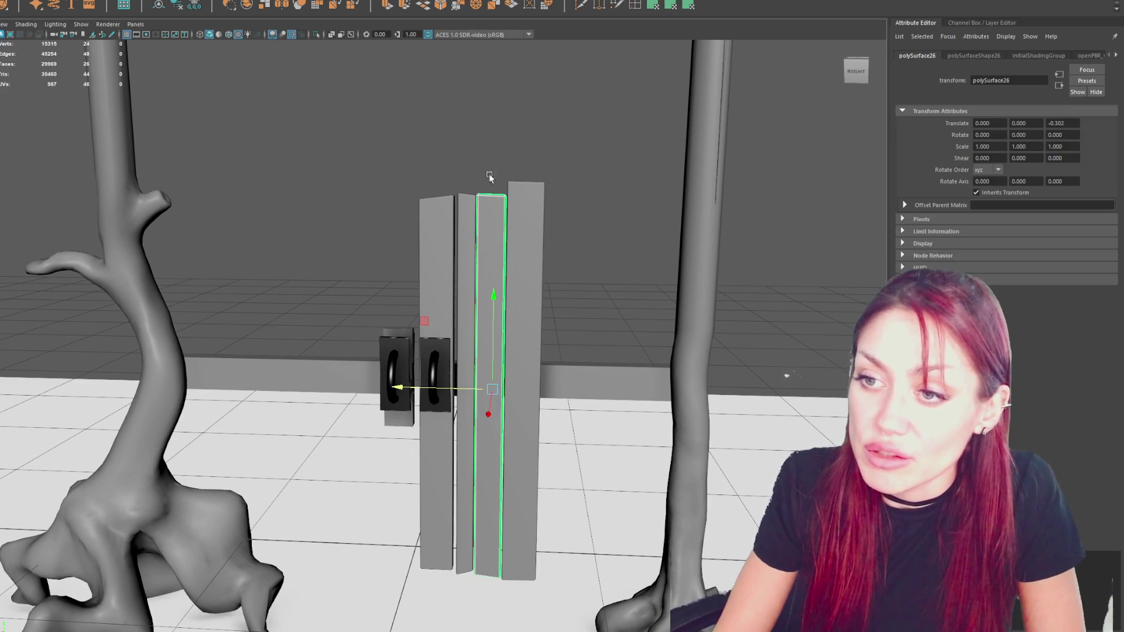
{"action": "key", "text": "F8"}
{"action": "scroll", "coordinate": [586, 195], "scroll_direction": "down", "scroll_amount": 5}
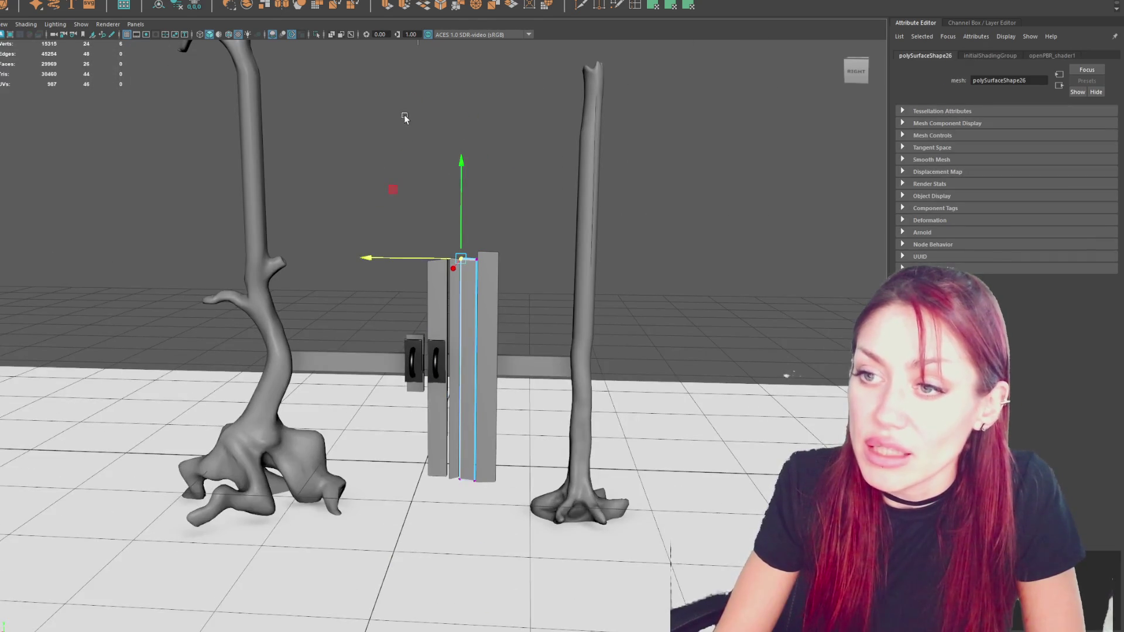
{"action": "left_click", "coordinate": [158, 143]}
Duplicate the rightmost plank, narrow it, and raise its top edge.
{"action": "left_click", "coordinate": [482, 296]}
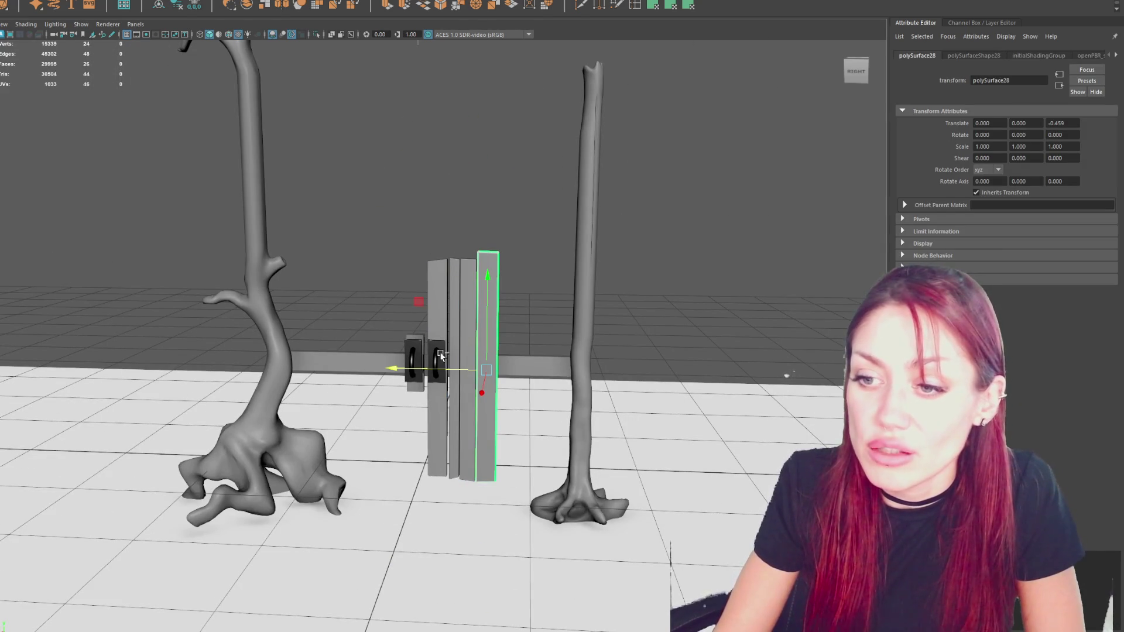
{"action": "key", "text": "shift+d"}
{"action": "key", "text": "F8"}
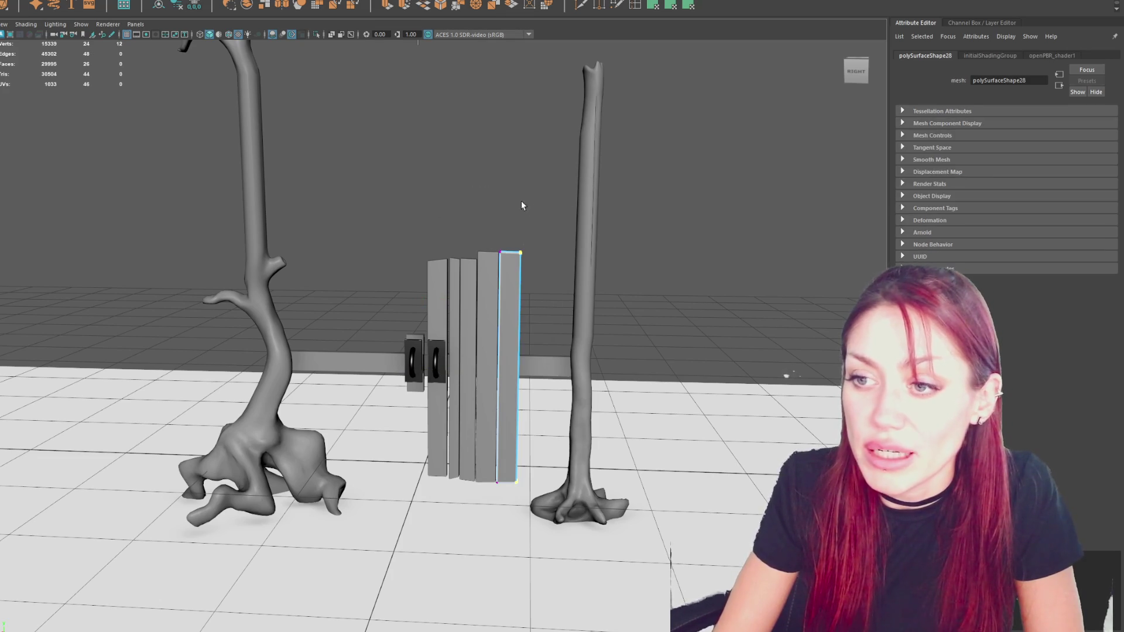
{"action": "key", "text": "w"}
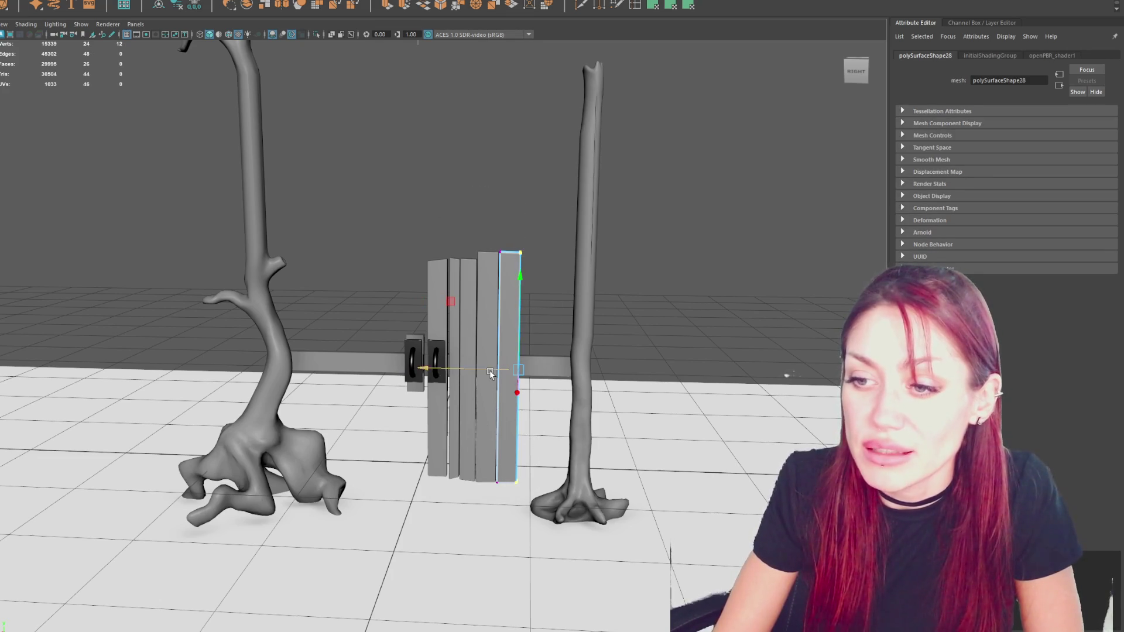
{"action": "left_click_drag", "start_coordinate": [491, 371], "coordinate": [484, 372]}
{"action": "left_click", "coordinate": [506, 252]}
{"action": "left_click_drag", "start_coordinate": [504, 193], "coordinate": [504, 188]}
{"action": "left_click", "coordinate": [342, 154]}
Add another plank copy at the right, widen it, and slide it toward the trunk.
{"action": "left_click", "coordinate": [514, 288]}
{"action": "key", "text": "ctrl+d"}
{"action": "left_click_drag", "start_coordinate": [501, 370], "coordinate": [518, 371]}
{"action": "right_click_drag", "start_coordinate": [490, 377], "coordinate": [493, 309]}
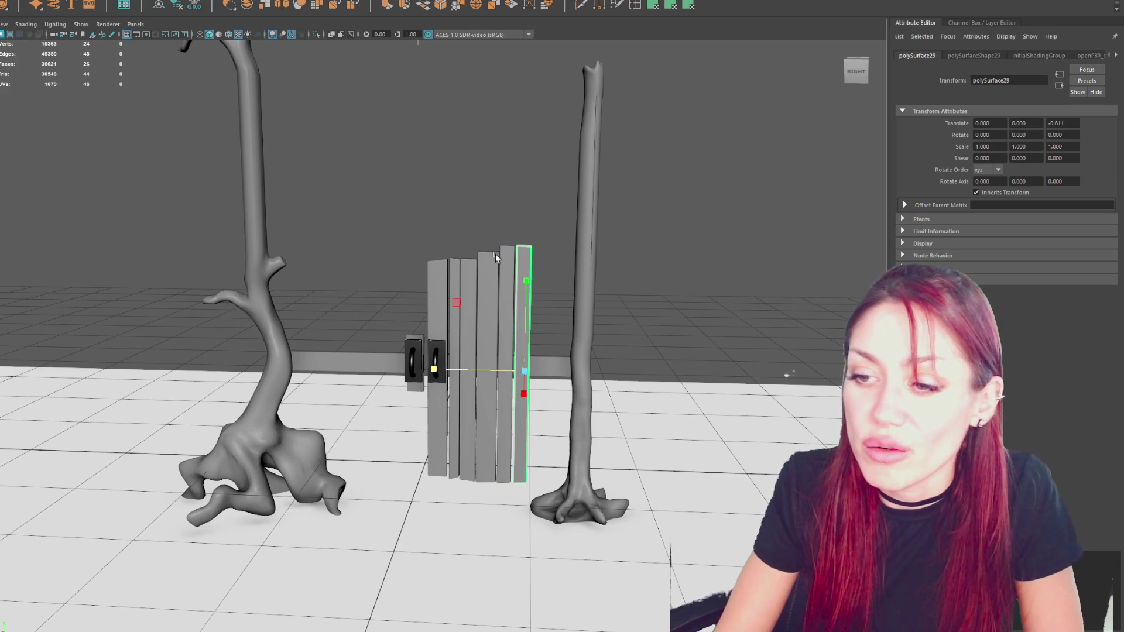
{"action": "left_click_drag", "start_coordinate": [579, 220], "coordinate": [539, 271]}
{"action": "left_click_drag", "start_coordinate": [523, 506], "coordinate": [523, 507], "text": "shift"}
{"action": "left_click_drag", "start_coordinate": [490, 367], "coordinate": [492, 371]}
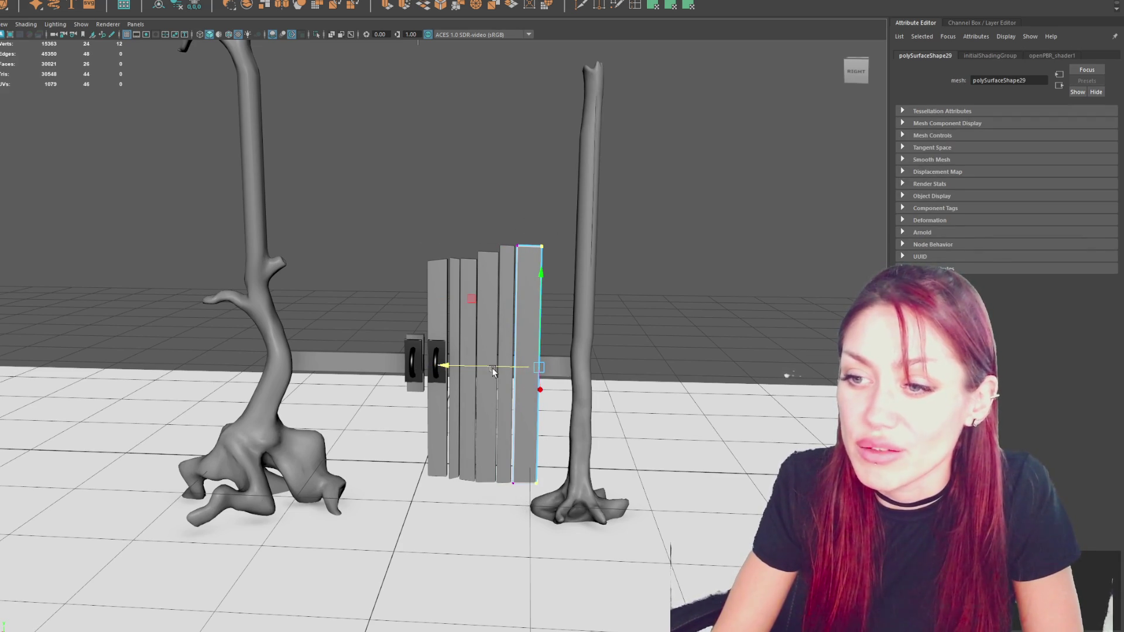
{"action": "key", "text": "F8"}
{"action": "mouse_move", "coordinate": [470, 374]}
{"action": "left_mouse_down"}
{"action": "mouse_move", "coordinate": [502, 372]}
{"action": "mouse_move", "coordinate": [409, 370]}
{"action": "mouse_move", "coordinate": [427, 368]}
{"action": "left_mouse_up"}
Duplicate an earlier plank, adjust its top vertices, nudge it along the gate, and copy it again.
{"action": "left_click", "coordinate": [486, 314]}
{"action": "key", "text": "ctrl+d"}
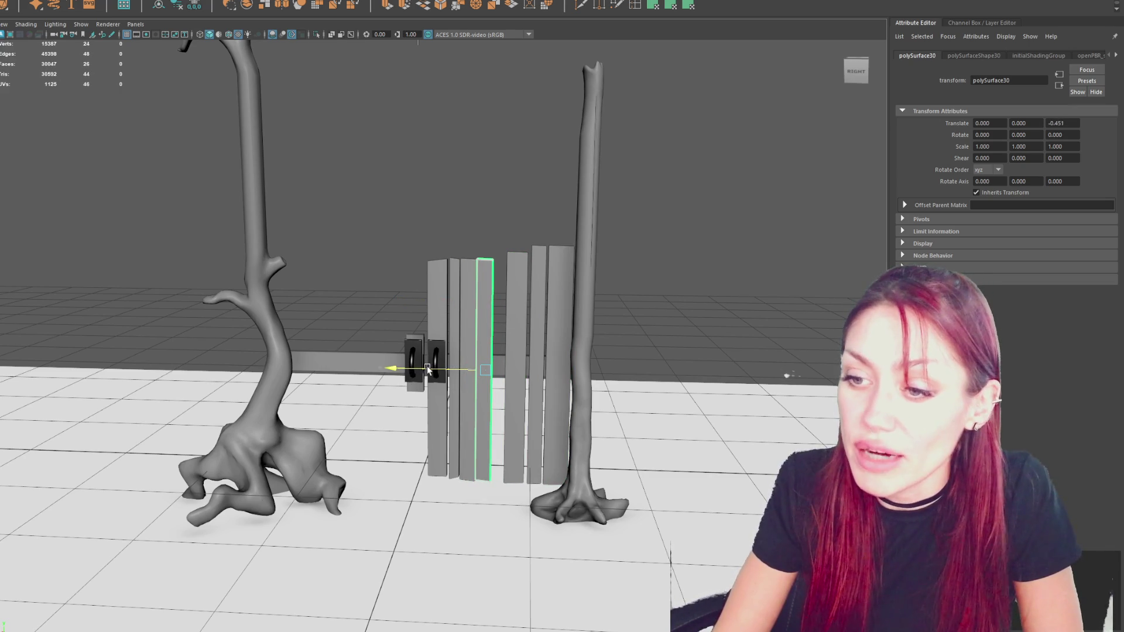
{"action": "key", "text": "F9"}
{"action": "left_click_drag", "start_coordinate": [415, 205], "coordinate": [606, 357]}
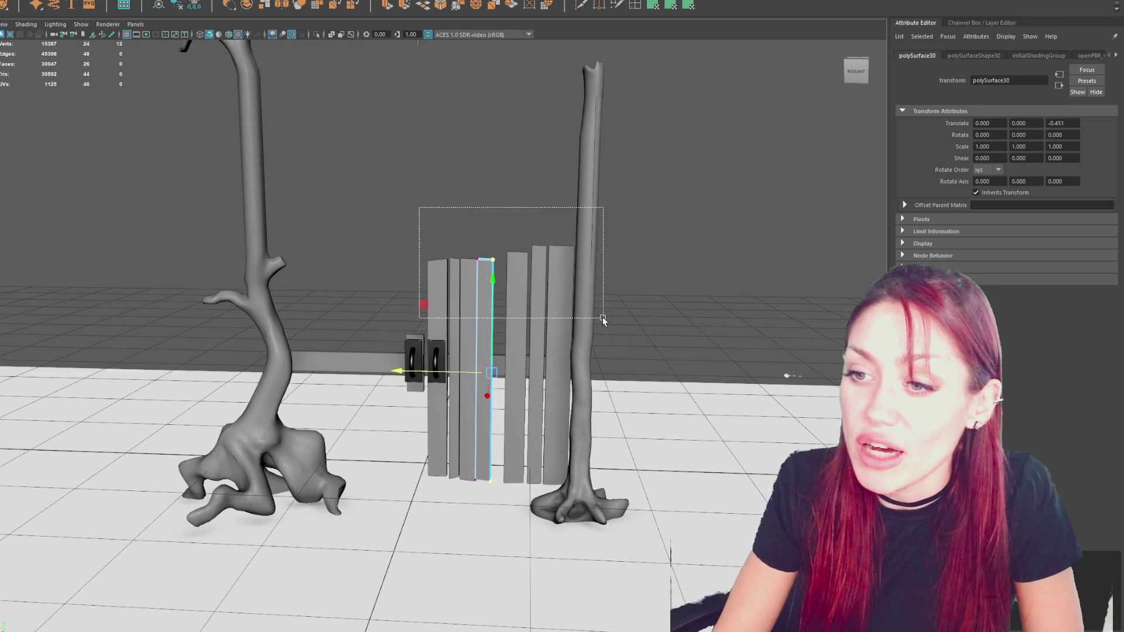
{"action": "right_click_drag", "start_coordinate": [498, 219], "coordinate": [548, 176]}
{"action": "left_click_drag", "start_coordinate": [422, 368], "coordinate": [440, 369]}
{"action": "key", "text": "ctrl+d"}
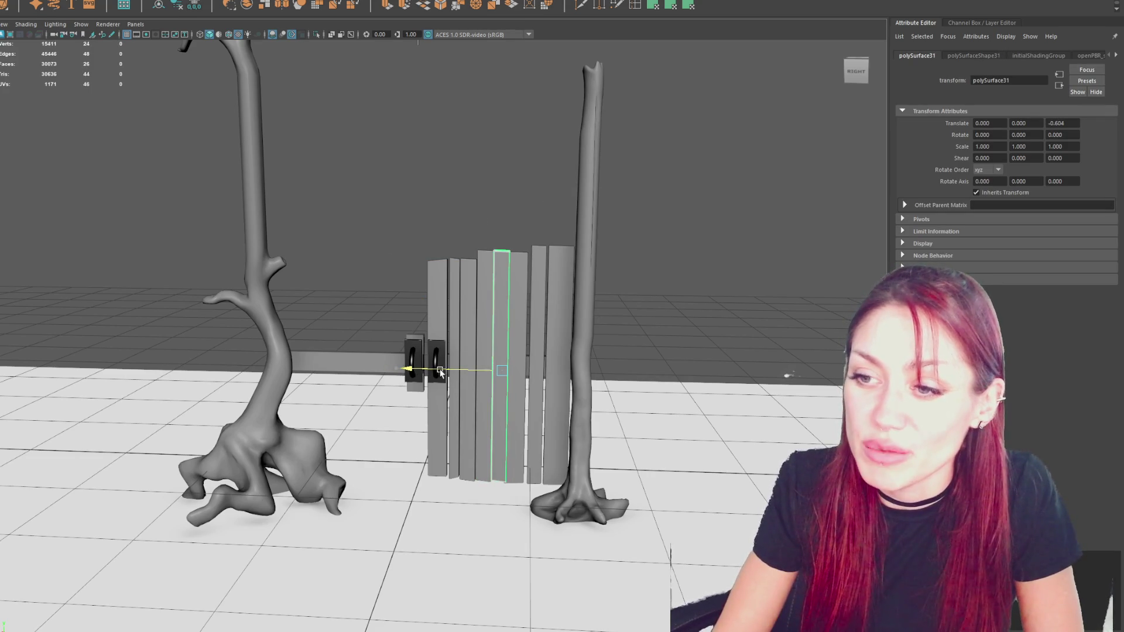
Orbit around the gate to check the staggered boards, then clear the selection.
{"action": "left_click", "coordinate": [524, 310]}
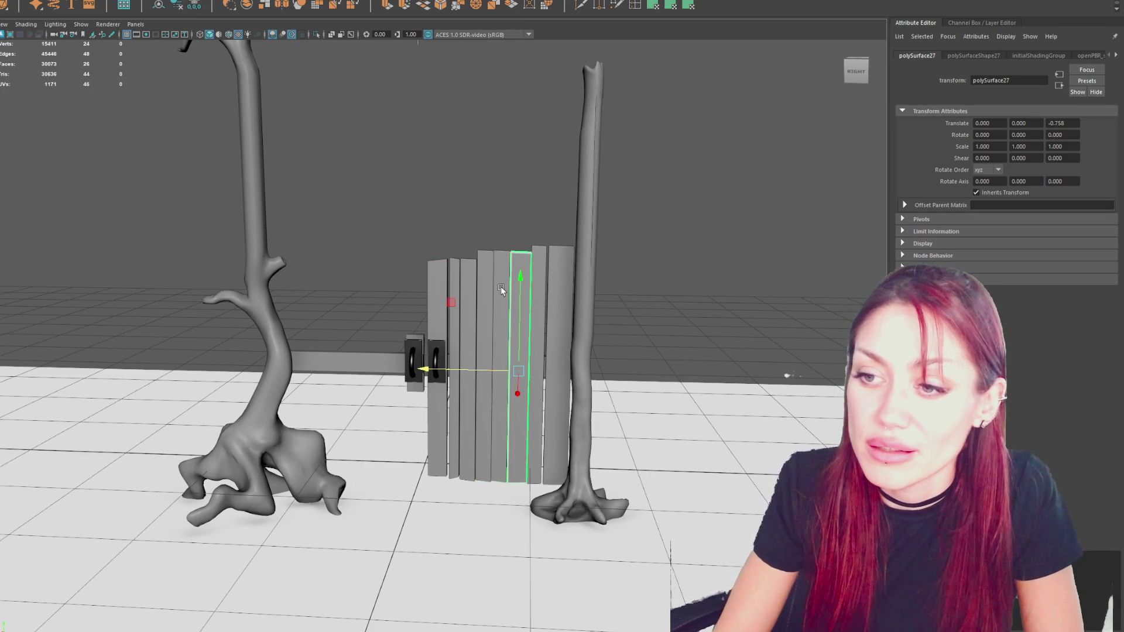
{"action": "left_click", "coordinate": [479, 211]}
{"action": "scroll", "coordinate": [487, 240], "scroll_direction": "down", "scroll_amount": 3}
{"action": "scroll", "coordinate": [486, 251], "scroll_direction": "up", "scroll_amount": 5}
{"action": "mouse_move", "coordinate": [486, 252]}
{"action": "left_mouse_down", "text": "alt"}
{"action": "mouse_move", "coordinate": [691, 246]}
{"action": "mouse_move", "coordinate": [344, 221]}
{"action": "mouse_move", "coordinate": [569, 218]}
{"action": "mouse_move", "coordinate": [538, 221]}
{"action": "mouse_move", "coordinate": [479, 305]}
{"action": "mouse_move", "coordinate": [254, 314]}
{"action": "mouse_move", "coordinate": [454, 286]}
{"action": "mouse_move", "coordinate": [449, 265]}
{"action": "left_mouse_up", "text": "alt"}
{"action": "left_click", "coordinate": [449, 266]}
{"action": "left_click", "coordinate": [701, 266]}
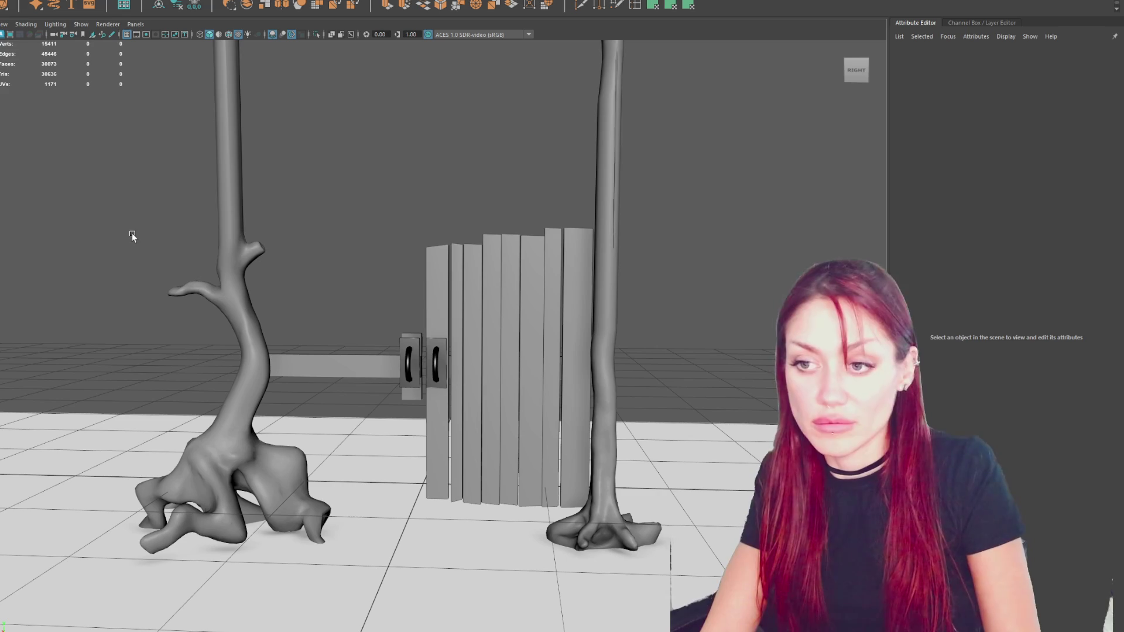
Pick-walk from a door handle up to group1 and undo to restore the curved two-door gate.
{"action": "left_click", "coordinate": [436, 363]}
{"action": "key", "text": "Up"}
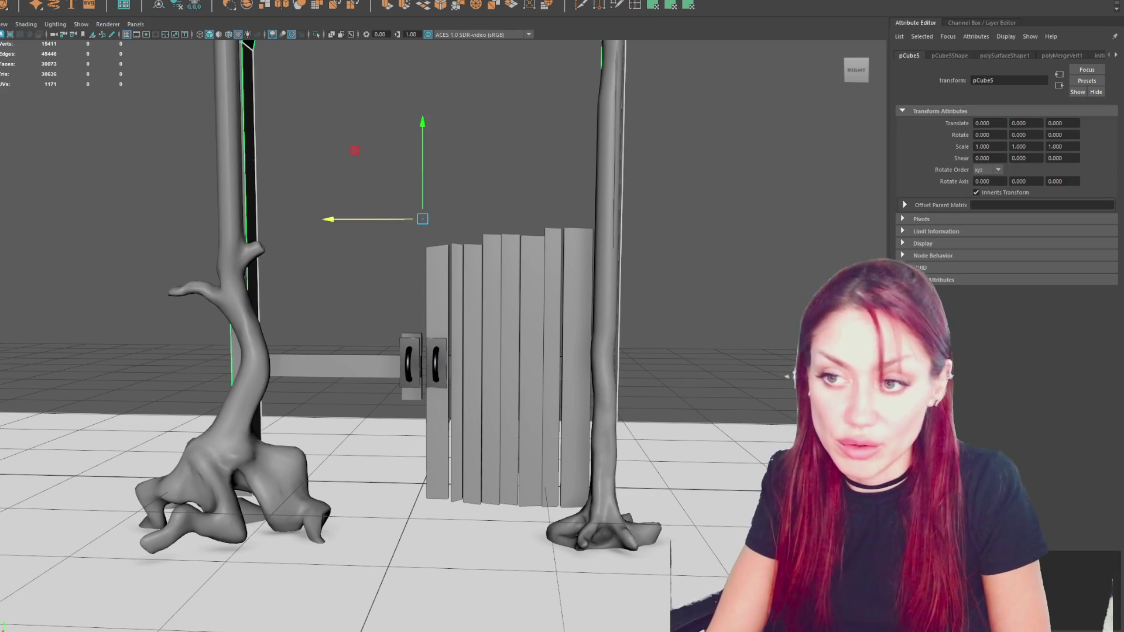
{"action": "key", "text": "Up"}
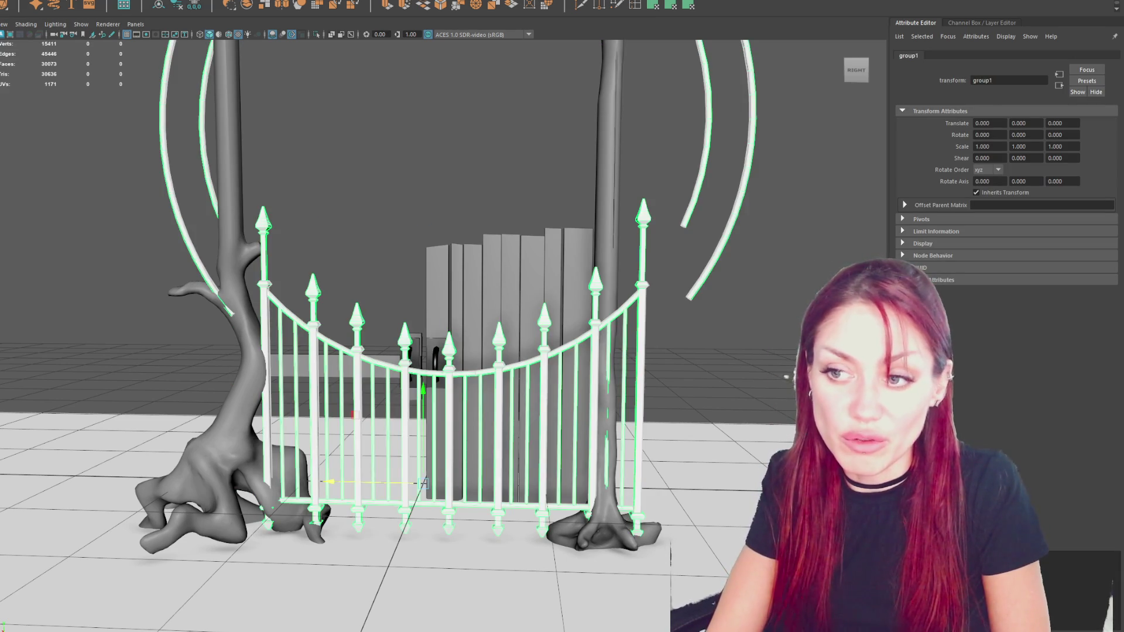
{"action": "key", "text": "ctrl+z"}
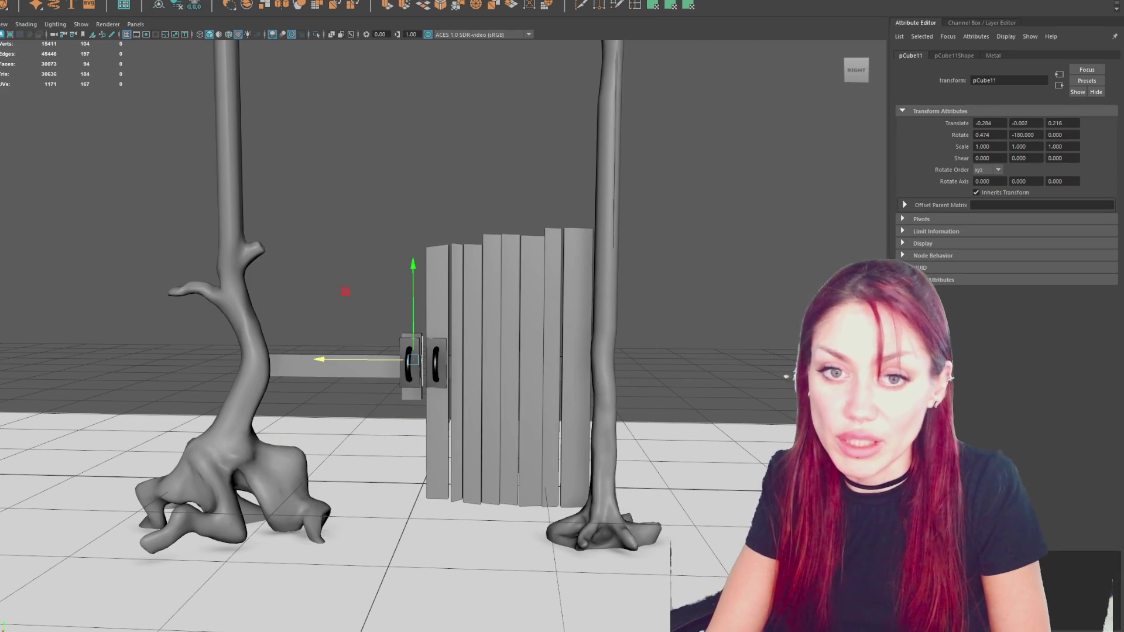
{"action": "key", "text": "ctrl+z"}
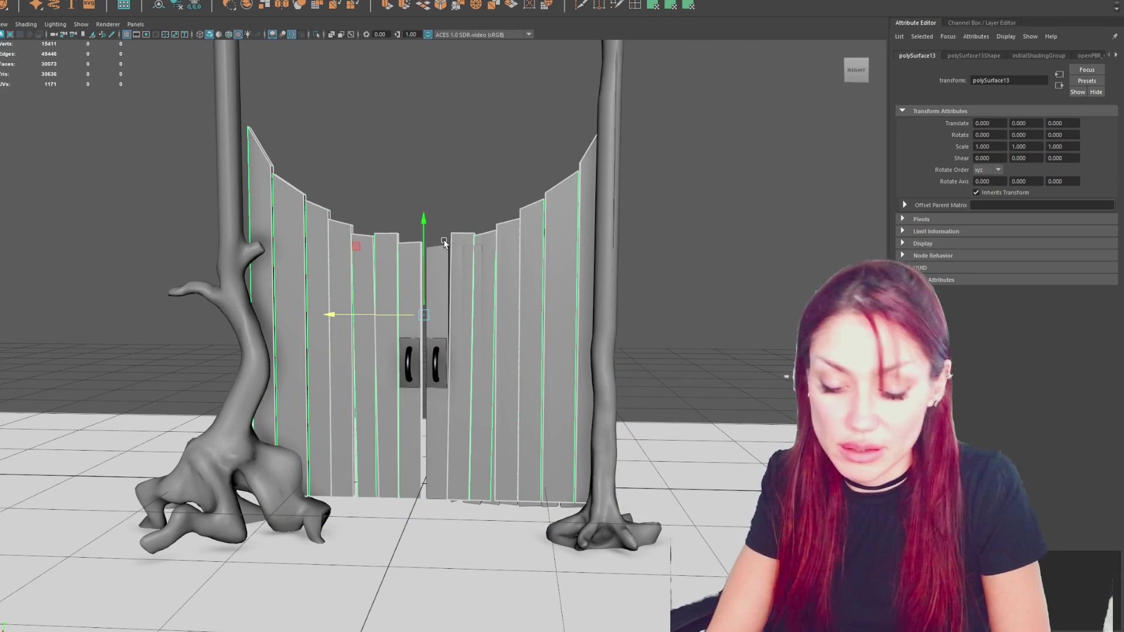
{"action": "key", "text": "ctrl+a"}
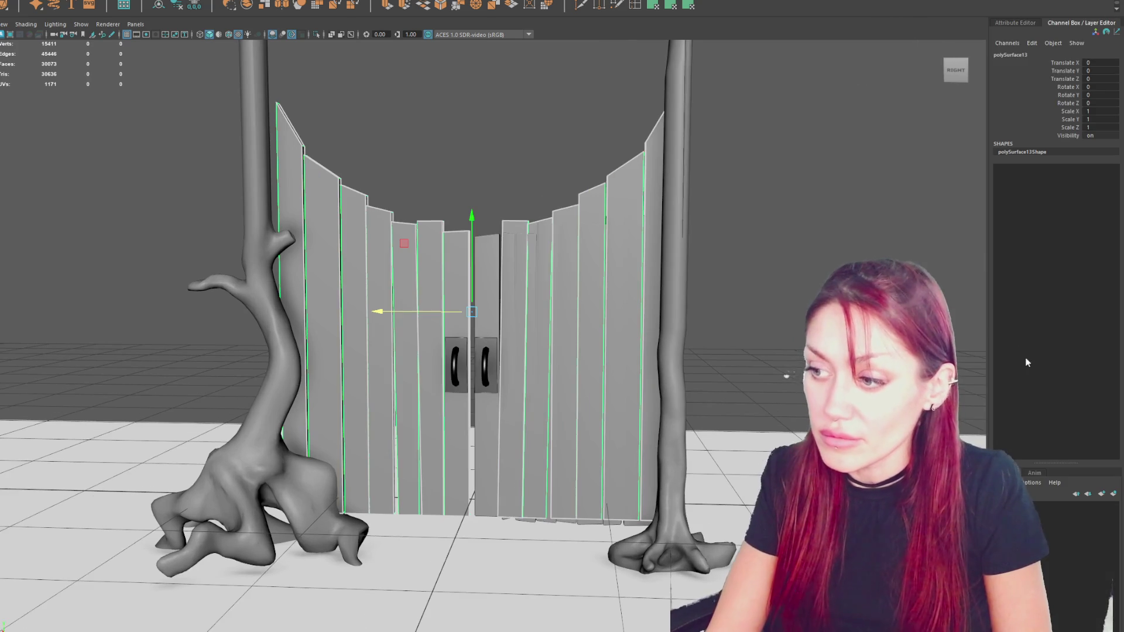
Add the curved gate to layer1 and set layer1 to Template as a wireframe guide.
{"action": "left_click_drag", "start_coordinate": [1057, 463], "coordinate": [1057, 347]}
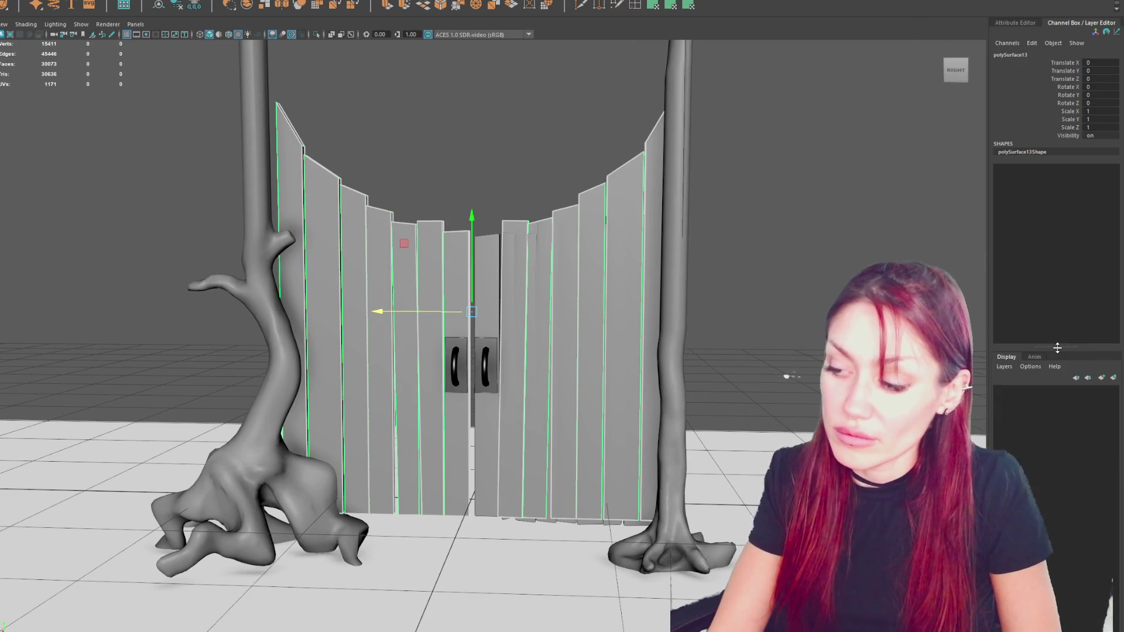
{"action": "right_click", "coordinate": [1079, 388]}
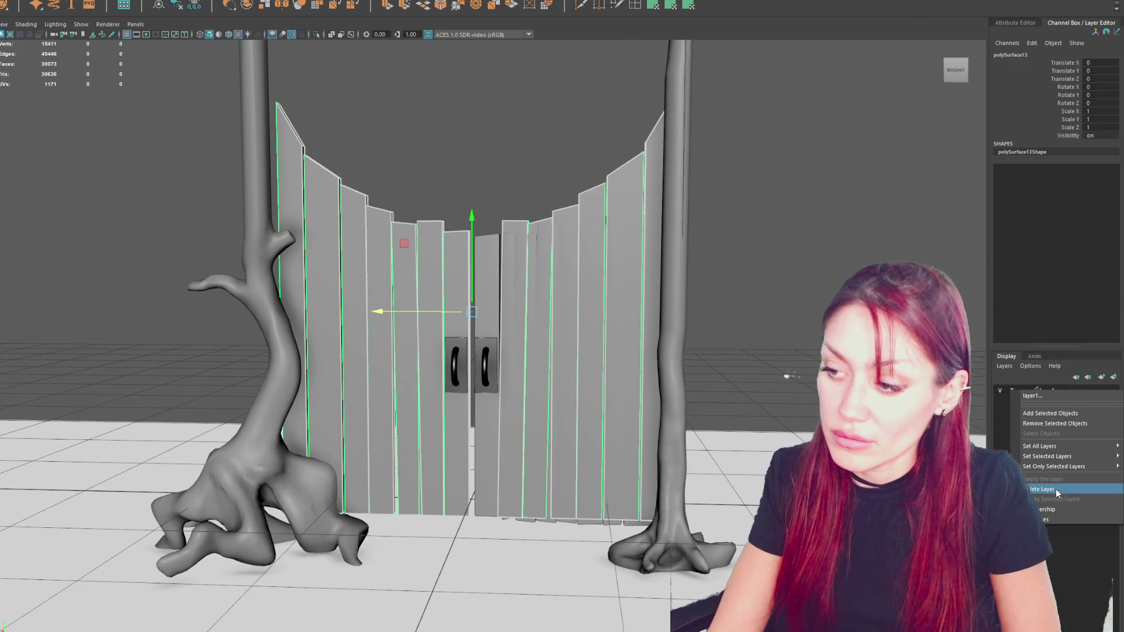
{"action": "left_click", "coordinate": [1002, 410]}
{"action": "left_click", "coordinate": [1052, 387]}
{"action": "right_click", "coordinate": [1052, 387]}
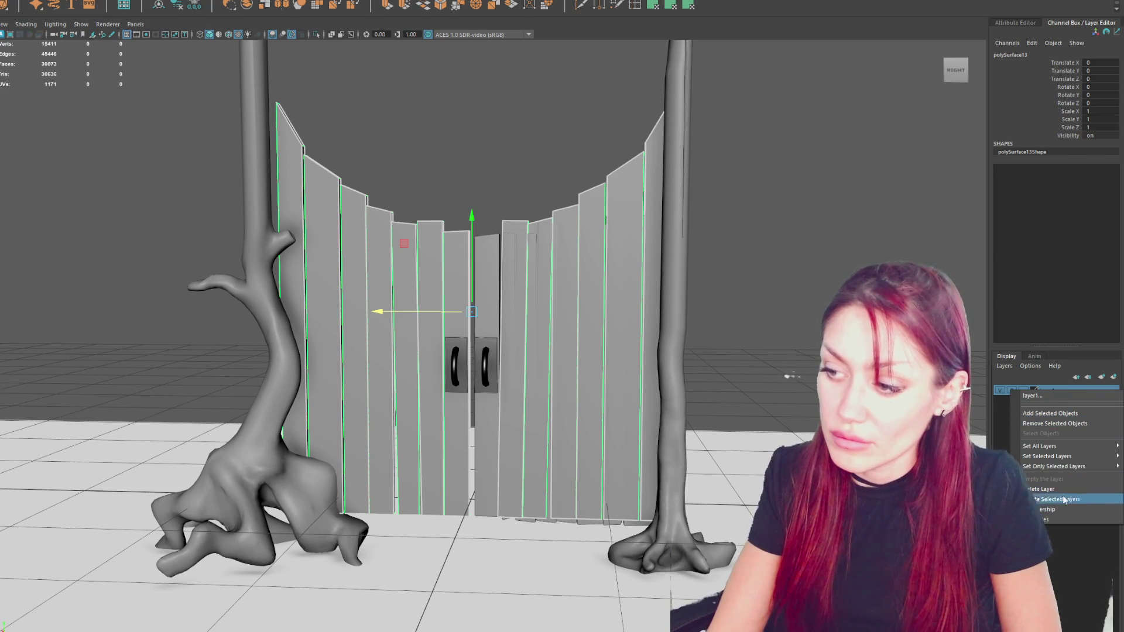
{"action": "left_click", "coordinate": [1066, 414]}
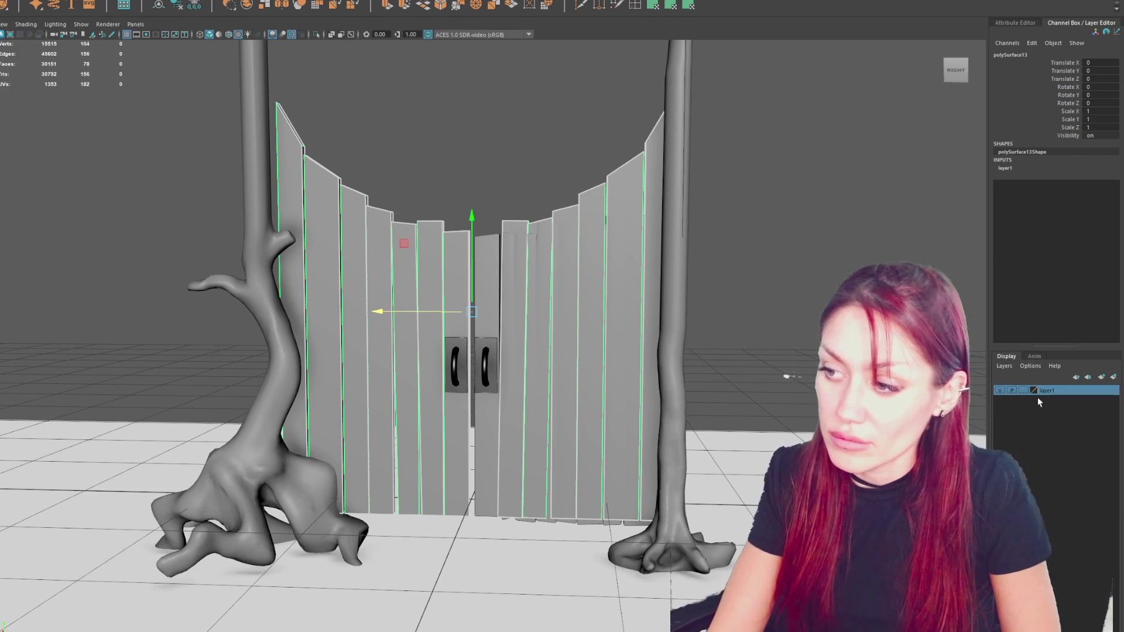
{"action": "left_click", "coordinate": [1023, 390]}
{"action": "left_click", "coordinate": [777, 289]}
{"action": "mouse_move", "coordinate": [534, 176]}
{"action": "right_mouse_down"}
{"action": "mouse_move", "coordinate": [541, 153]}
{"action": "mouse_move", "coordinate": [517, 166]}
{"action": "right_mouse_up"}
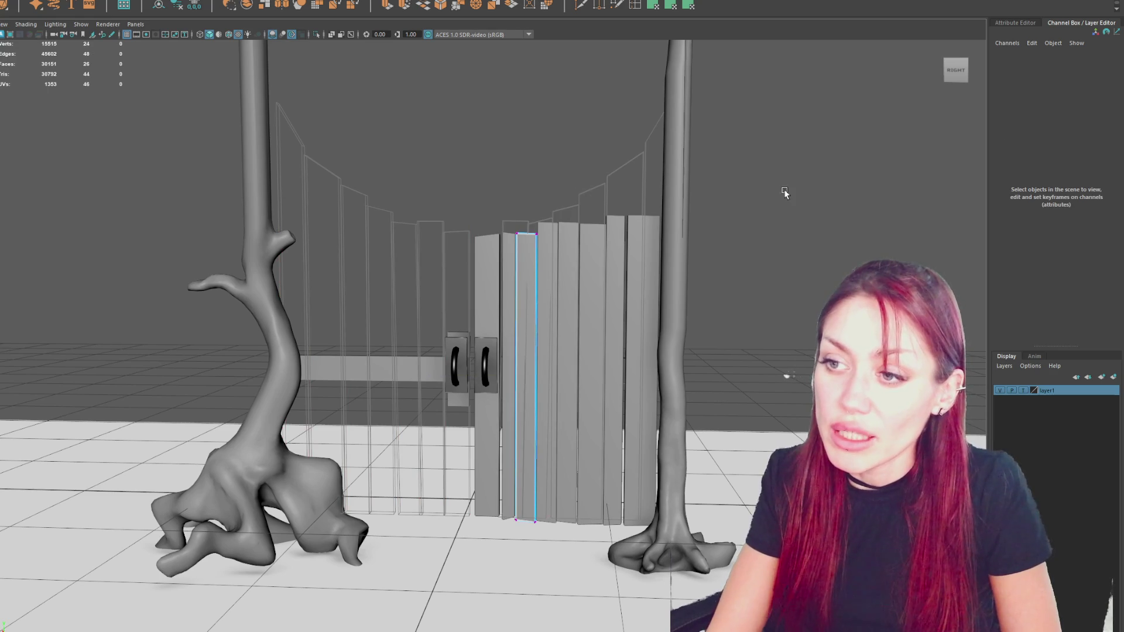
Select the right planks' top vertices on the straight door and raise them.
{"action": "left_click", "coordinate": [607, 248]}
{"action": "right_click_drag", "start_coordinate": [784, 176], "coordinate": [725, 176]}
{"action": "mouse_move", "coordinate": [741, 148]}
{"action": "left_mouse_down"}
{"action": "mouse_move", "coordinate": [619, 267]}
{"action": "mouse_move", "coordinate": [595, 232]}
{"action": "left_mouse_up"}
{"action": "left_click_drag", "start_coordinate": [656, 178], "coordinate": [641, 143]}
{"action": "mouse_move", "coordinate": [642, 143]}
{"action": "middle_mouse_down", "text": "alt"}
{"action": "mouse_move", "coordinate": [598, 166]}
{"action": "mouse_move", "coordinate": [643, 167]}
{"action": "middle_mouse_up", "text": "alt"}
Raise individual plank-top vertices upward one plank at a time.
{"action": "left_click", "coordinate": [635, 223]}
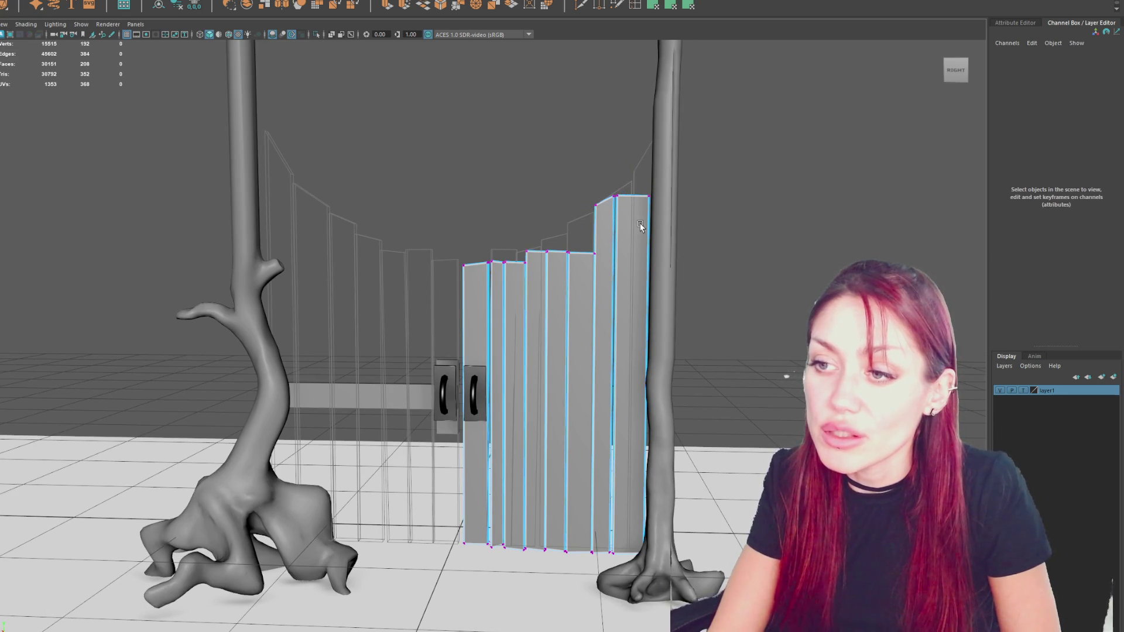
{"action": "scroll", "coordinate": [628, 180], "scroll_direction": "up", "scroll_amount": 5}
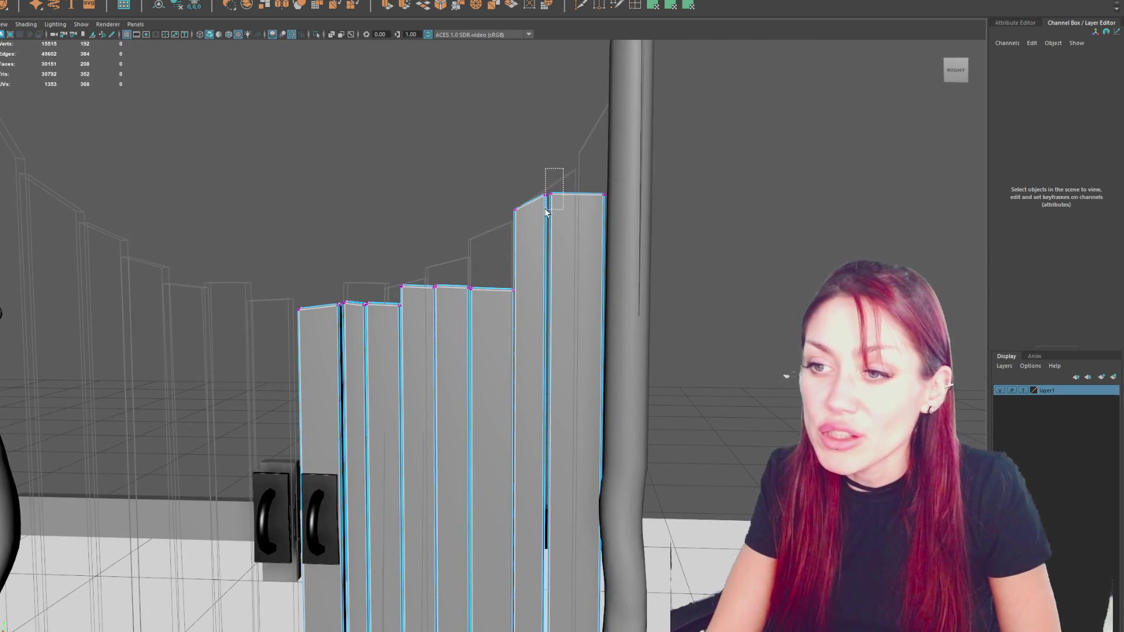
{"action": "left_click_drag", "start_coordinate": [549, 206], "coordinate": [549, 166]}
{"action": "mouse_move", "coordinate": [618, 159]}
{"action": "left_mouse_down"}
{"action": "mouse_move", "coordinate": [597, 197]}
{"action": "mouse_move", "coordinate": [615, 110]}
{"action": "left_mouse_up"}
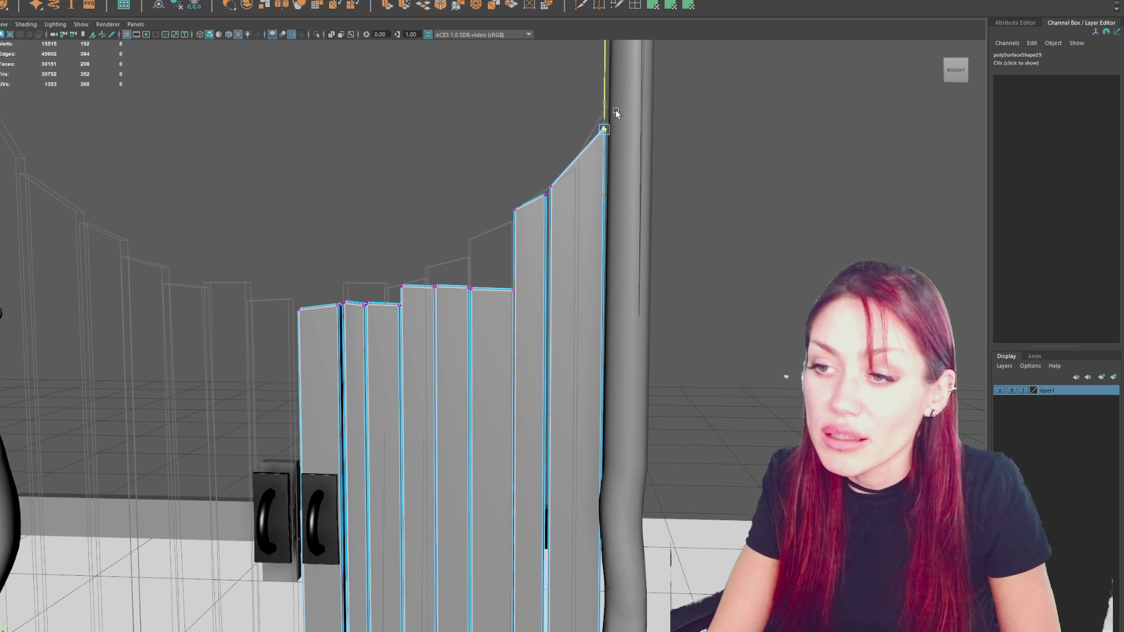
{"action": "scroll", "coordinate": [616, 110], "scroll_direction": "down", "scroll_amount": 3}
{"action": "left_click_drag", "start_coordinate": [498, 282], "coordinate": [530, 342]}
{"action": "scroll", "coordinate": [496, 268], "scroll_direction": "up", "scroll_amount": 5}
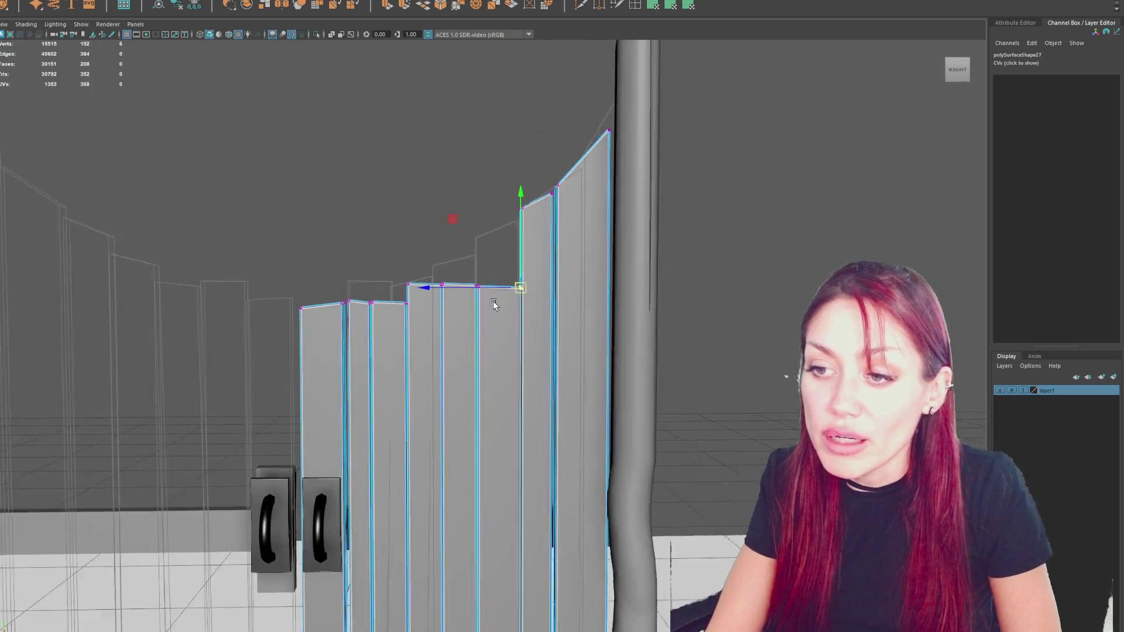
{"action": "scroll", "coordinate": [471, 253], "scroll_direction": "up", "scroll_amount": 3}
{"action": "left_click_drag", "start_coordinate": [451, 130], "coordinate": [459, 151], "text": "alt"}
{"action": "scroll", "coordinate": [439, 250], "scroll_direction": "down", "scroll_amount": 5}
{"action": "left_click_drag", "start_coordinate": [504, 246], "coordinate": [503, 170]}
From a side angle, select the top corner vertices of the lower planks.
{"action": "scroll", "coordinate": [594, 233], "scroll_direction": "up", "scroll_amount": 3}
{"action": "mouse_move", "coordinate": [593, 233]}
{"action": "left_mouse_down", "text": "alt"}
{"action": "mouse_move", "coordinate": [524, 178]}
{"action": "mouse_move", "coordinate": [534, 159]}
{"action": "mouse_move", "coordinate": [505, 184]}
{"action": "left_mouse_up", "text": "alt"}
{"action": "left_click", "coordinate": [521, 206]}
{"action": "left_click_drag", "start_coordinate": [465, 275], "coordinate": [465, 276]}
{"action": "scroll", "coordinate": [449, 263], "scroll_direction": "up", "scroll_amount": 5}
{"action": "middle_click_drag", "start_coordinate": [387, 223], "coordinate": [388, 227], "text": "alt"}
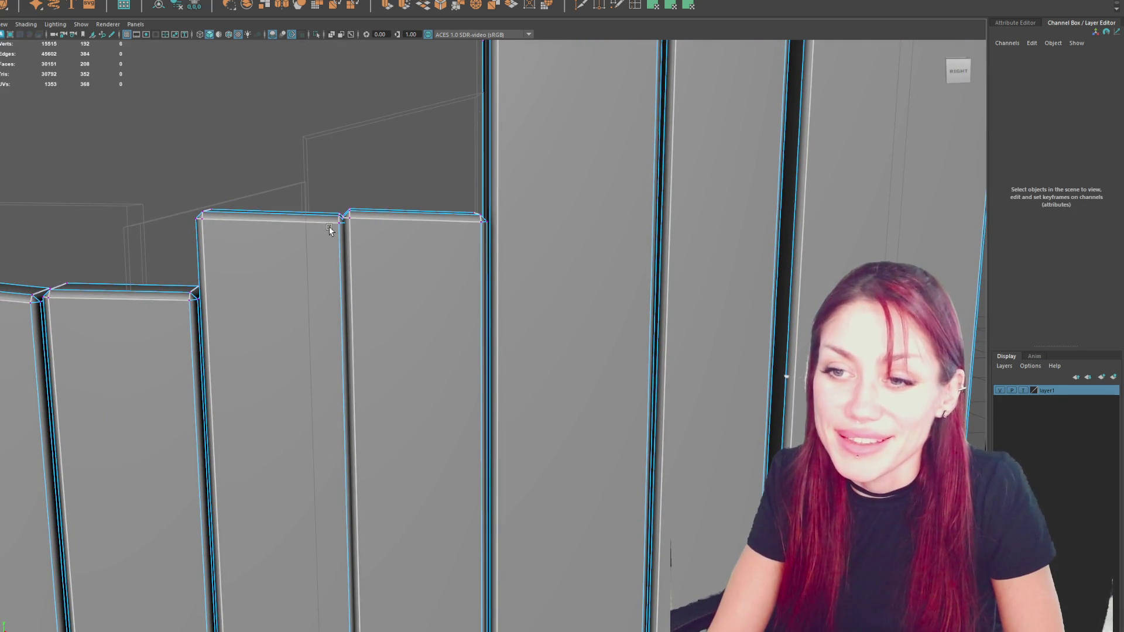
In wireframe view, select six plank corner vertices and slide them sideways.
{"action": "left_click", "coordinate": [330, 230]}
{"action": "key", "text": "4"}
{"action": "scroll", "coordinate": [362, 234], "scroll_direction": "up", "scroll_amount": 3}
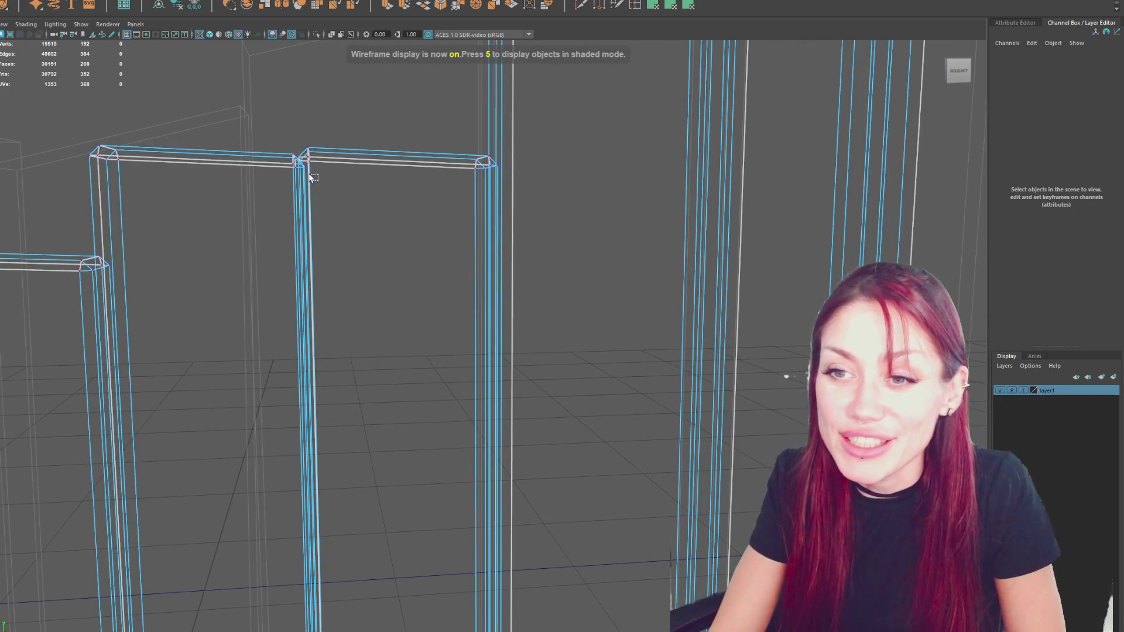
{"action": "left_click_drag", "start_coordinate": [279, 163], "coordinate": [258, 159]}
{"action": "key", "text": "w"}
{"action": "key", "text": "6"}
{"action": "left_click_drag", "start_coordinate": [375, 235], "coordinate": [427, 232], "text": "alt"}
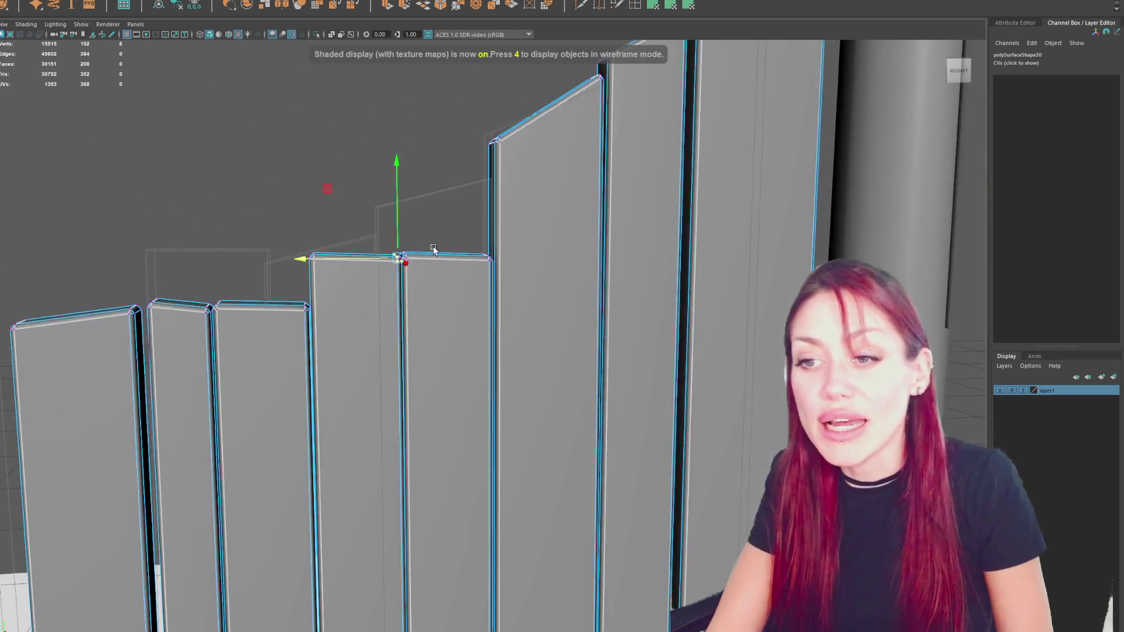
Raise more plank-top corners so they follow the template's curve.
{"action": "scroll", "coordinate": [426, 235], "scroll_direction": "up", "scroll_amount": 5}
{"action": "left_click_drag", "start_coordinate": [371, 180], "coordinate": [290, 258]}
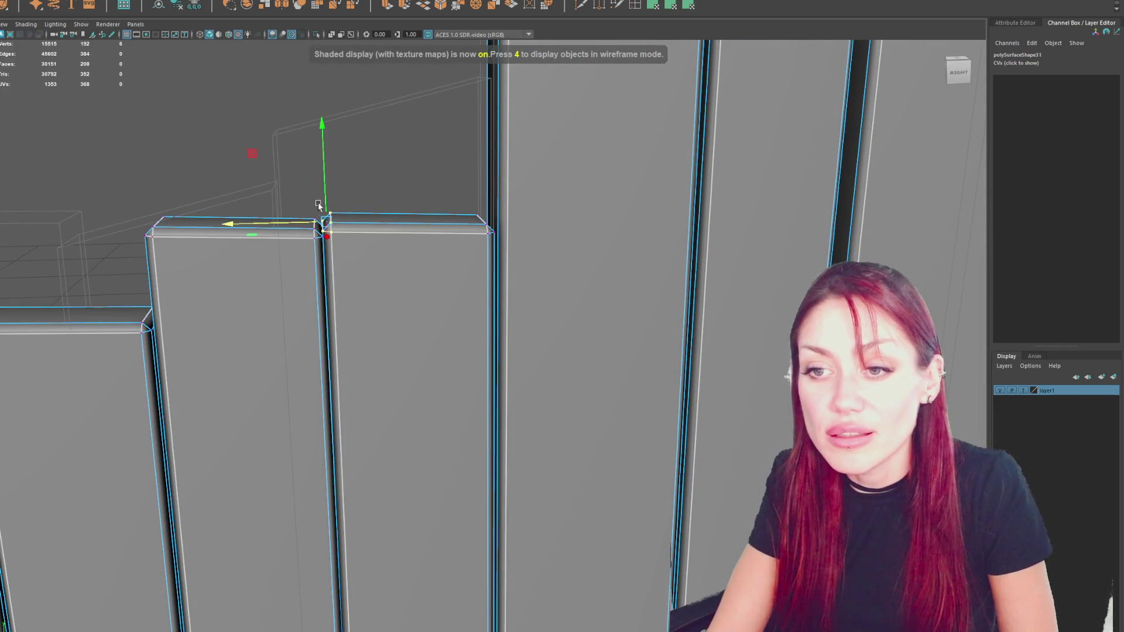
{"action": "mouse_move", "coordinate": [324, 193]}
{"action": "left_mouse_down"}
{"action": "mouse_move", "coordinate": [369, 151]}
{"action": "mouse_move", "coordinate": [464, 232]}
{"action": "left_mouse_up"}
{"action": "mouse_move", "coordinate": [463, 231]}
{"action": "left_mouse_down"}
{"action": "mouse_move", "coordinate": [534, 330]}
{"action": "mouse_move", "coordinate": [480, 169]}
{"action": "left_mouse_up"}
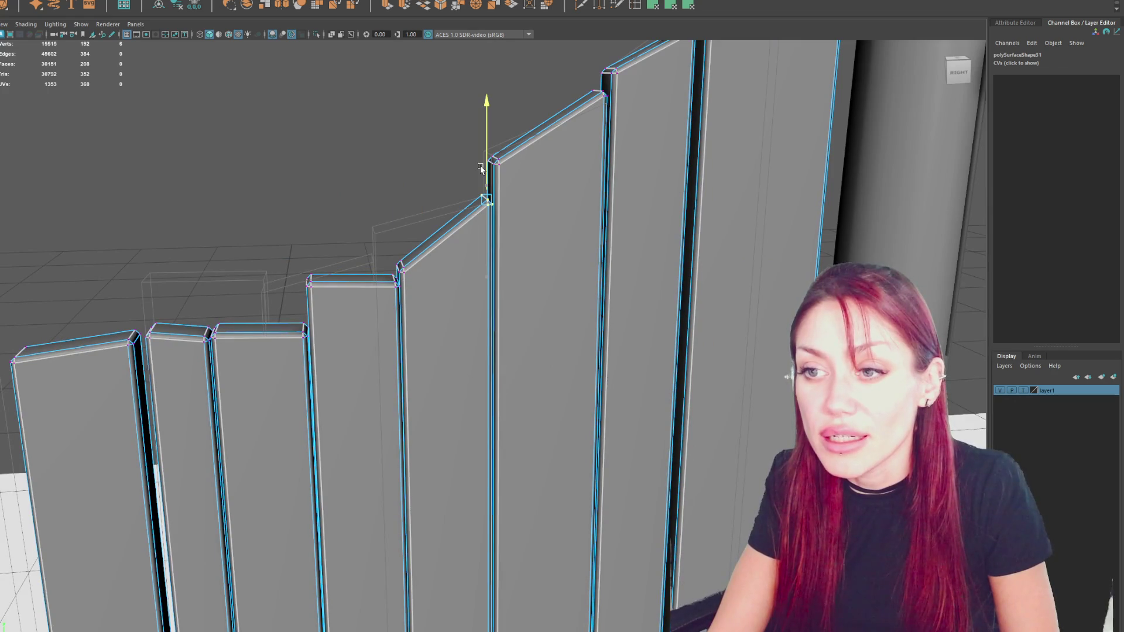
{"action": "left_click_drag", "start_coordinate": [429, 250], "coordinate": [407, 173], "text": "alt"}
{"action": "left_click_drag", "start_coordinate": [403, 291], "coordinate": [403, 291]}
{"action": "mouse_move", "coordinate": [391, 222]}
{"action": "left_mouse_down"}
{"action": "mouse_move", "coordinate": [392, 190]}
{"action": "mouse_move", "coordinate": [359, 219]}
{"action": "left_mouse_up"}
{"action": "left_click_drag", "start_coordinate": [454, 160], "coordinate": [529, 237]}
Select the remaining plank-top vertices, narrowing down to a single corner.
{"action": "mouse_move", "coordinate": [297, 220]}
{"action": "left_mouse_down", "text": "alt"}
{"action": "mouse_move", "coordinate": [346, 257]}
{"action": "mouse_move", "coordinate": [385, 255]}
{"action": "mouse_move", "coordinate": [387, 220]}
{"action": "mouse_move", "coordinate": [335, 225]}
{"action": "left_mouse_up", "text": "alt"}
{"action": "mouse_move", "coordinate": [409, 170]}
{"action": "left_mouse_down"}
{"action": "mouse_move", "coordinate": [244, 345]}
{"action": "mouse_move", "coordinate": [298, 314]}
{"action": "mouse_move", "coordinate": [286, 316]}
{"action": "left_mouse_up"}
{"action": "left_click_drag", "start_coordinate": [333, 227], "coordinate": [322, 322], "text": "alt"}
{"action": "left_click_drag", "start_coordinate": [374, 282], "coordinate": [359, 247]}
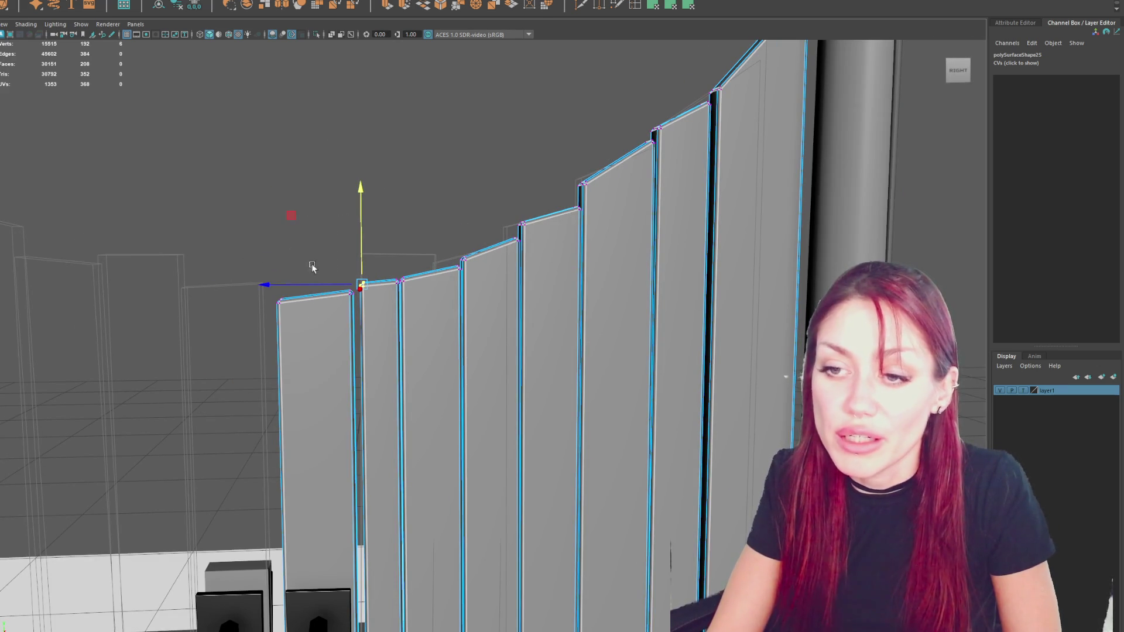
{"action": "scroll", "coordinate": [356, 386], "scroll_direction": "down", "scroll_amount": 3}
{"action": "left_click", "coordinate": [306, 184]}
{"action": "left_click", "coordinate": [276, 200]}
{"action": "scroll", "coordinate": [328, 454], "scroll_direction": "up", "scroll_amount": 5}
{"action": "scroll", "coordinate": [363, 223], "scroll_direction": "down", "scroll_amount": 3}
{"action": "left_click", "coordinate": [334, 409], "text": "shift"}
{"action": "scroll", "coordinate": [334, 230], "scroll_direction": "up", "scroll_amount": 3}
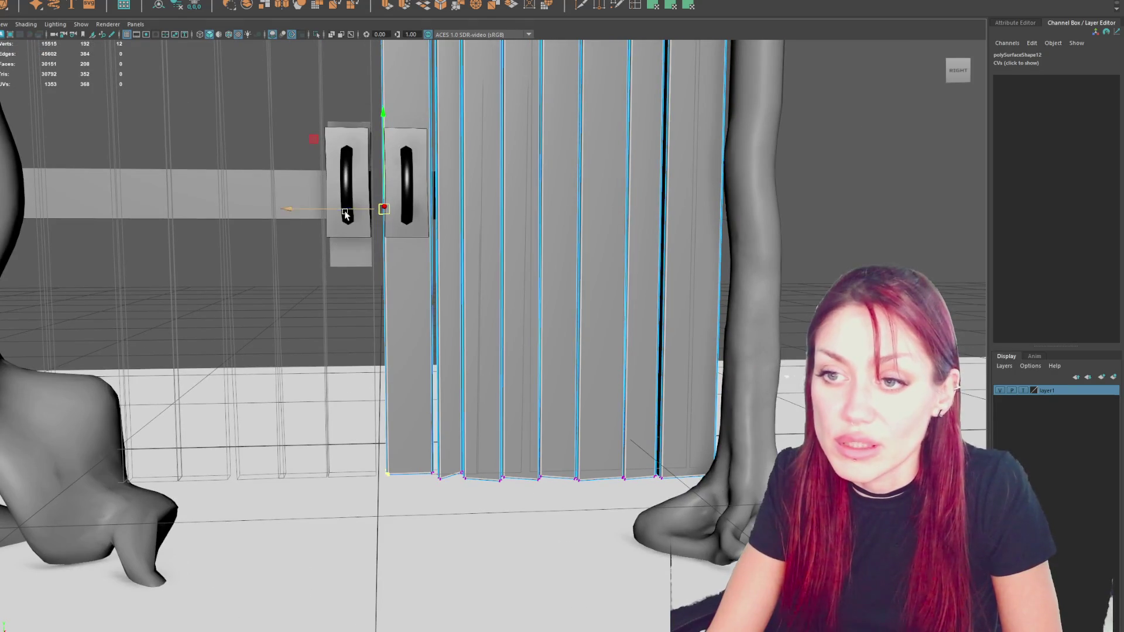
{"action": "left_click_drag", "start_coordinate": [334, 230], "coordinate": [413, 149], "text": "alt"}
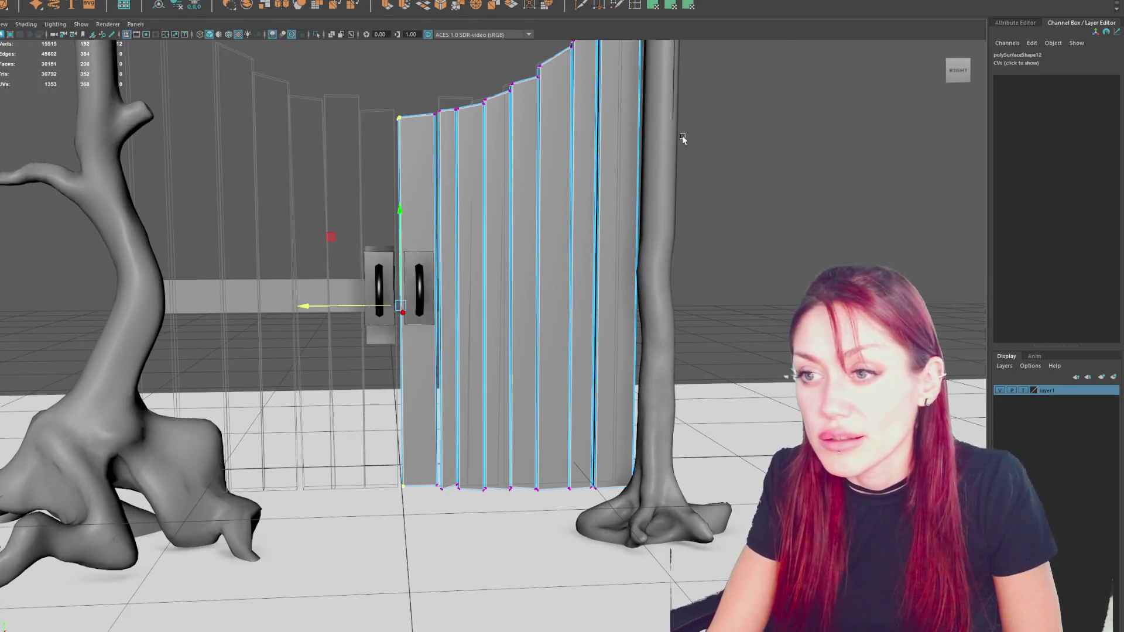
{"action": "left_click", "coordinate": [648, 129]}
{"action": "scroll", "coordinate": [691, 126], "scroll_direction": "down", "scroll_amount": 3}
{"action": "scroll", "coordinate": [627, 253], "scroll_direction": "up", "scroll_amount": 4}
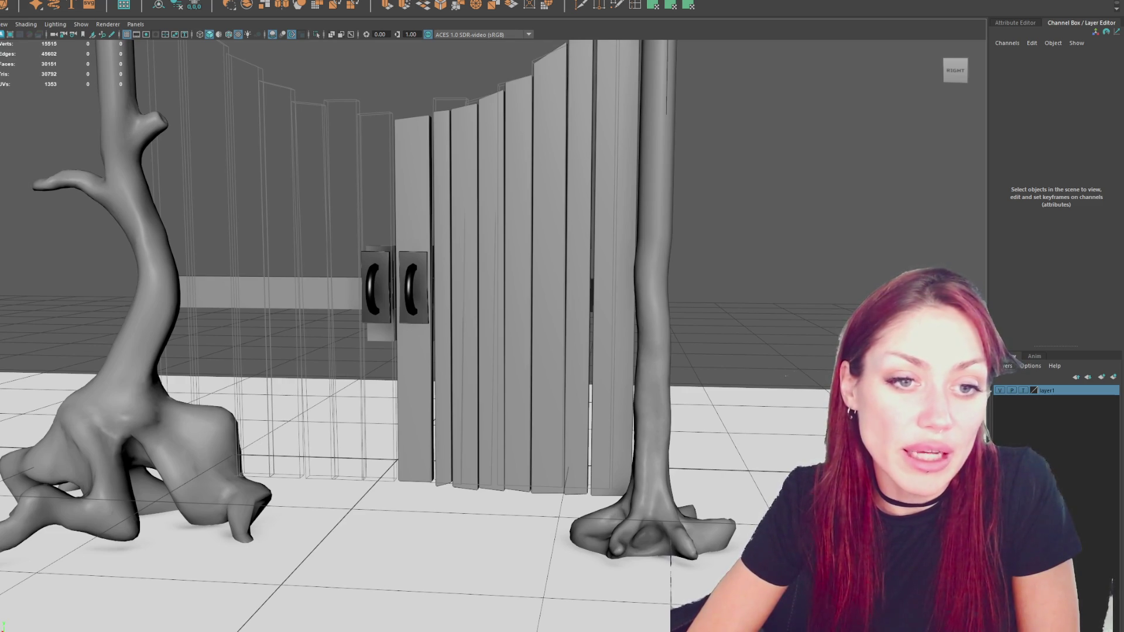
{"action": "left_click", "coordinate": [455, 139]}
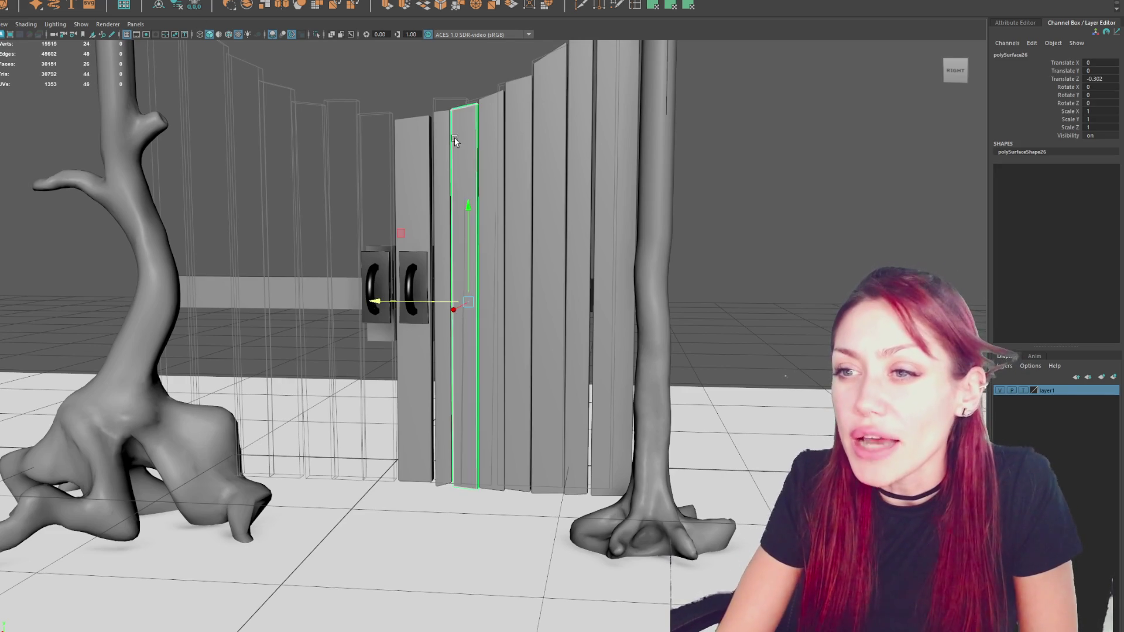
Shift a plank's top corner vertices sideways.
{"action": "left_click_drag", "start_coordinate": [454, 138], "coordinate": [409, 241], "text": "alt"}
{"action": "right_click_drag", "start_coordinate": [439, 154], "coordinate": [378, 146]}
{"action": "mouse_move", "coordinate": [410, 258]}
{"action": "left_mouse_down"}
{"action": "mouse_move", "coordinate": [432, 282]}
{"action": "mouse_move", "coordinate": [457, 280]}
{"action": "mouse_move", "coordinate": [479, 234]}
{"action": "left_mouse_up"}
{"action": "right_click_drag", "start_coordinate": [462, 167], "coordinate": [428, 163]}
{"action": "left_click_drag", "start_coordinate": [440, 211], "coordinate": [475, 293]}
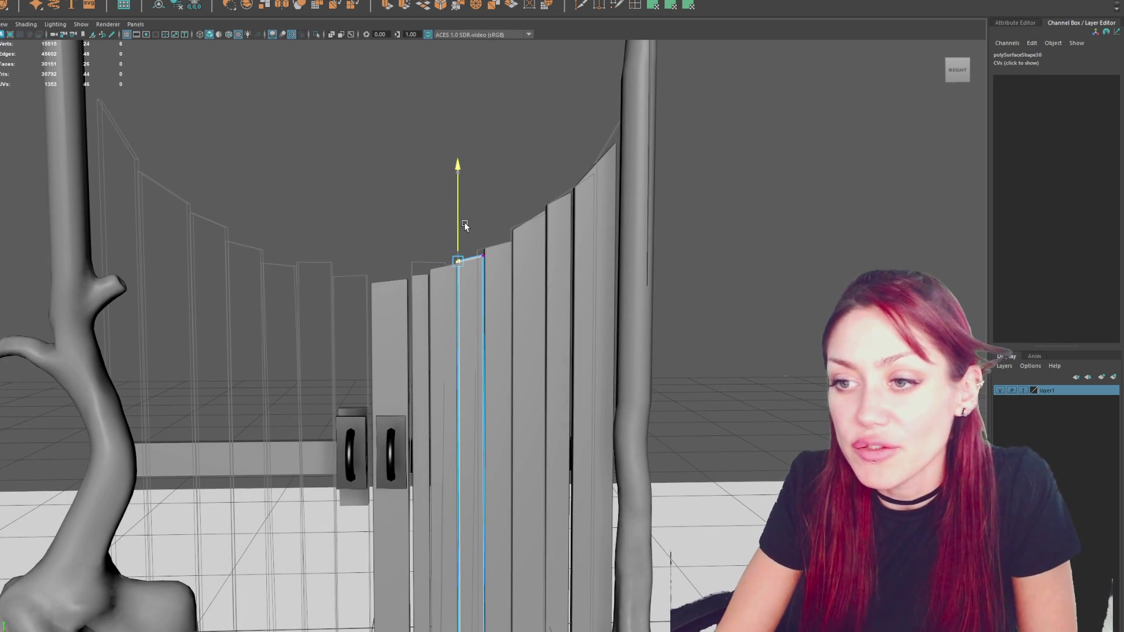
{"action": "key", "text": "f"}
{"action": "left_click_drag", "start_coordinate": [441, 342], "coordinate": [445, 343]}
{"action": "left_click", "coordinate": [622, 314]}
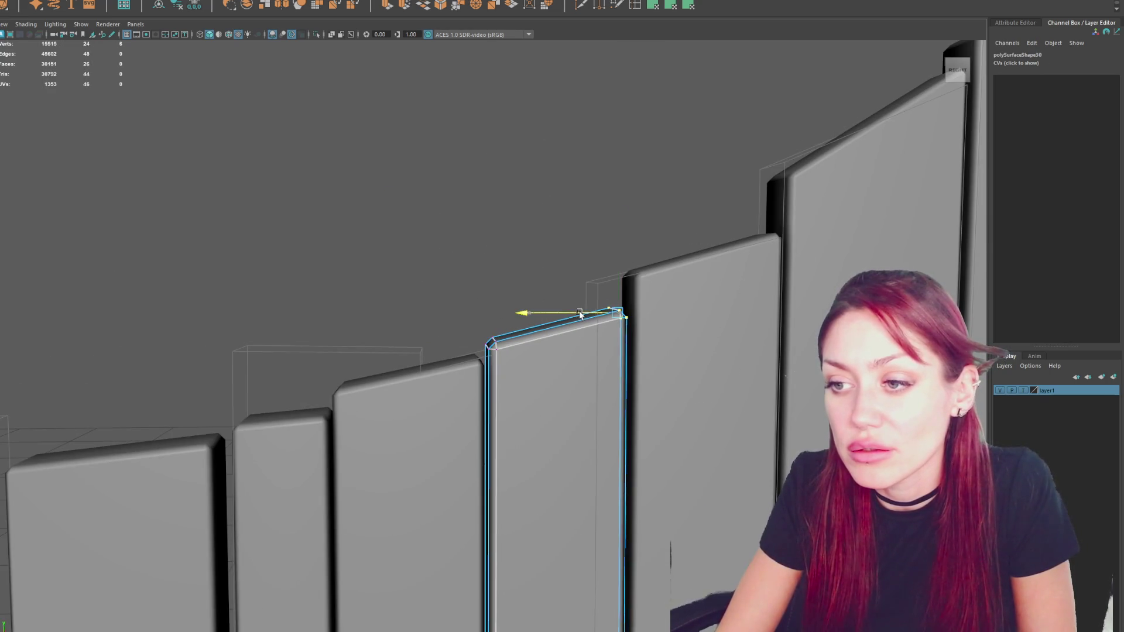
{"action": "left_click_drag", "start_coordinate": [622, 313], "coordinate": [616, 480], "text": "alt"}
{"action": "scroll", "coordinate": [552, 438], "scroll_direction": "up", "scroll_amount": 5}
{"action": "scroll", "coordinate": [551, 438], "scroll_direction": "down", "scroll_amount": 5}
Raise a plank's bottom edge and select the bottom vertices of neighbouring planks.
{"action": "left_click_drag", "start_coordinate": [490, 352], "coordinate": [444, 439]}
{"action": "middle_click_drag", "start_coordinate": [485, 351], "coordinate": [563, 285]}
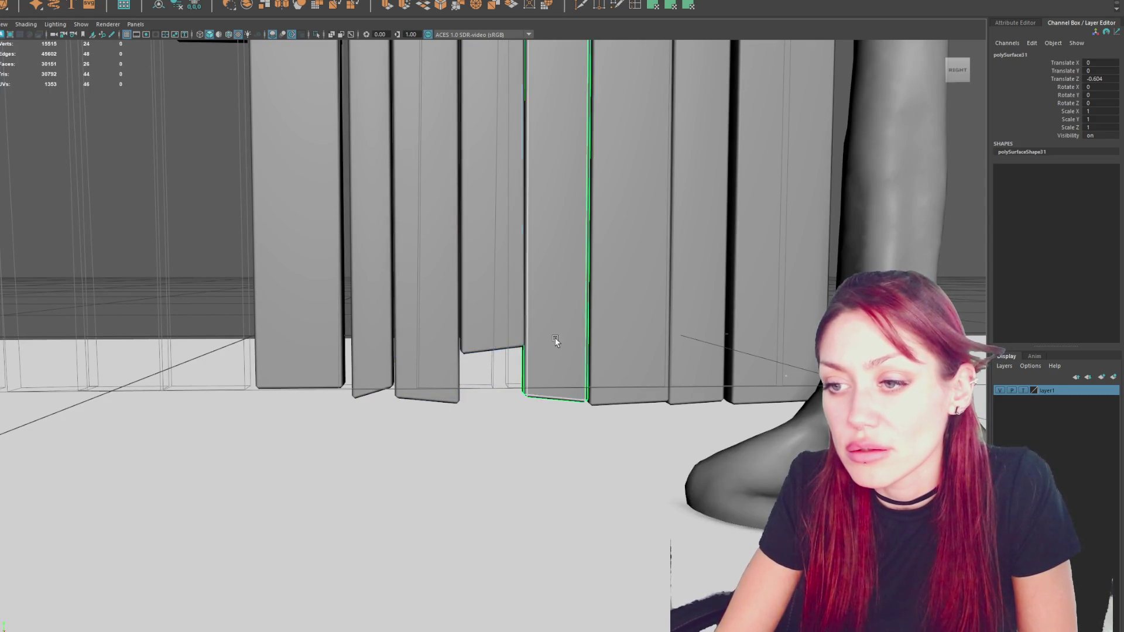
{"action": "left_click_drag", "start_coordinate": [550, 340], "coordinate": [537, 317], "text": "alt"}
{"action": "mouse_move", "coordinate": [537, 317]}
{"action": "right_mouse_down"}
{"action": "mouse_move", "coordinate": [484, 301]}
{"action": "mouse_move", "coordinate": [488, 317]}
{"action": "right_mouse_up"}
{"action": "left_click_drag", "start_coordinate": [515, 398], "coordinate": [568, 436]}
{"action": "left_click", "coordinate": [714, 295]}
{"action": "right_click_drag", "start_coordinate": [714, 295], "coordinate": [700, 367]}
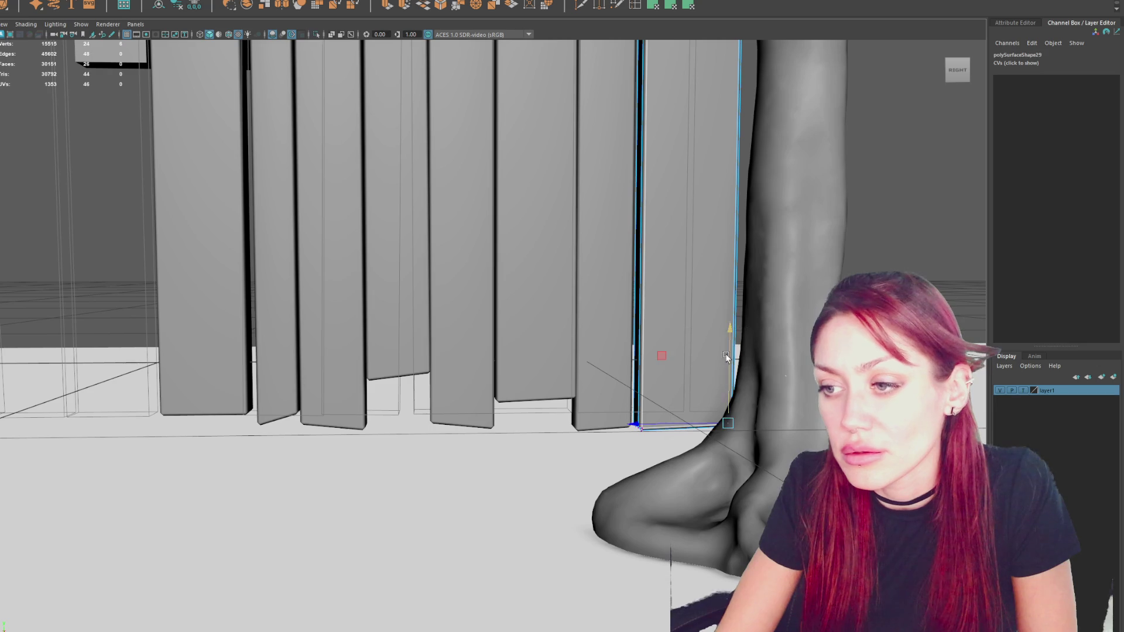
{"action": "left_click", "coordinate": [731, 361]}
{"action": "left_click_drag", "start_coordinate": [685, 326], "coordinate": [566, 500]}
Return to object mode and rotate a plank slightly to tilt it.
{"action": "left_click", "coordinate": [609, 351]}
{"action": "right_click_drag", "start_coordinate": [592, 256], "coordinate": [515, 253]}
{"action": "key", "text": "F8"}
{"action": "key", "text": "w"}
{"action": "left_click_drag", "start_coordinate": [581, 370], "coordinate": [859, 153], "text": "alt"}
{"action": "left_click", "coordinate": [859, 153]}
{"action": "scroll", "coordinate": [859, 153], "scroll_direction": "down", "scroll_amount": 10}
{"action": "left_click", "coordinate": [451, 237]}
{"action": "key", "text": "e"}
{"action": "mouse_move", "coordinate": [458, 218]}
{"action": "left_mouse_down"}
{"action": "mouse_move", "coordinate": [461, 205]}
{"action": "mouse_move", "coordinate": [485, 208]}
{"action": "left_mouse_up"}
{"action": "left_click", "coordinate": [471, 170]}
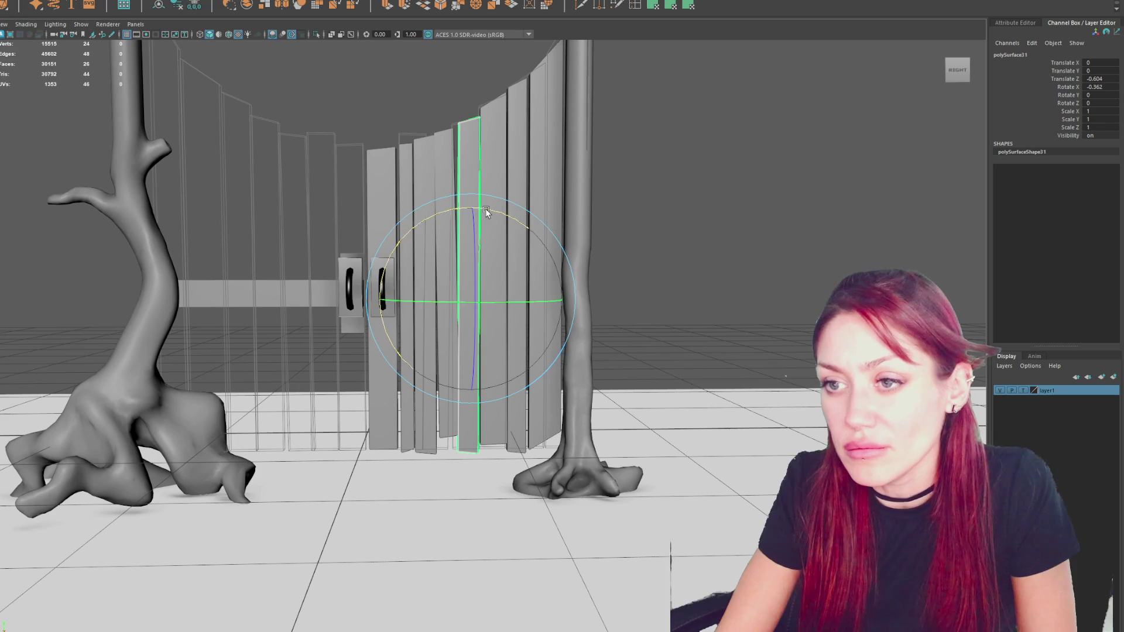
Tilt plank polySurface31 and its neighbour slightly.
{"action": "left_click", "coordinate": [489, 173]}
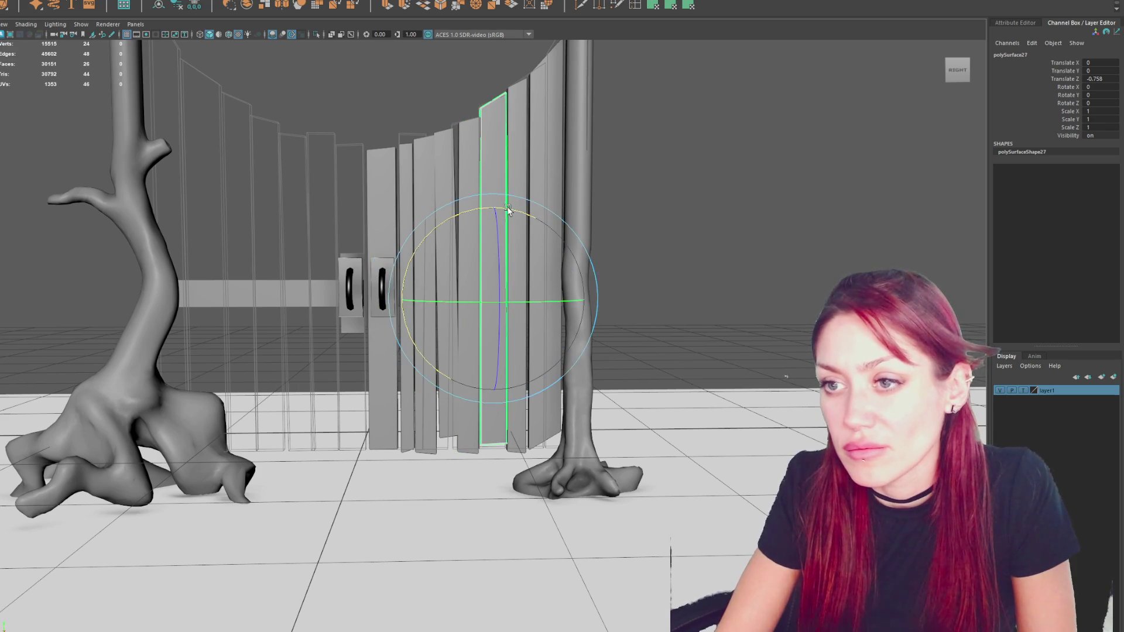
{"action": "scroll", "coordinate": [508, 211], "scroll_direction": "up", "scroll_amount": 5}
{"action": "left_click", "coordinate": [438, 170]}
{"action": "left_click_drag", "start_coordinate": [497, 283], "coordinate": [519, 270]}
{"action": "left_click", "coordinate": [534, 187]}
Select two planks' top vertices and shift them along one axis.
{"action": "right_click_drag", "start_coordinate": [720, 193], "coordinate": [691, 175]}
{"action": "middle_click_drag", "start_coordinate": [653, 72], "coordinate": [653, 234], "text": "alt"}
{"action": "left_click_drag", "start_coordinate": [685, 62], "coordinate": [405, 222]}
{"action": "key", "text": "w"}
{"action": "left_click", "coordinate": [483, 192]}
{"action": "left_click_drag", "start_coordinate": [642, 154], "coordinate": [416, 235]}
{"action": "left_click_drag", "start_coordinate": [404, 195], "coordinate": [428, 195]}
Nudge the top vertices of the next few planks.
{"action": "left_click", "coordinate": [385, 286]}
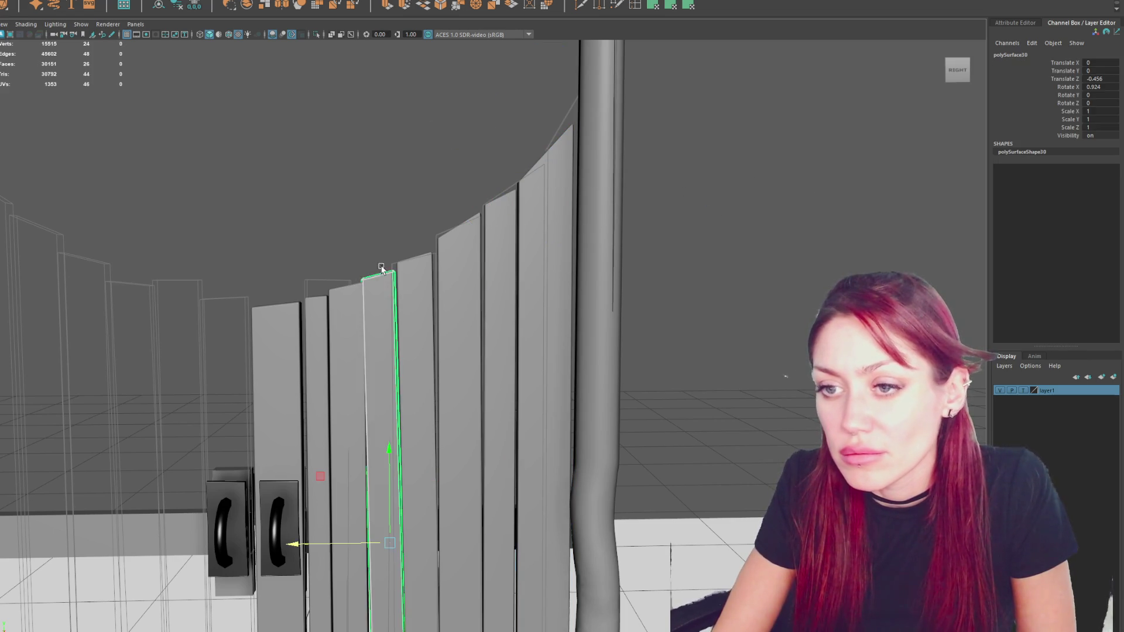
{"action": "right_click_drag", "start_coordinate": [416, 258], "coordinate": [395, 184]}
{"action": "mouse_move", "coordinate": [484, 311]}
{"action": "left_mouse_down"}
{"action": "mouse_move", "coordinate": [384, 245]}
{"action": "mouse_move", "coordinate": [518, 245]}
{"action": "left_mouse_up"}
{"action": "left_click", "coordinate": [422, 316]}
{"action": "right_click_drag", "start_coordinate": [421, 316], "coordinate": [412, 121]}
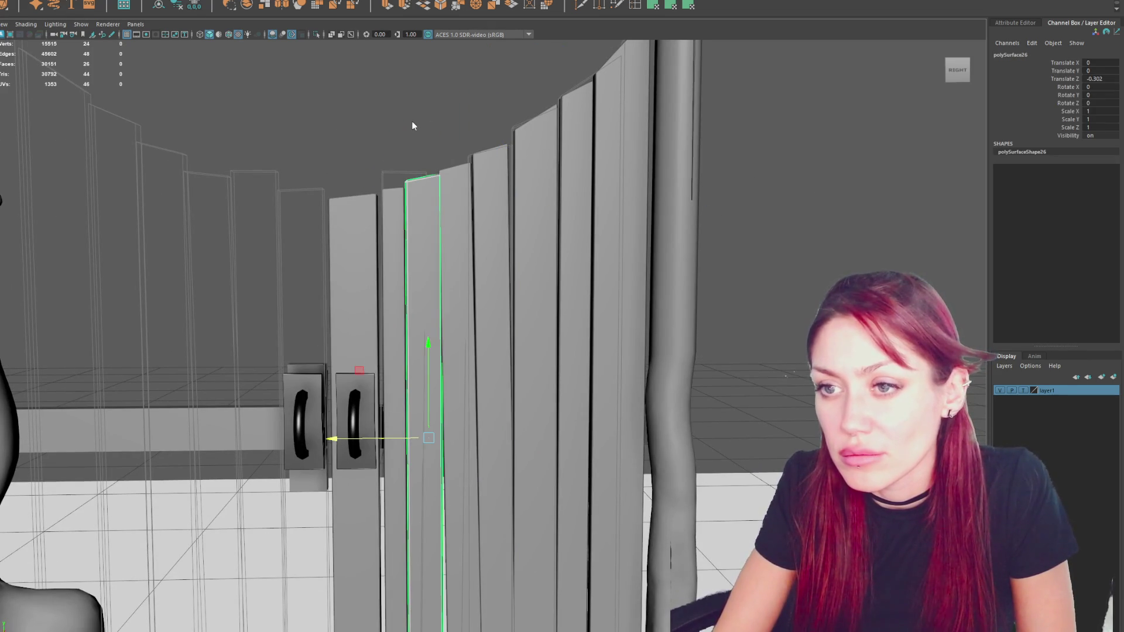
{"action": "left_click_drag", "start_coordinate": [401, 124], "coordinate": [501, 238]}
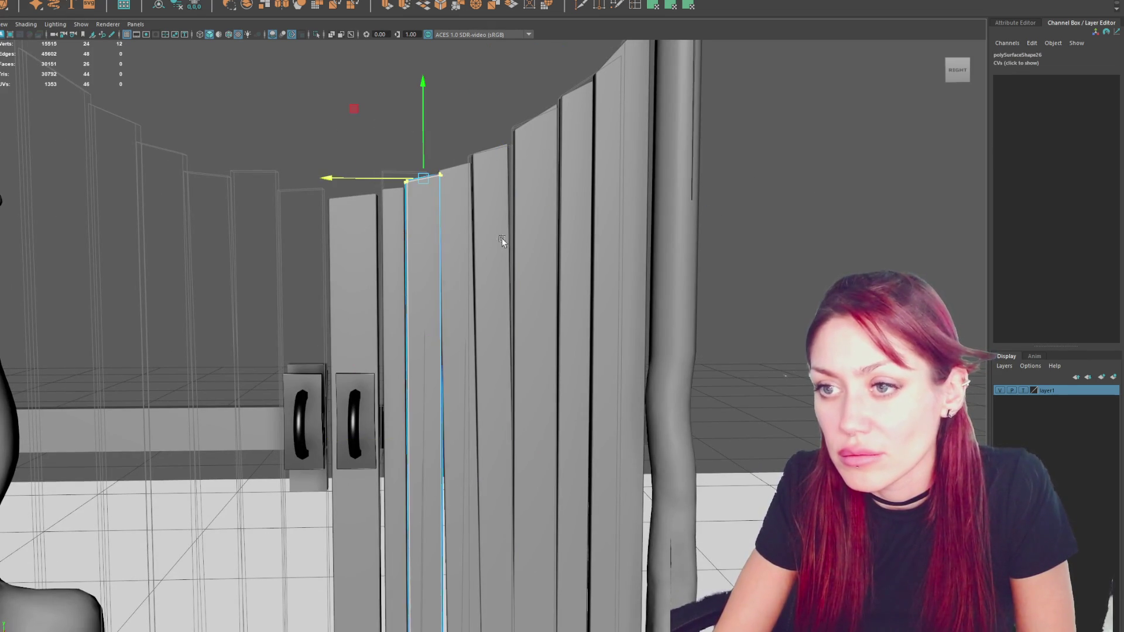
{"action": "left_click", "coordinate": [395, 213]}
{"action": "left_click_drag", "start_coordinate": [299, 158], "coordinate": [456, 237]}
Select bottom vertices on planks polySurface30, polySurface26 and their neighbours.
{"action": "mouse_move", "coordinate": [362, 192]}
{"action": "left_mouse_down"}
{"action": "mouse_move", "coordinate": [489, 151]}
{"action": "mouse_move", "coordinate": [328, 371]}
{"action": "left_mouse_up"}
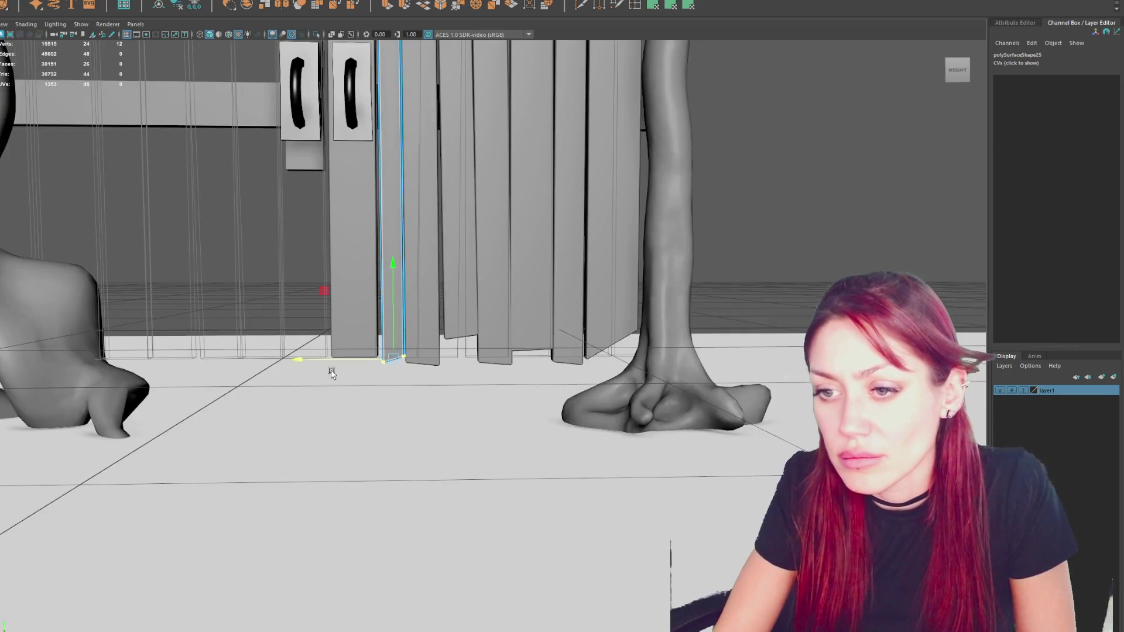
{"action": "left_click", "coordinate": [474, 317]}
{"action": "left_click", "coordinate": [462, 319]}
{"action": "left_click", "coordinate": [454, 288]}
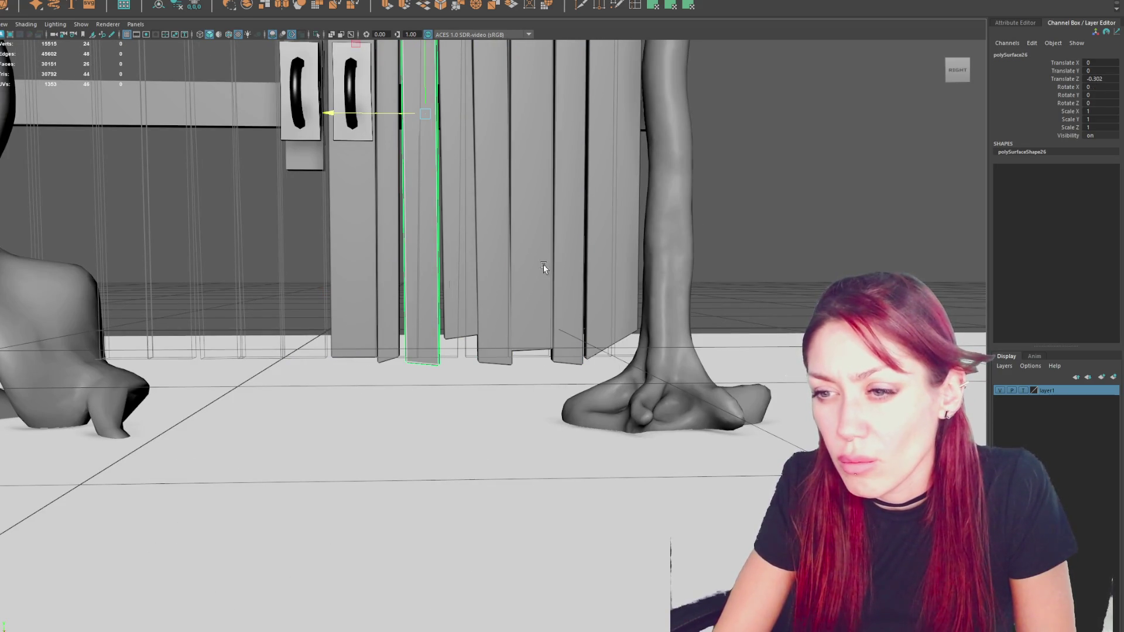
{"action": "left_click", "coordinate": [462, 293]}
{"action": "key", "text": "F8"}
{"action": "left_click_drag", "start_coordinate": [480, 316], "coordinate": [401, 389]}
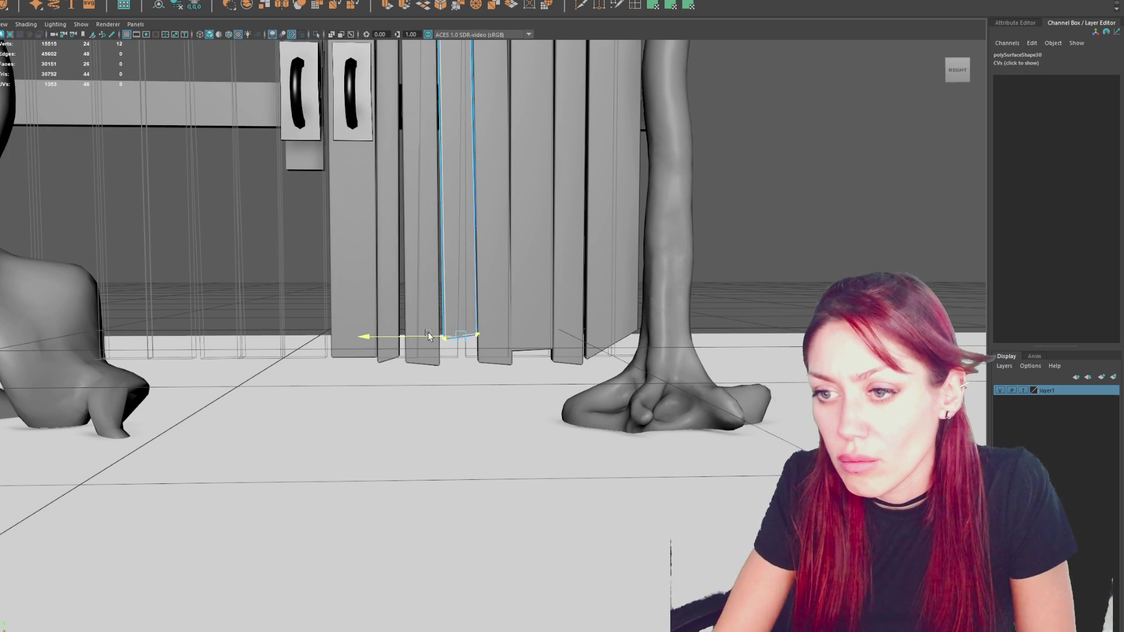
{"action": "key", "text": "F8"}
{"action": "left_click", "coordinate": [512, 335]}
{"action": "key", "text": "F8"}
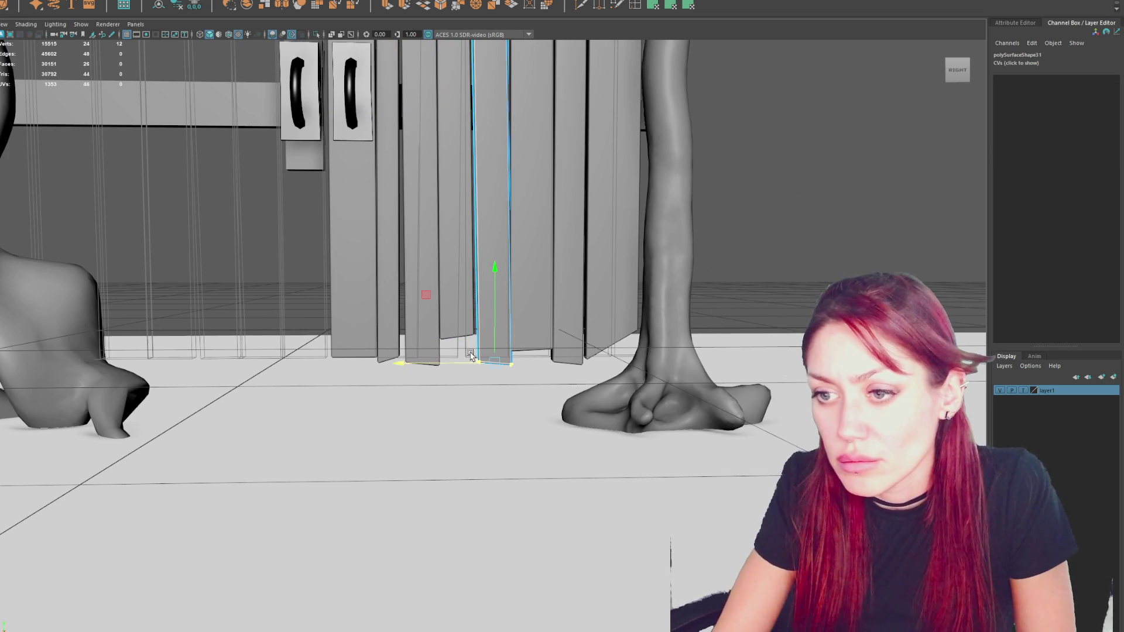
{"action": "left_click_drag", "start_coordinate": [401, 423], "coordinate": [486, 332]}
Select and adjust the bottom vertices of two more planks.
{"action": "key", "text": "F8"}
{"action": "left_click", "coordinate": [463, 305]}
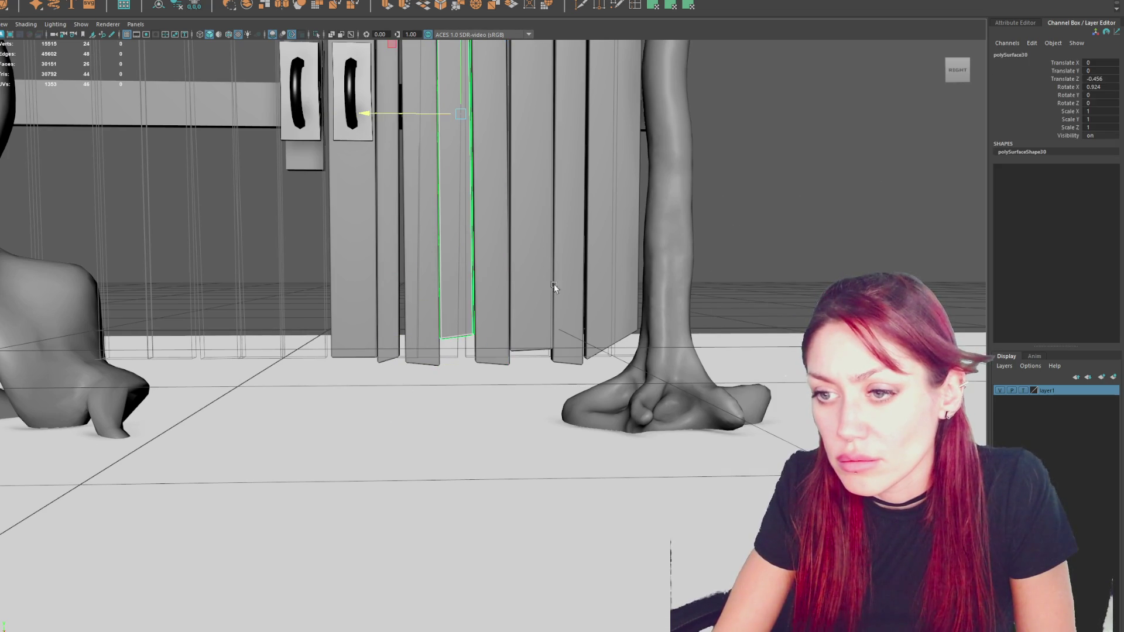
{"action": "key", "text": "F8"}
{"action": "left_click_drag", "start_coordinate": [410, 380], "coordinate": [453, 312]}
{"action": "key", "text": "F8"}
{"action": "left_click", "coordinate": [533, 309]}
{"action": "key", "text": "F8"}
{"action": "mouse_move", "coordinate": [702, 247]}
{"action": "left_mouse_down"}
{"action": "mouse_move", "coordinate": [577, 339]}
{"action": "mouse_move", "coordinate": [508, 410]}
{"action": "left_mouse_up"}
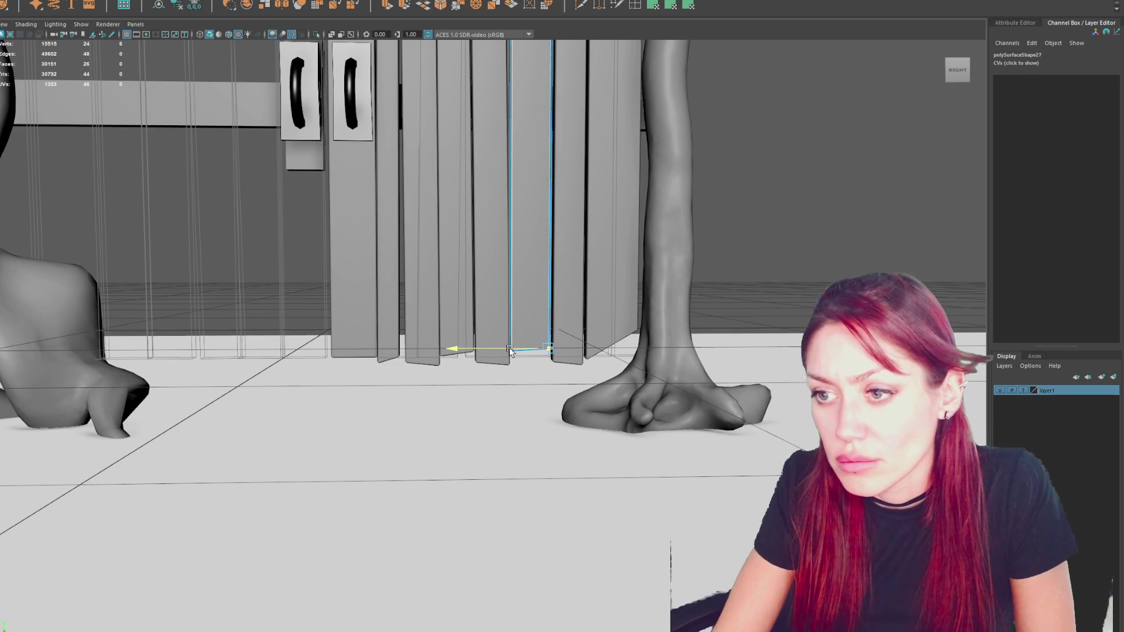
Edit the plank beside the right tree, then select the plank beside the handles.
{"action": "scroll", "coordinate": [728, 250], "scroll_direction": "up", "scroll_amount": 3}
{"action": "key", "text": "F8"}
{"action": "right_click_drag", "start_coordinate": [819, 273], "coordinate": [729, 266]}
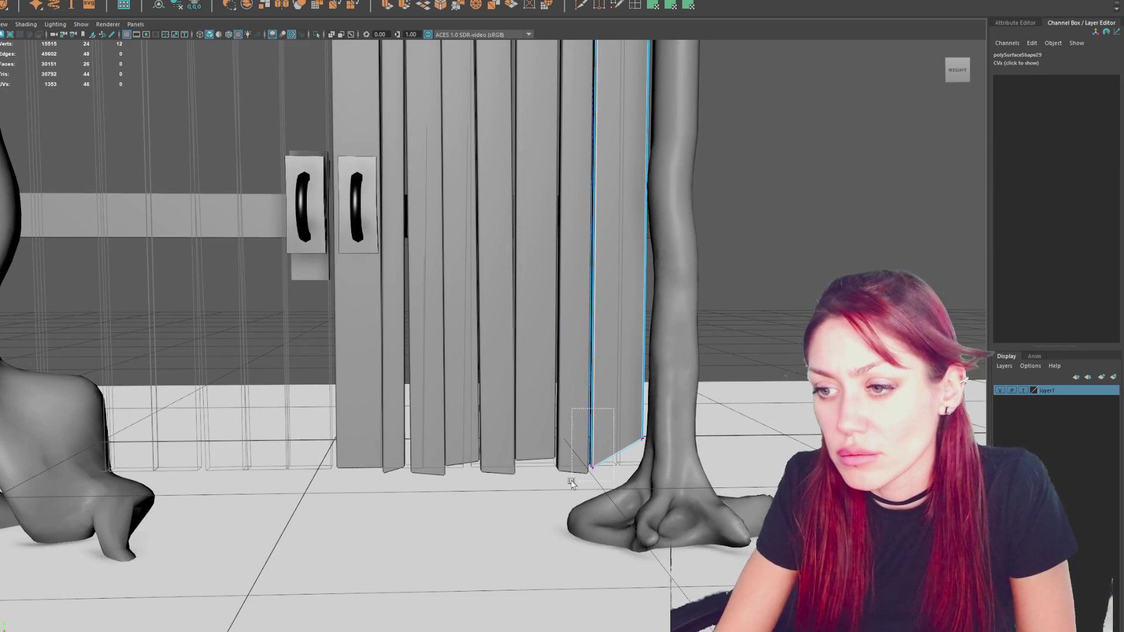
{"action": "key", "text": "F8"}
{"action": "scroll", "coordinate": [416, 220], "scroll_direction": "down", "scroll_amount": 5}
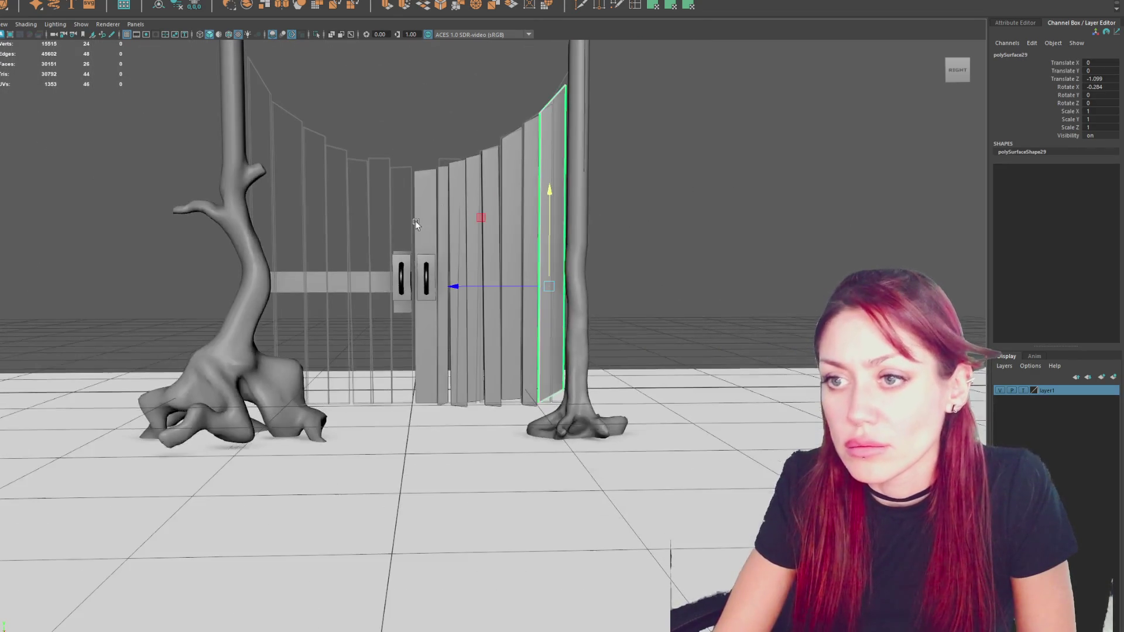
{"action": "scroll", "coordinate": [443, 206], "scroll_direction": "up", "scroll_amount": 3}
{"action": "left_click", "coordinate": [433, 175]}
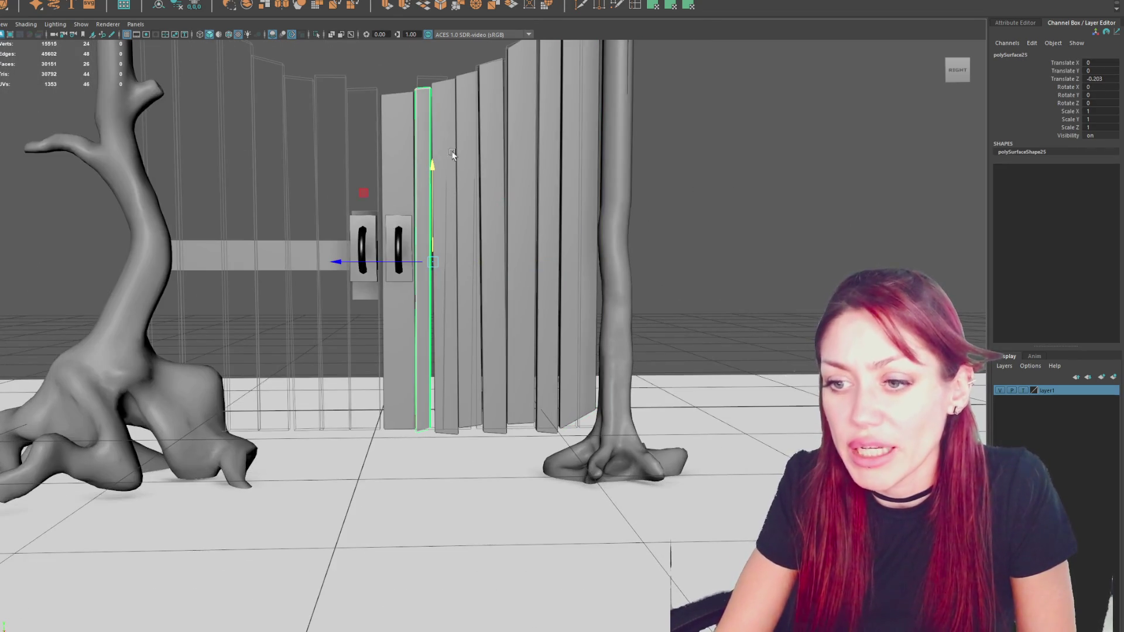
{"action": "left_click_drag", "start_coordinate": [434, 174], "coordinate": [504, 76], "text": "alt"}
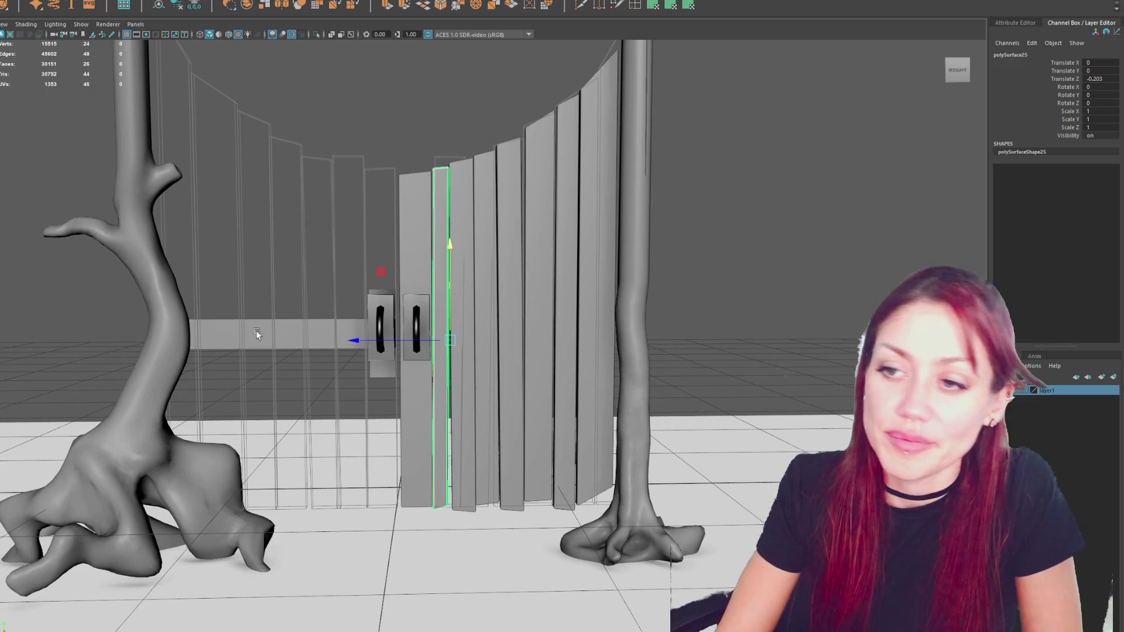
Select a door plank and check its top-left vertex in vertex mode.
{"action": "left_click", "coordinate": [370, 209]}
{"action": "left_click", "coordinate": [556, 292]}
{"action": "left_click_drag", "start_coordinate": [421, 258], "coordinate": [429, 288], "text": "alt"}
{"action": "right_click_drag", "start_coordinate": [429, 288], "coordinate": [409, 275]}
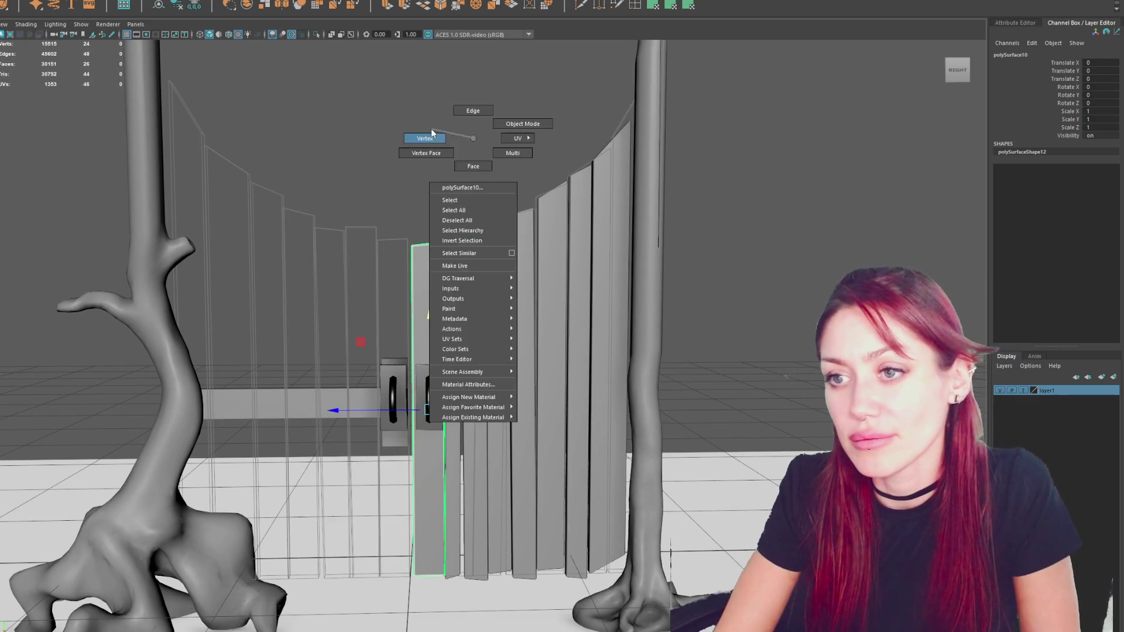
{"action": "left_click_drag", "start_coordinate": [336, 301], "coordinate": [415, 214]}
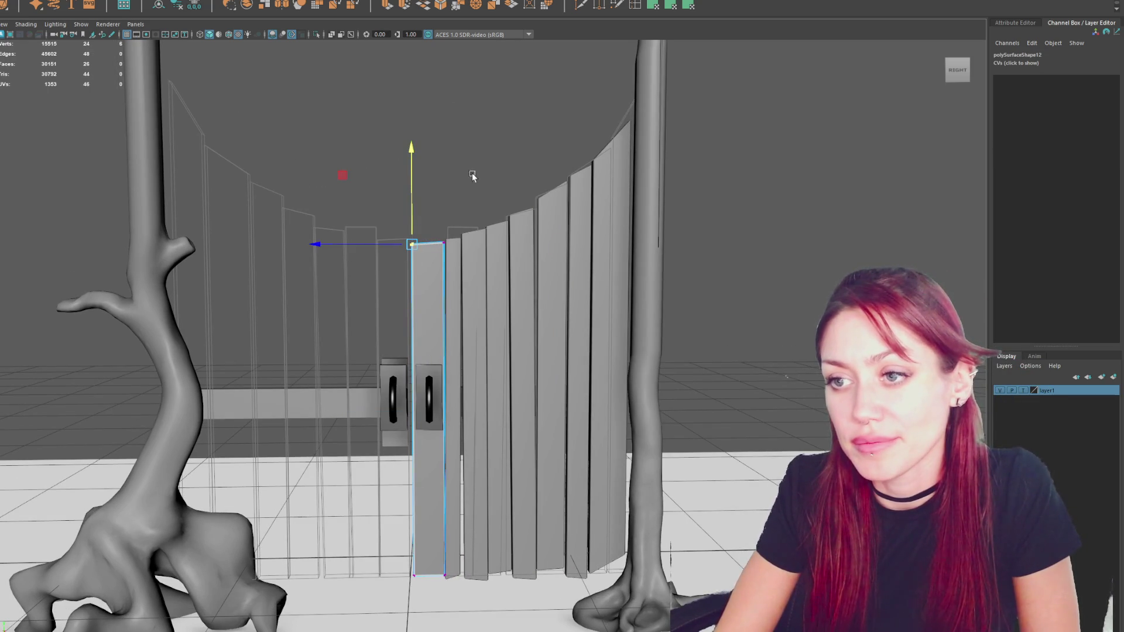
{"action": "left_click", "coordinate": [512, 149]}
{"action": "left_click_drag", "start_coordinate": [512, 150], "coordinate": [439, 305], "text": "alt"}
Combine all the left door's planks into a single mesh with Mesh > Combine.
{"action": "left_click", "coordinate": [447, 307]}
{"action": "mouse_move", "coordinate": [715, 211]}
{"action": "left_mouse_down"}
{"action": "mouse_move", "coordinate": [402, 297]}
{"action": "mouse_move", "coordinate": [752, 208]}
{"action": "mouse_move", "coordinate": [623, 220]}
{"action": "mouse_move", "coordinate": [627, 206]}
{"action": "left_mouse_up"}
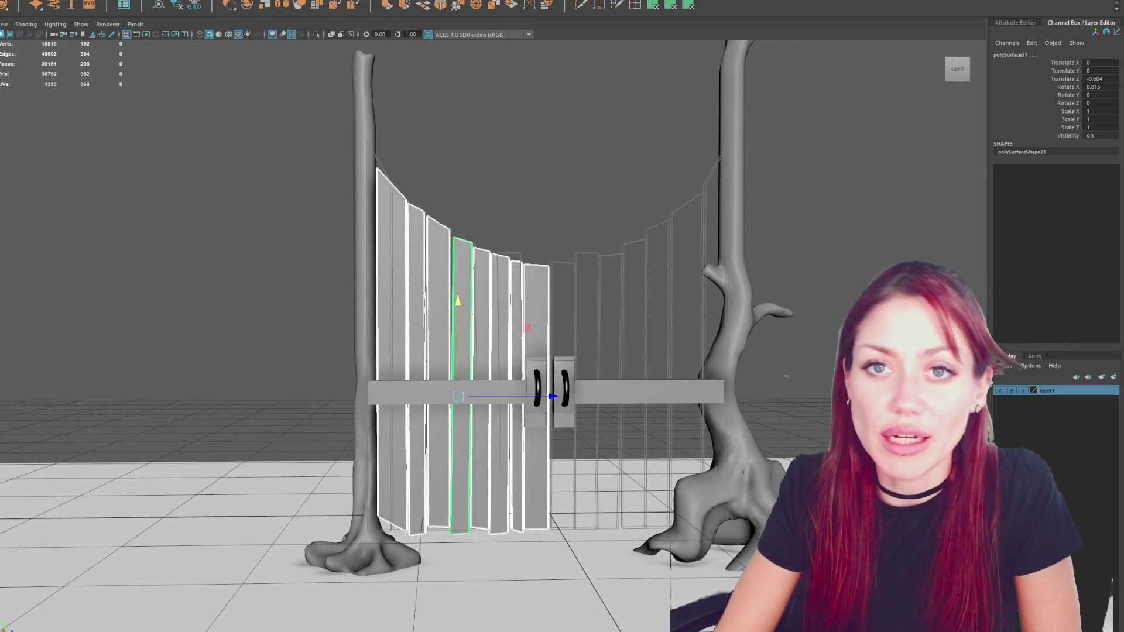
{"action": "left_click", "coordinate": [23, 2]}
{"action": "left_click", "coordinate": [49, 7]}
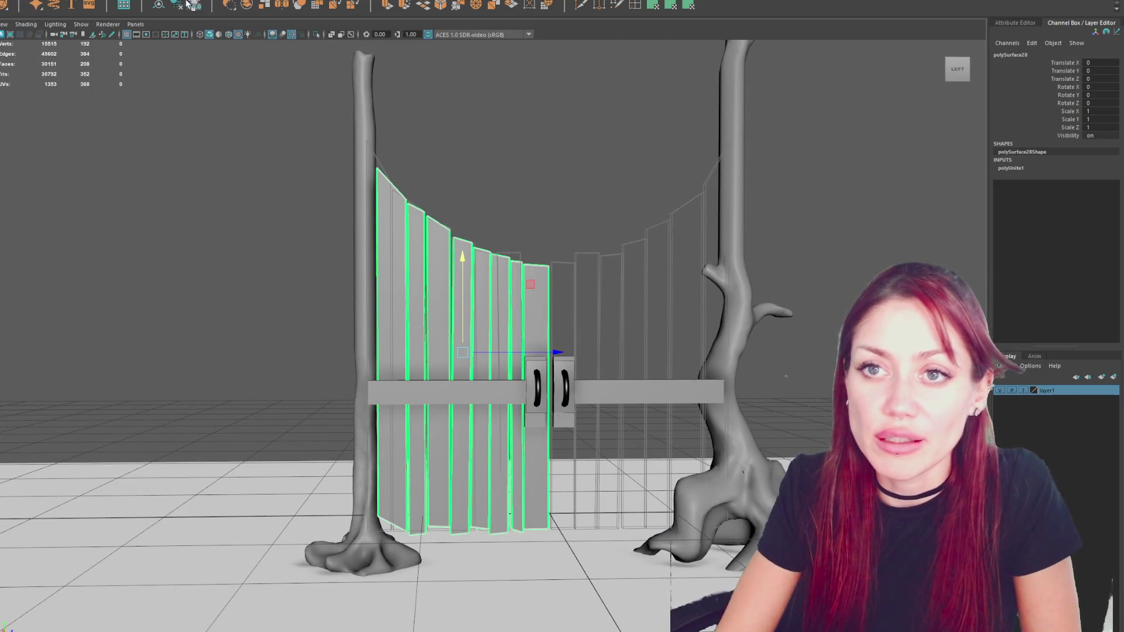
Duplicate the combined door, rotate the copy 180° in Y, and place it beside the first.
{"action": "key", "text": "ctrl+d"}
{"action": "key", "text": "e"}
{"action": "left_click_drag", "start_coordinate": [517, 361], "coordinate": [634, 364]}
{"action": "key", "text": "w"}
{"action": "middle_click_drag", "start_coordinate": [391, 346], "coordinate": [676, 371]}
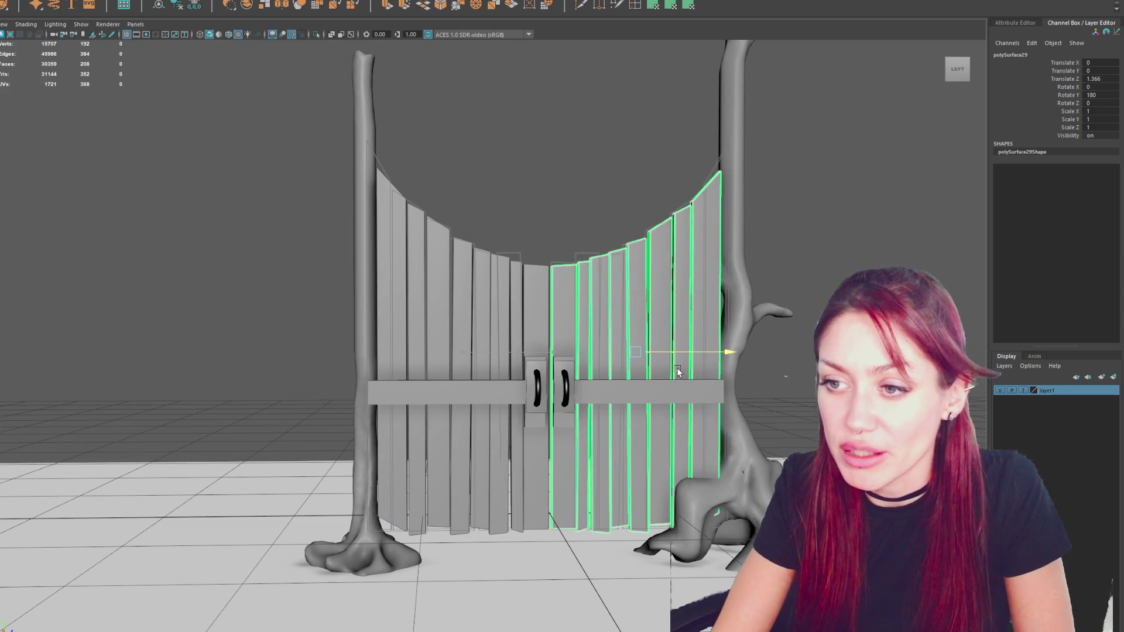
{"action": "mouse_move", "coordinate": [676, 371]}
{"action": "left_mouse_down", "text": "alt"}
{"action": "mouse_move", "coordinate": [509, 370]}
{"action": "mouse_move", "coordinate": [503, 385]}
{"action": "mouse_move", "coordinate": [515, 366]}
{"action": "left_mouse_up", "text": "alt"}
In wireframe vertex mode, select the door's bottom-left vertices for moving.
{"action": "key", "text": "4"}
{"action": "key", "text": "F9"}
{"action": "mouse_move", "coordinate": [208, 475]}
{"action": "left_mouse_down"}
{"action": "mouse_move", "coordinate": [331, 588]}
{"action": "mouse_move", "coordinate": [309, 587]}
{"action": "mouse_move", "coordinate": [267, 527]}
{"action": "mouse_move", "coordinate": [289, 482]}
{"action": "mouse_move", "coordinate": [296, 418]}
{"action": "left_mouse_up"}
{"action": "key", "text": "w"}
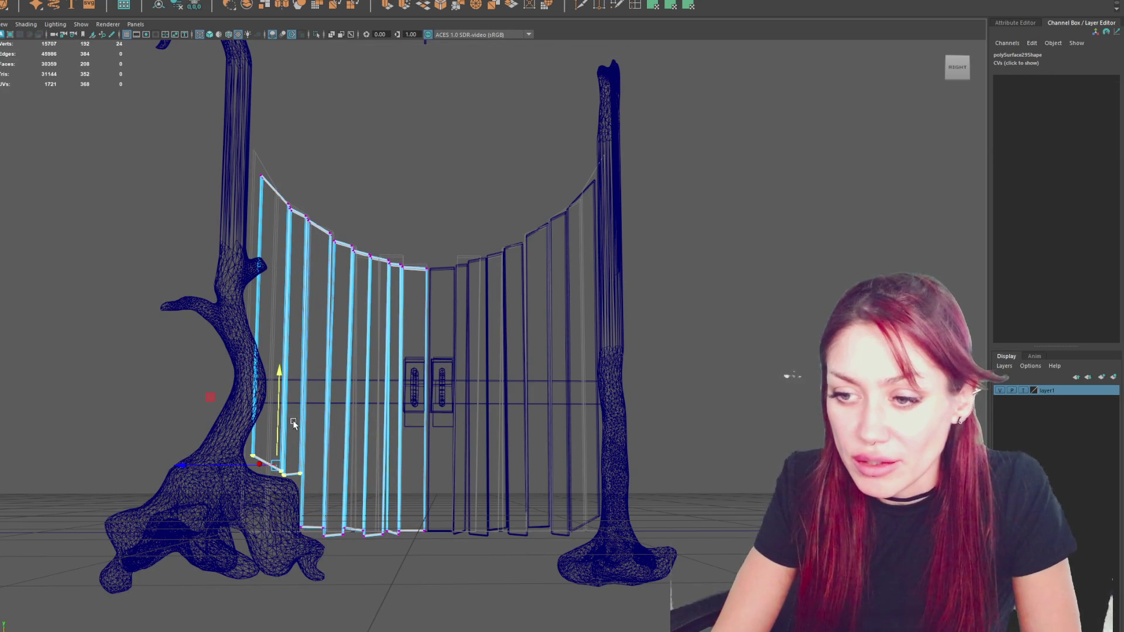
Insert three edge loops across the left door's outermost plank.
{"action": "mouse_move", "coordinate": [434, 406]}
{"action": "left_mouse_down", "text": "alt"}
{"action": "mouse_move", "coordinate": [447, 412]}
{"action": "mouse_move", "coordinate": [434, 416]}
{"action": "left_mouse_up", "text": "alt"}
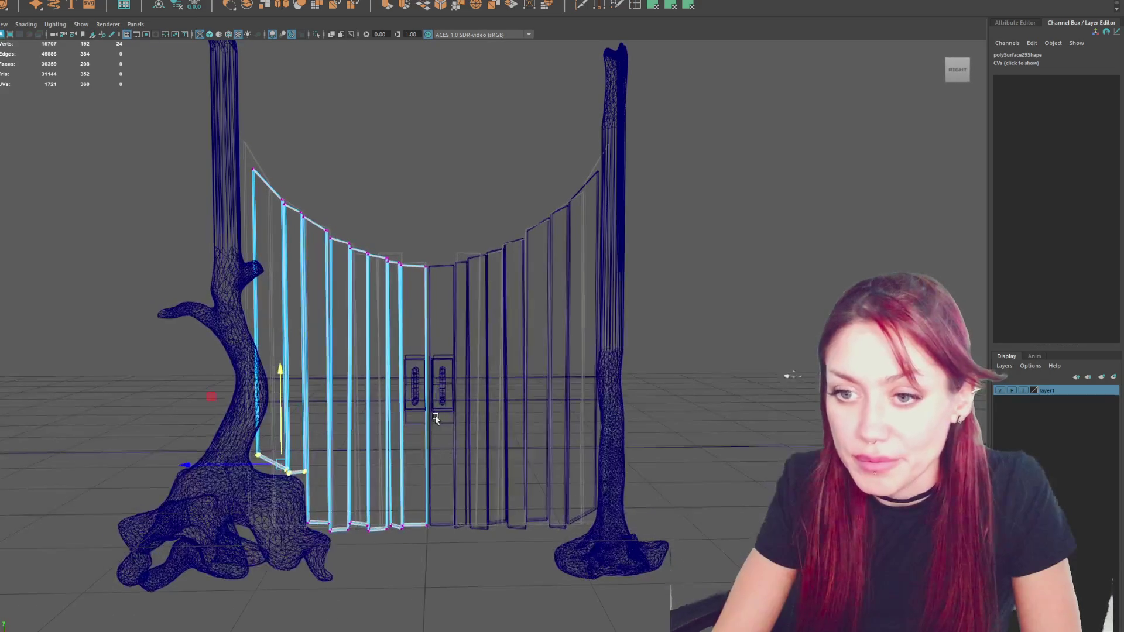
{"action": "left_click", "coordinate": [625, 8]}
{"action": "left_click", "coordinate": [255, 323]}
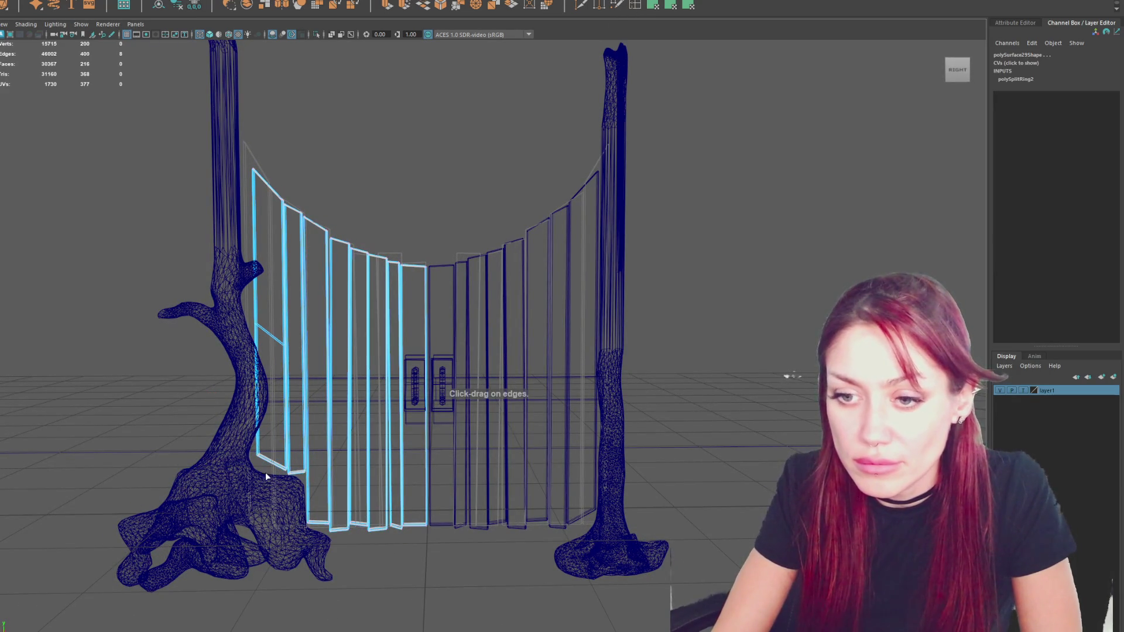
{"action": "left_click", "coordinate": [262, 417]}
{"action": "mouse_move", "coordinate": [260, 401]}
{"action": "left_mouse_down"}
{"action": "mouse_move", "coordinate": [233, 404]}
{"action": "mouse_move", "coordinate": [245, 408]}
{"action": "left_mouse_up"}
Move the plank's outer-edge vertices so the edge follows the left trunk's curve.
{"action": "left_click_drag", "start_coordinate": [273, 363], "coordinate": [273, 356]}
{"action": "left_click", "coordinate": [286, 433]}
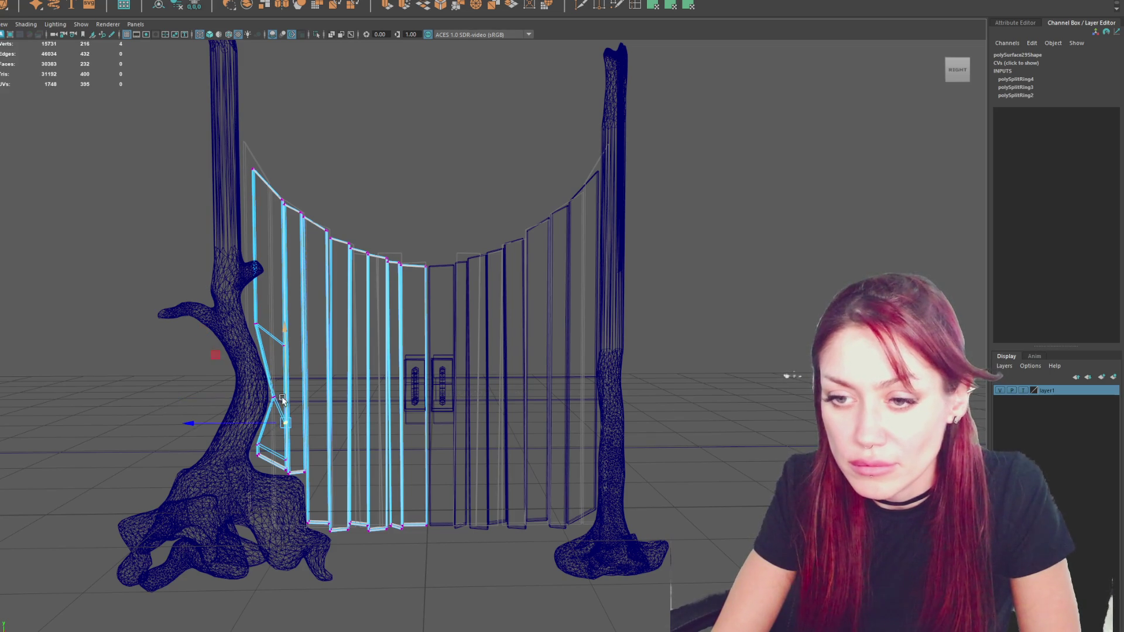
{"action": "left_click_drag", "start_coordinate": [282, 410], "coordinate": [281, 387]}
{"action": "left_click", "coordinate": [274, 394]}
{"action": "left_click", "coordinate": [284, 346]}
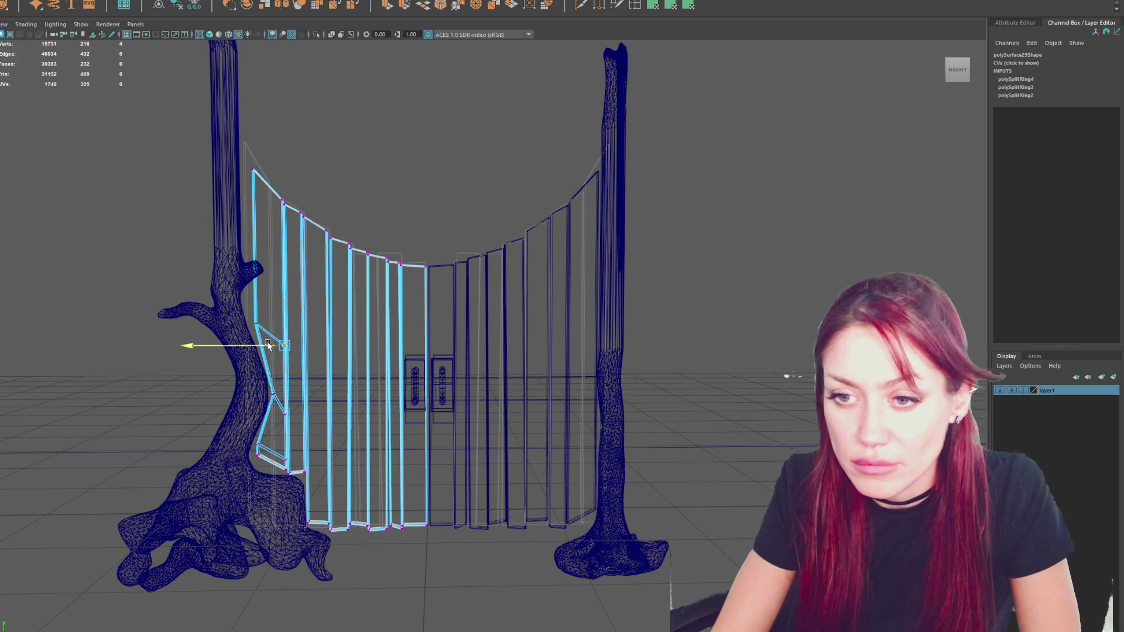
{"action": "left_click_drag", "start_coordinate": [273, 379], "coordinate": [372, 387], "text": "alt"}
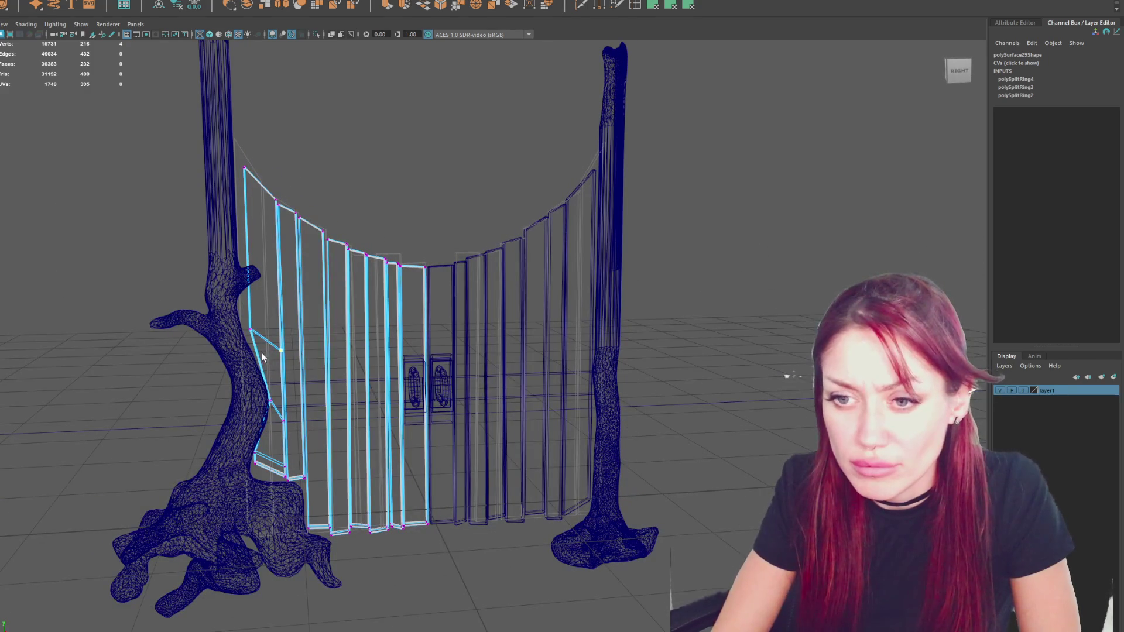
{"action": "mouse_move", "coordinate": [263, 358]}
{"action": "left_mouse_down"}
{"action": "mouse_move", "coordinate": [262, 423]}
{"action": "mouse_move", "coordinate": [258, 350]}
{"action": "left_mouse_up"}
{"action": "left_click", "coordinate": [262, 422]}
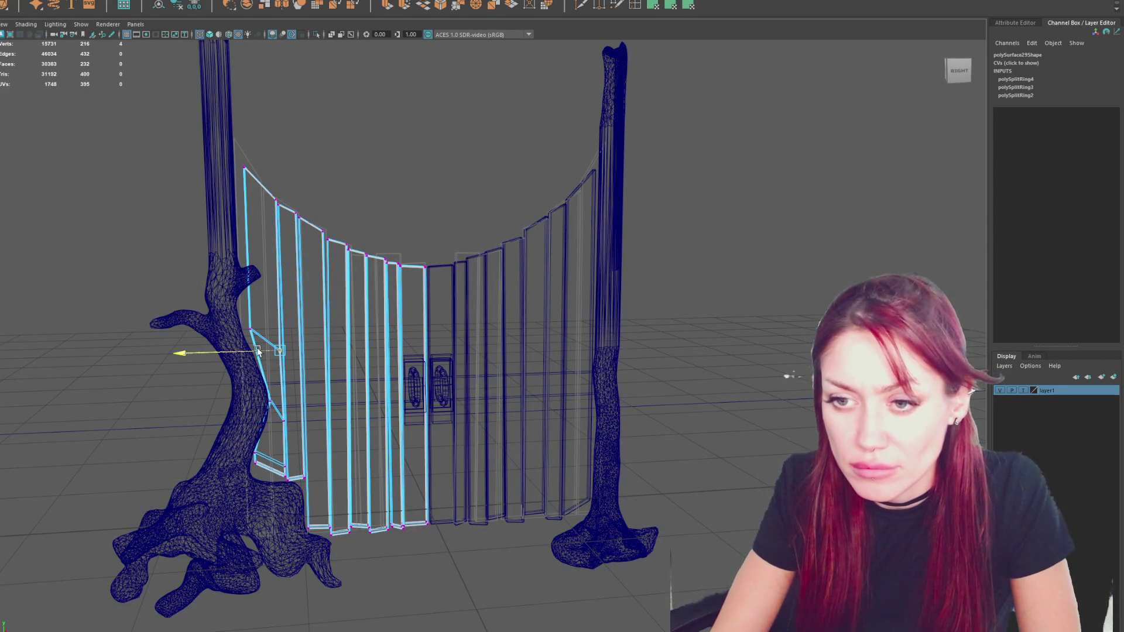
{"action": "left_click_drag", "start_coordinate": [271, 199], "coordinate": [236, 156]}
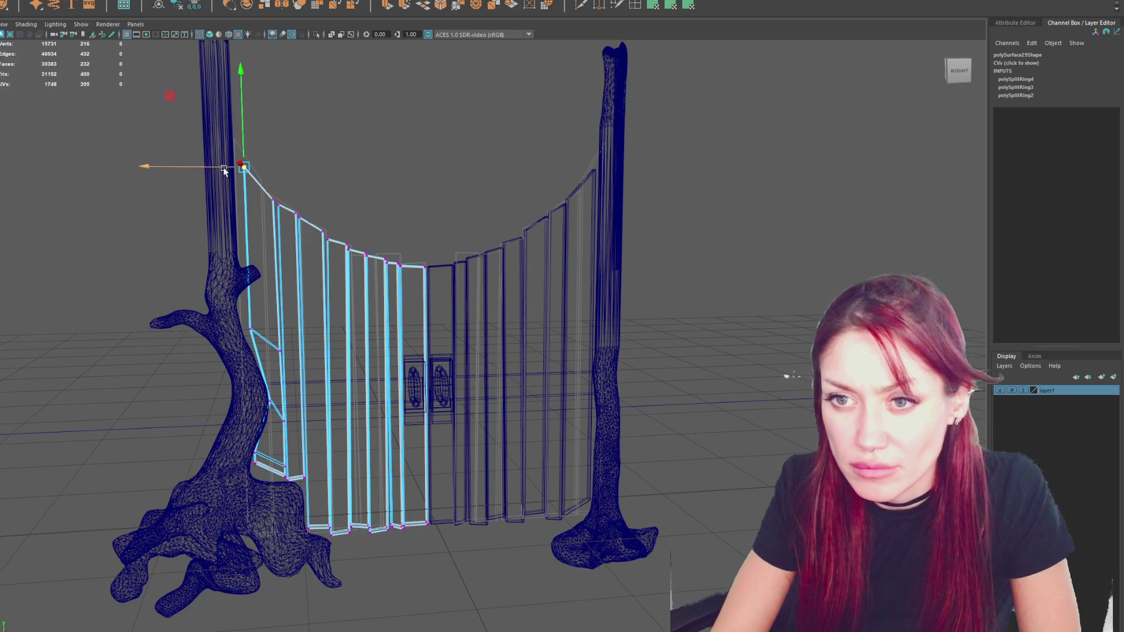
{"action": "left_click", "coordinate": [708, 165]}
In textured view, select both crossbars and lower them slightly.
{"action": "key", "text": "6"}
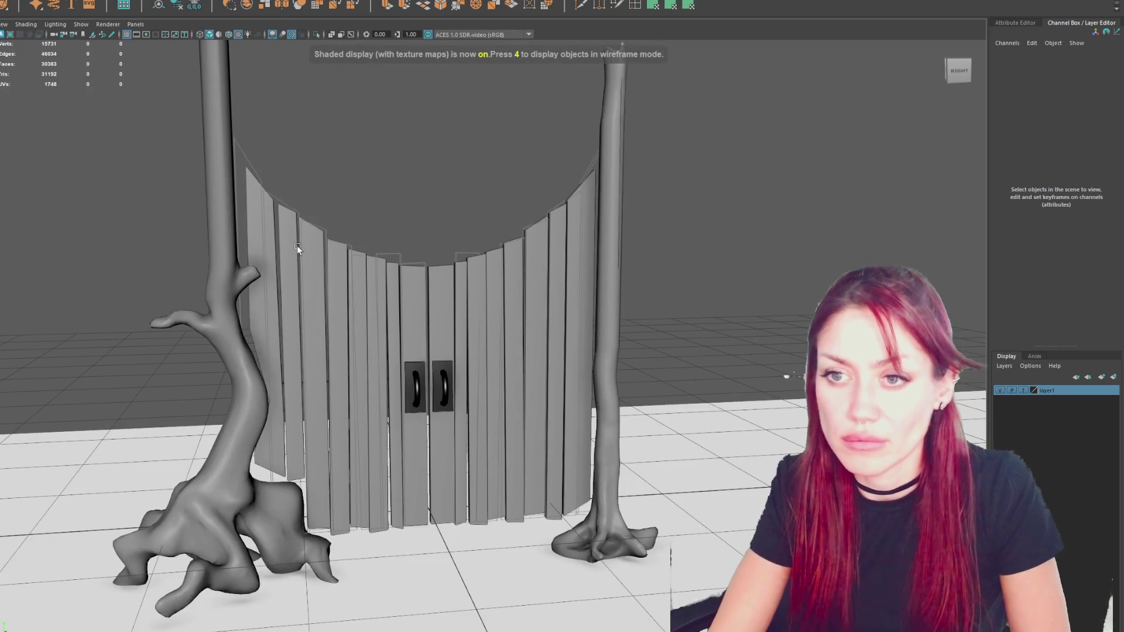
{"action": "left_click", "coordinate": [301, 247]}
{"action": "left_click", "coordinate": [761, 296]}
{"action": "mouse_move", "coordinate": [761, 296]}
{"action": "left_mouse_down", "text": "alt"}
{"action": "mouse_move", "coordinate": [504, 288]}
{"action": "mouse_move", "coordinate": [619, 301]}
{"action": "mouse_move", "coordinate": [540, 293]}
{"action": "left_mouse_up", "text": "alt"}
{"action": "left_click", "coordinate": [477, 393]}
{"action": "left_click", "coordinate": [602, 400], "text": "shift"}
{"action": "mouse_move", "coordinate": [638, 342]}
{"action": "left_mouse_down"}
{"action": "mouse_move", "coordinate": [637, 400]}
{"action": "mouse_move", "coordinate": [654, 254]}
{"action": "left_mouse_up"}
Duplicate the crossbars as a second pair and select both handle plates and grips.
{"action": "key", "text": "ctrl+d"}
{"action": "left_click", "coordinate": [534, 421]}
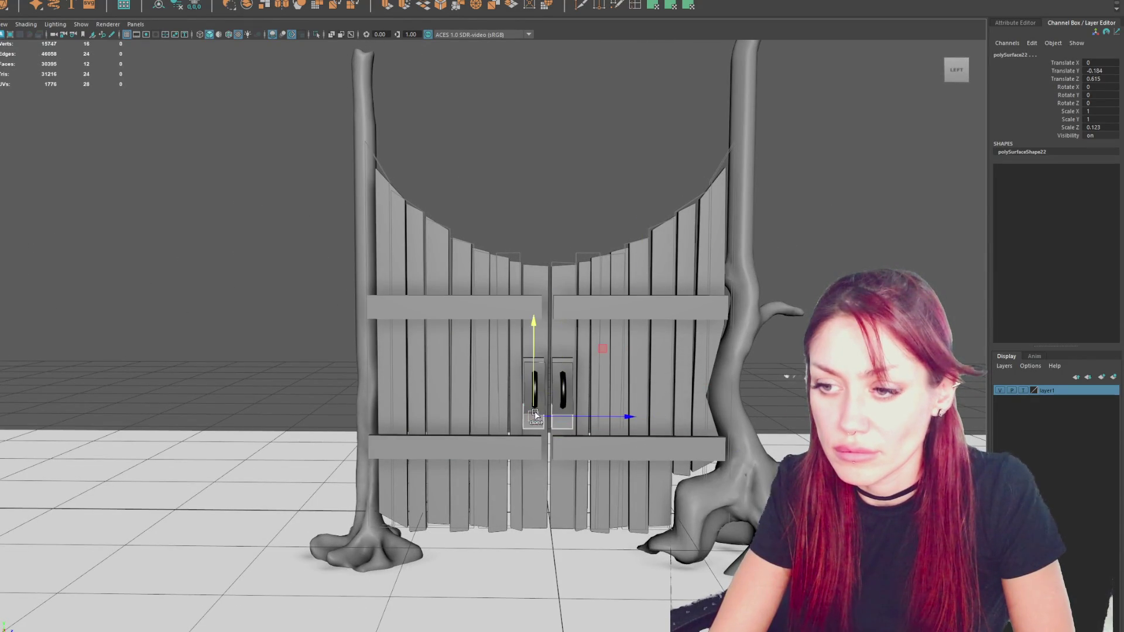
{"action": "left_click", "coordinate": [565, 362], "text": "shift"}
{"action": "left_click", "coordinate": [562, 387]}
{"action": "left_click", "coordinate": [534, 389], "text": "shift"}
{"action": "left_click_drag", "start_coordinate": [535, 389], "coordinate": [619, 399], "text": "alt"}
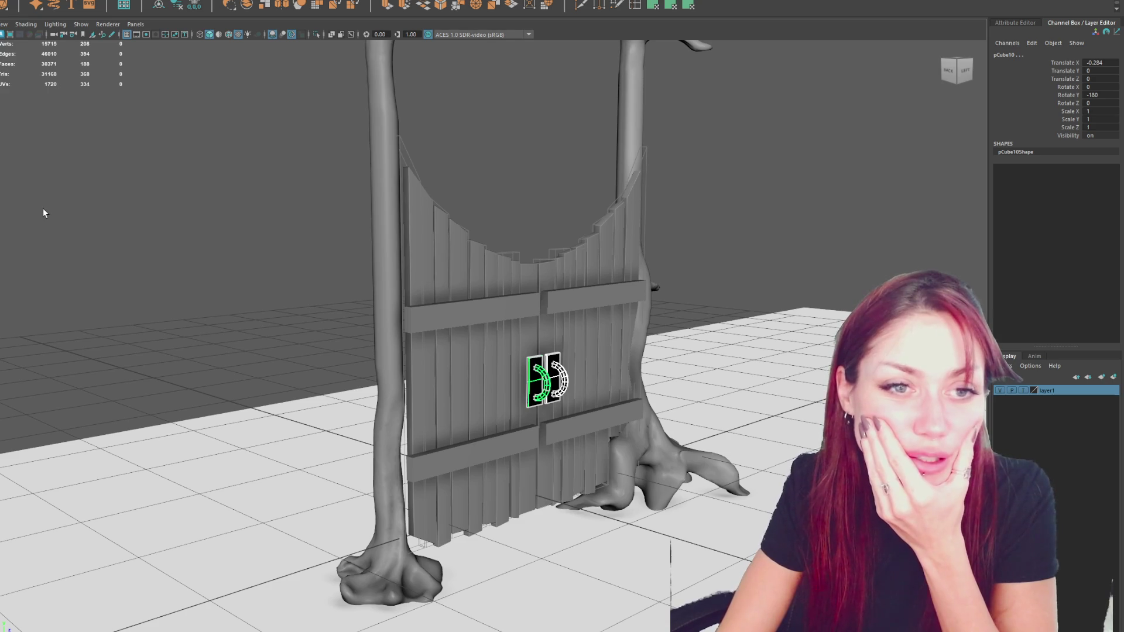
Clear the selection and frame the left door in view.
{"action": "left_click", "coordinate": [258, 314]}
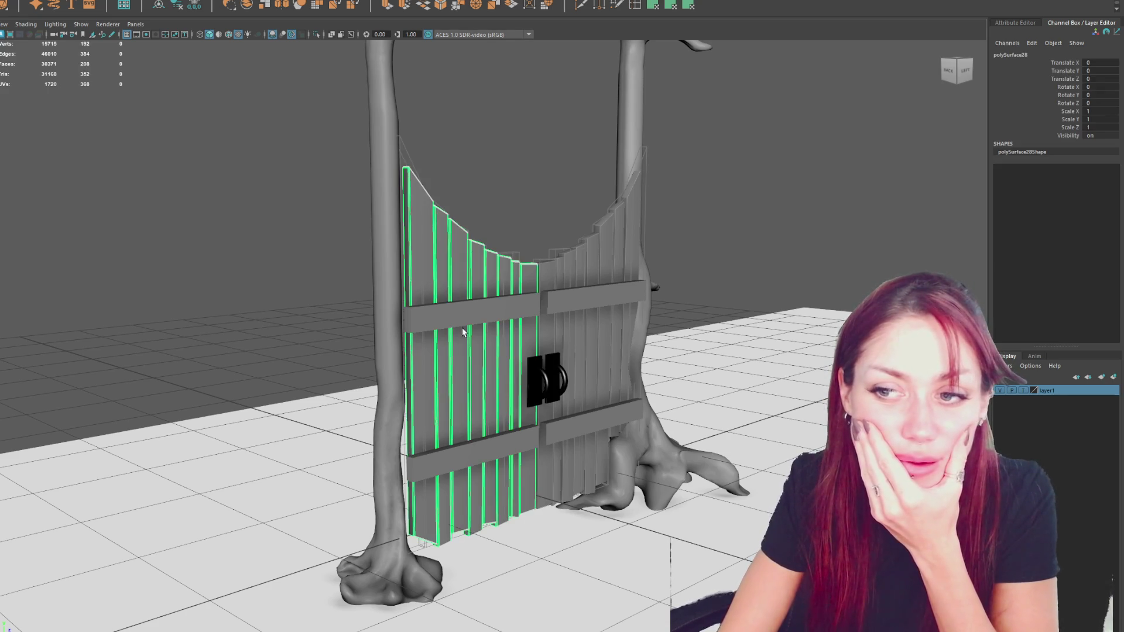
{"action": "left_click", "coordinate": [226, 294]}
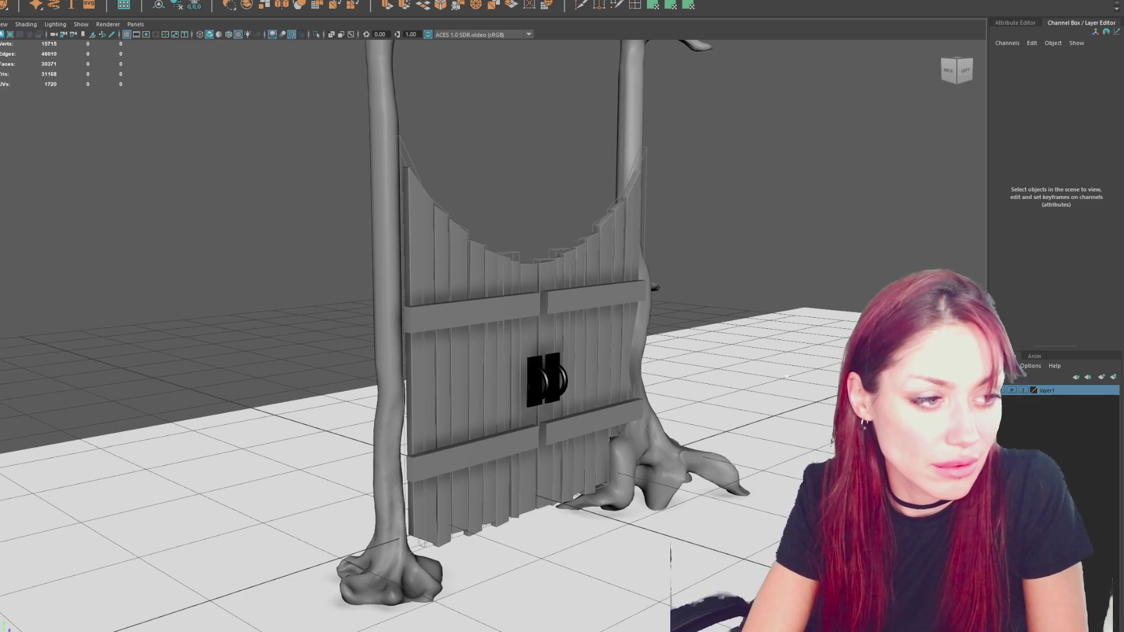
{"action": "left_click", "coordinate": [469, 313]}
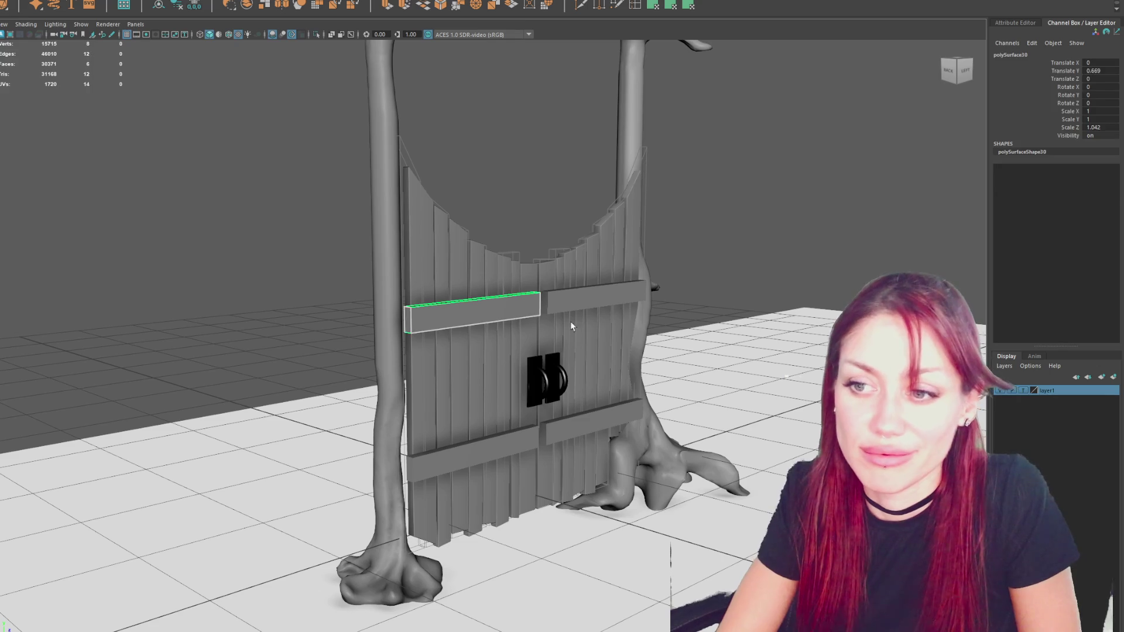
{"action": "key", "text": "f"}
{"action": "left_click_drag", "start_coordinate": [444, 426], "coordinate": [493, 348], "text": "alt"}
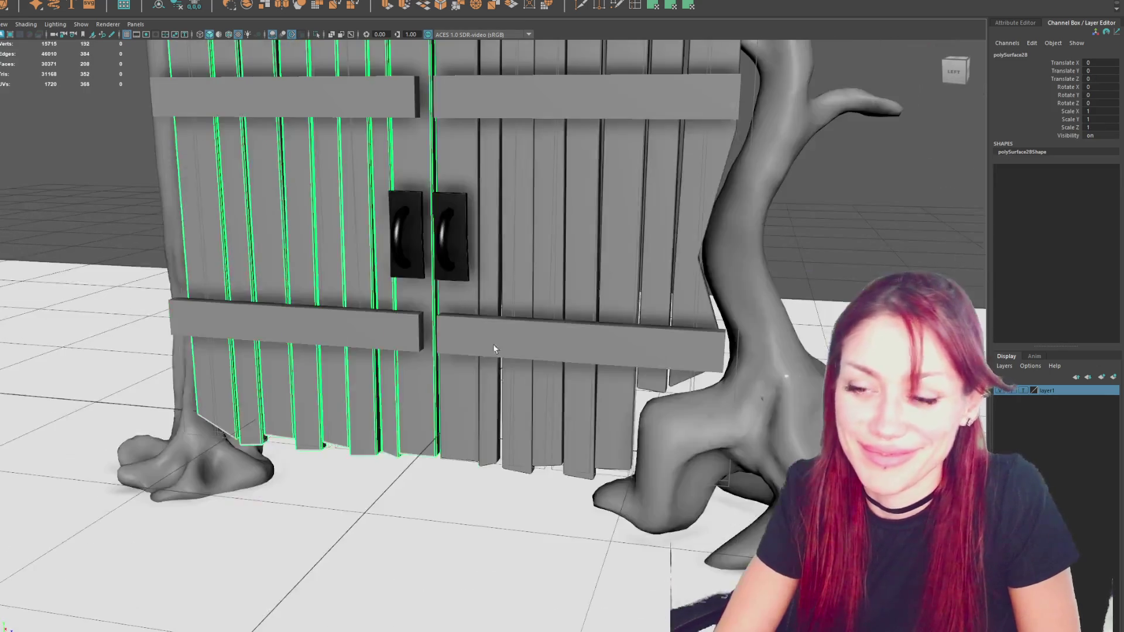
{"action": "left_click", "coordinate": [529, 360]}
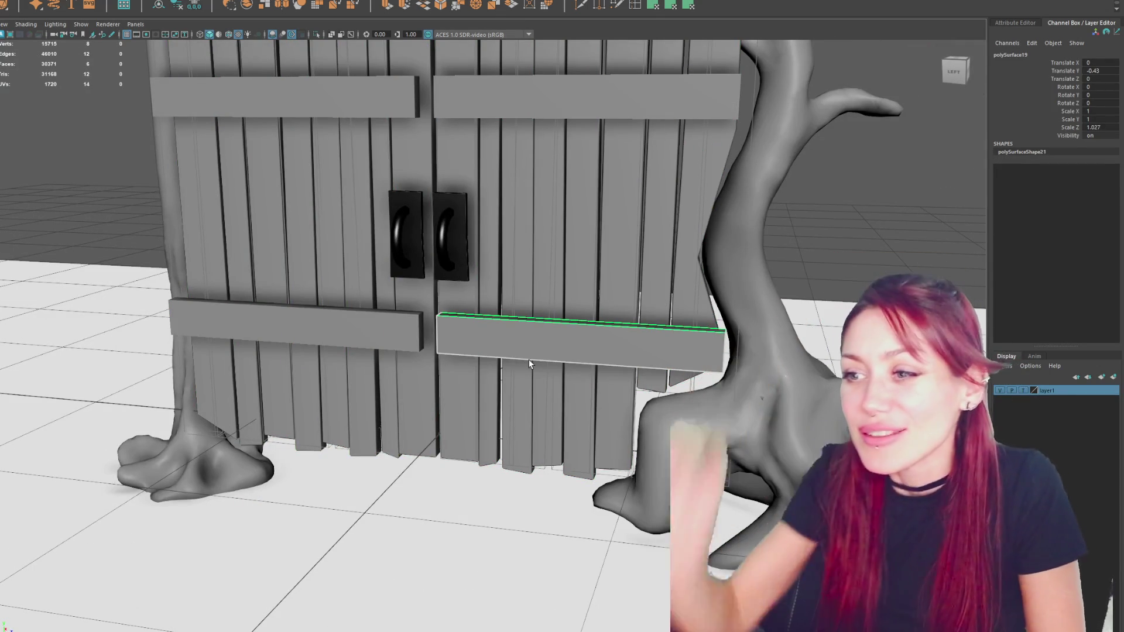
Raise two vertices on the right door's planks, then return to object mode.
{"action": "left_click", "coordinate": [697, 201]}
{"action": "mouse_move", "coordinate": [697, 201]}
{"action": "left_mouse_down", "text": "alt"}
{"action": "mouse_move", "coordinate": [765, 188]}
{"action": "mouse_move", "coordinate": [888, 195]}
{"action": "left_mouse_up", "text": "alt"}
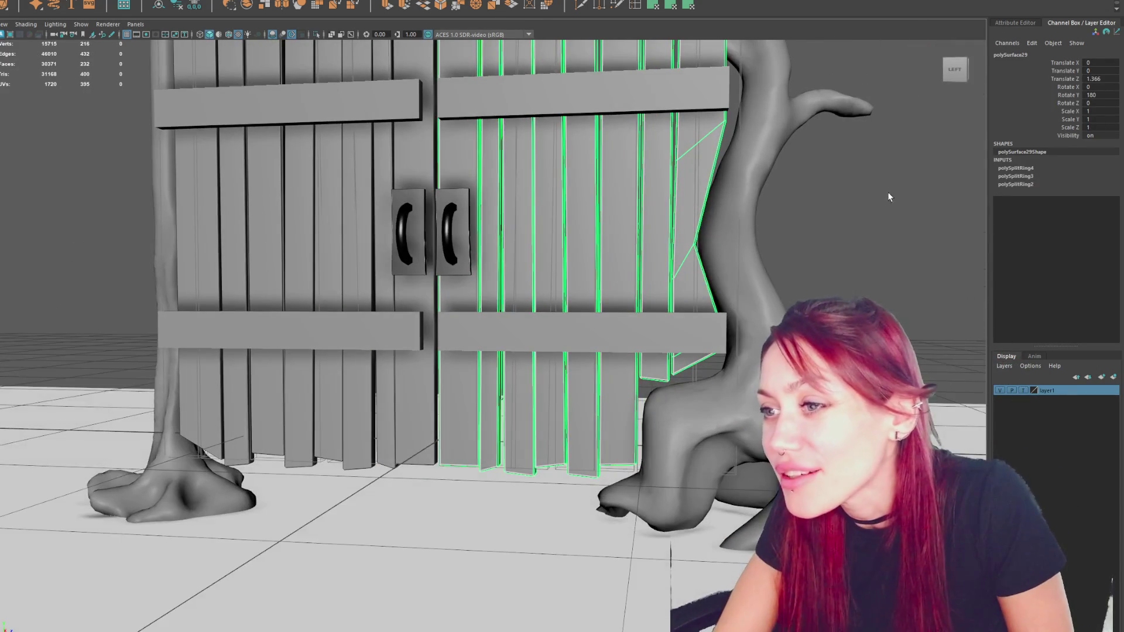
{"action": "key", "text": "F9"}
{"action": "mouse_move", "coordinate": [706, 229]}
{"action": "left_mouse_down"}
{"action": "mouse_move", "coordinate": [667, 284]}
{"action": "mouse_move", "coordinate": [686, 208]}
{"action": "mouse_move", "coordinate": [625, 231]}
{"action": "mouse_move", "coordinate": [794, 245]}
{"action": "mouse_move", "coordinate": [689, 168]}
{"action": "left_mouse_up"}
{"action": "scroll", "coordinate": [793, 228], "scroll_direction": "down", "scroll_amount": 5}
{"action": "right_click_drag", "start_coordinate": [699, 158], "coordinate": [749, 136]}
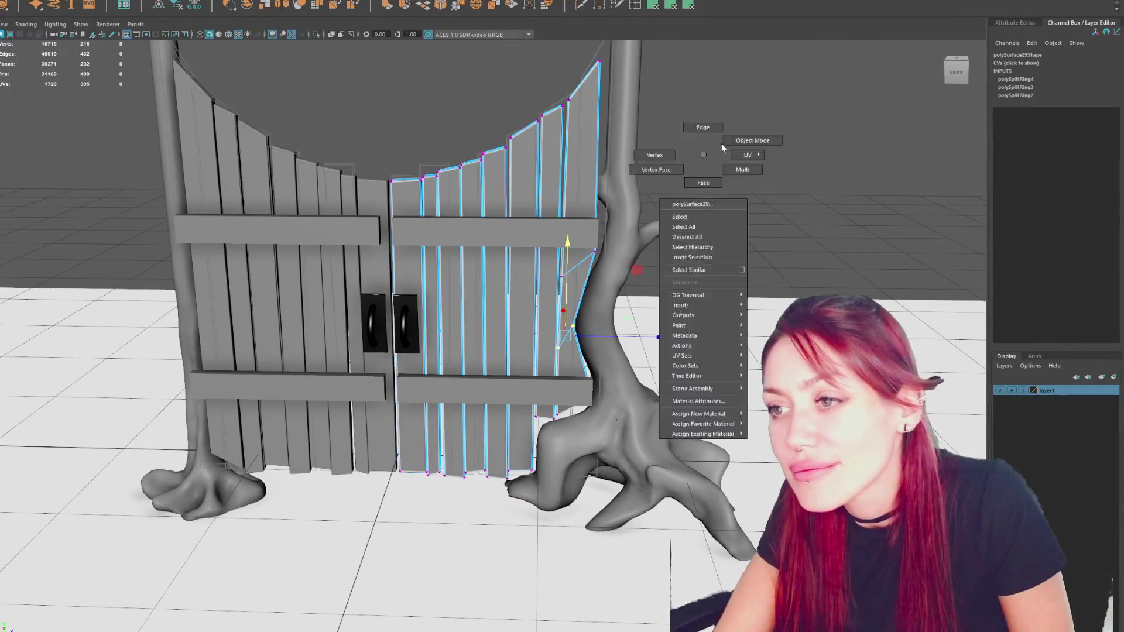
{"action": "scroll", "coordinate": [750, 138], "scroll_direction": "up", "scroll_amount": 2}
Select the upper-left crossbar and orbit around to inspect the gate.
{"action": "left_click", "coordinate": [325, 240]}
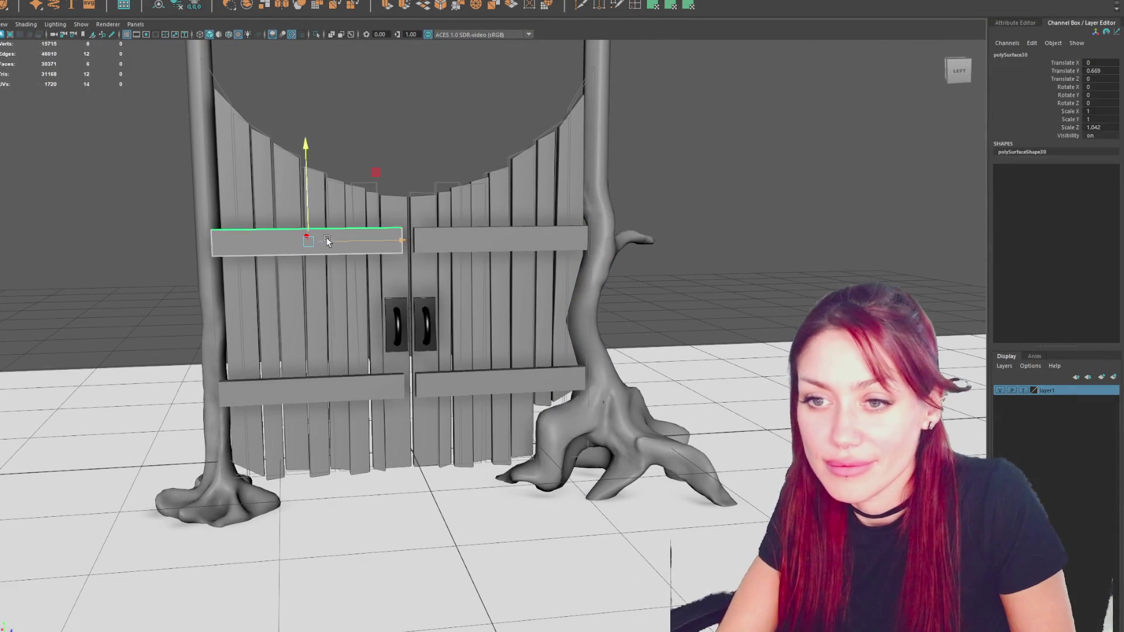
{"action": "mouse_move", "coordinate": [327, 241]}
{"action": "left_mouse_down", "text": "alt"}
{"action": "mouse_move", "coordinate": [342, 216]}
{"action": "mouse_move", "coordinate": [545, 224]}
{"action": "mouse_move", "coordinate": [286, 221]}
{"action": "mouse_move", "coordinate": [441, 264]}
{"action": "left_mouse_up", "text": "alt"}
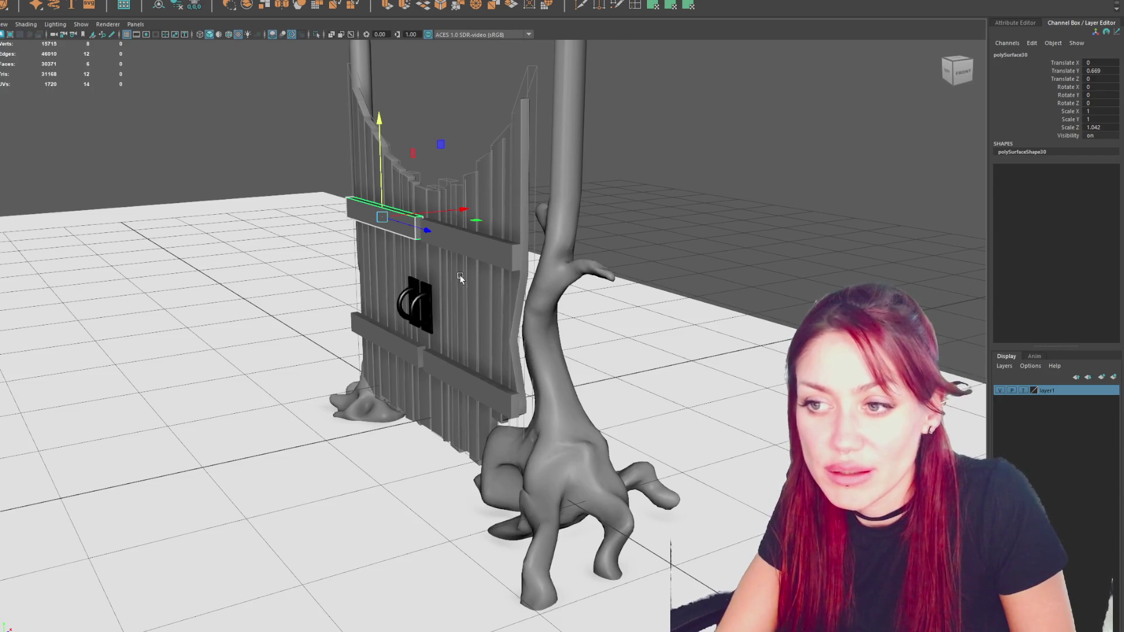
{"action": "left_click_drag", "start_coordinate": [549, 246], "coordinate": [353, 287], "text": "alt"}
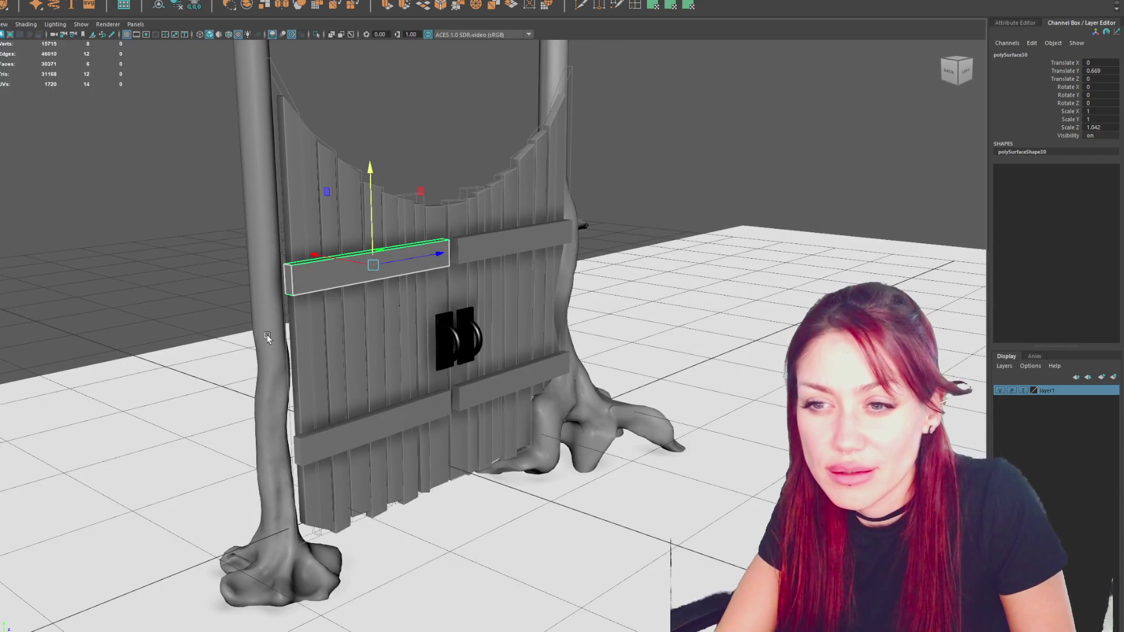
{"action": "mouse_move", "coordinate": [311, 274]}
{"action": "left_mouse_down", "text": "alt"}
{"action": "mouse_move", "coordinate": [346, 288]}
{"action": "mouse_move", "coordinate": [348, 267]}
{"action": "mouse_move", "coordinate": [597, 288]}
{"action": "mouse_move", "coordinate": [507, 282]}
{"action": "left_mouse_up", "text": "alt"}
Shift the lower-right crossbar sideways along X to line it up with the doors.
{"action": "left_click", "coordinate": [457, 264]}
{"action": "left_click", "coordinate": [633, 252], "text": "shift"}
{"action": "mouse_move", "coordinate": [632, 251]}
{"action": "left_mouse_down", "text": "alt"}
{"action": "mouse_move", "coordinate": [559, 327]}
{"action": "mouse_move", "coordinate": [444, 328]}
{"action": "left_mouse_up", "text": "alt"}
{"action": "left_click", "coordinate": [559, 327], "text": "shift"}
{"action": "left_click", "coordinate": [585, 316], "text": "shift"}
{"action": "left_click", "coordinate": [425, 366], "text": "shift"}
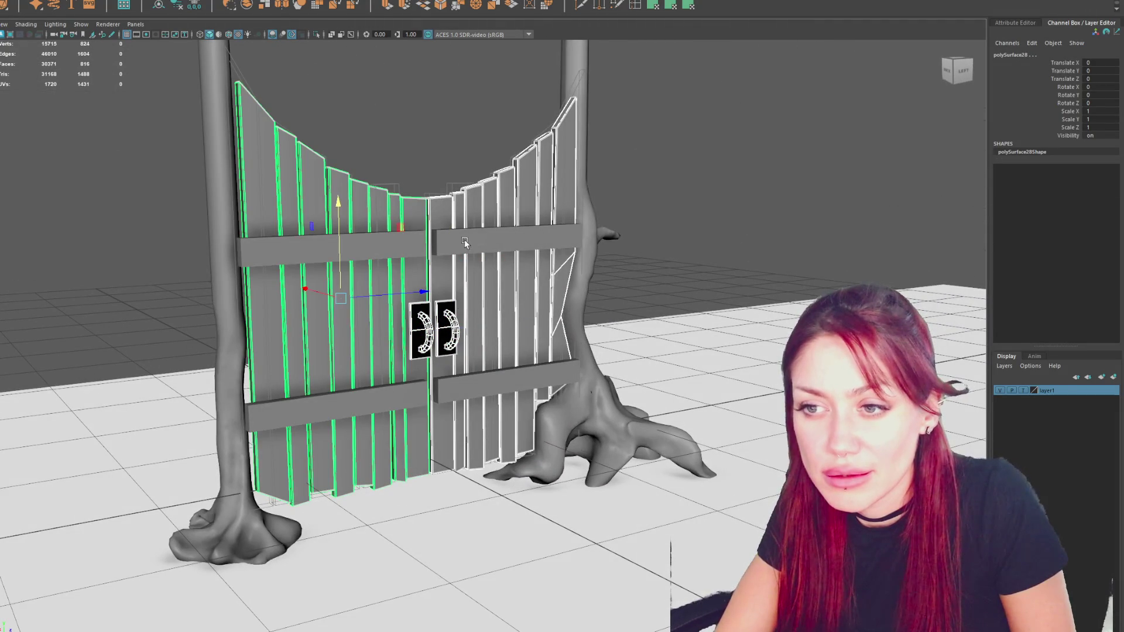
{"action": "left_click", "coordinate": [340, 248]}
{"action": "left_click", "coordinate": [351, 404]}
{"action": "left_click", "coordinate": [501, 372]}
{"action": "mouse_move", "coordinate": [501, 372]}
{"action": "left_mouse_down"}
{"action": "mouse_move", "coordinate": [483, 375]}
{"action": "mouse_move", "coordinate": [618, 358]}
{"action": "left_mouse_up"}
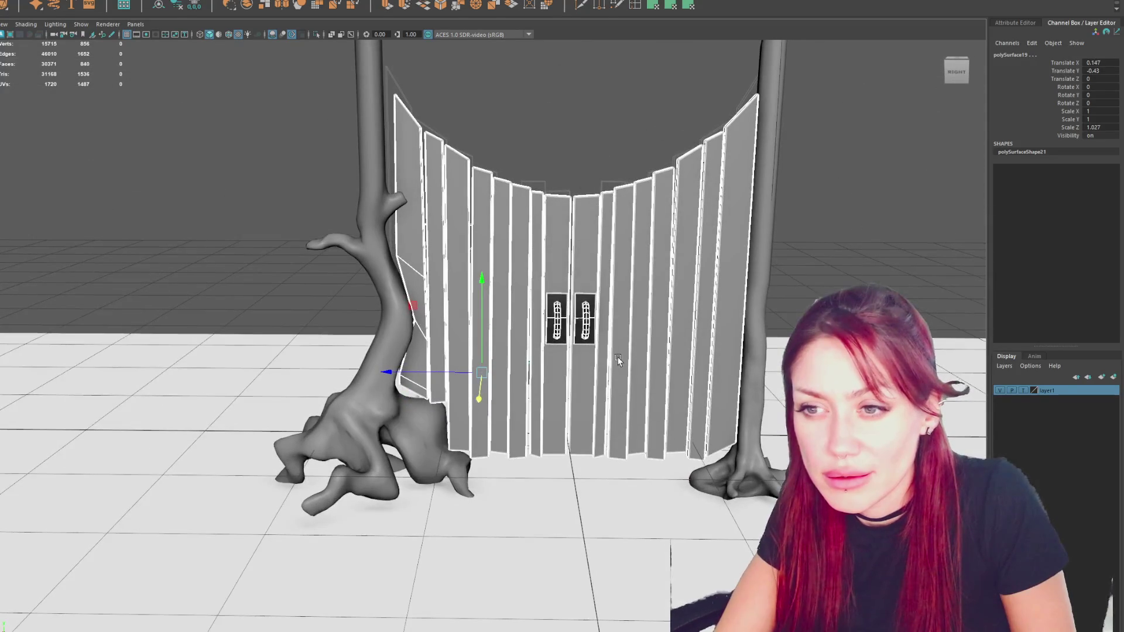
Insert three more edge loops on the left door's outer plank.
{"action": "scroll", "coordinate": [618, 361], "scroll_direction": "up", "scroll_amount": 2}
{"action": "left_click", "coordinate": [378, 189]}
{"action": "scroll", "coordinate": [578, 70], "scroll_direction": "up", "scroll_amount": 2}
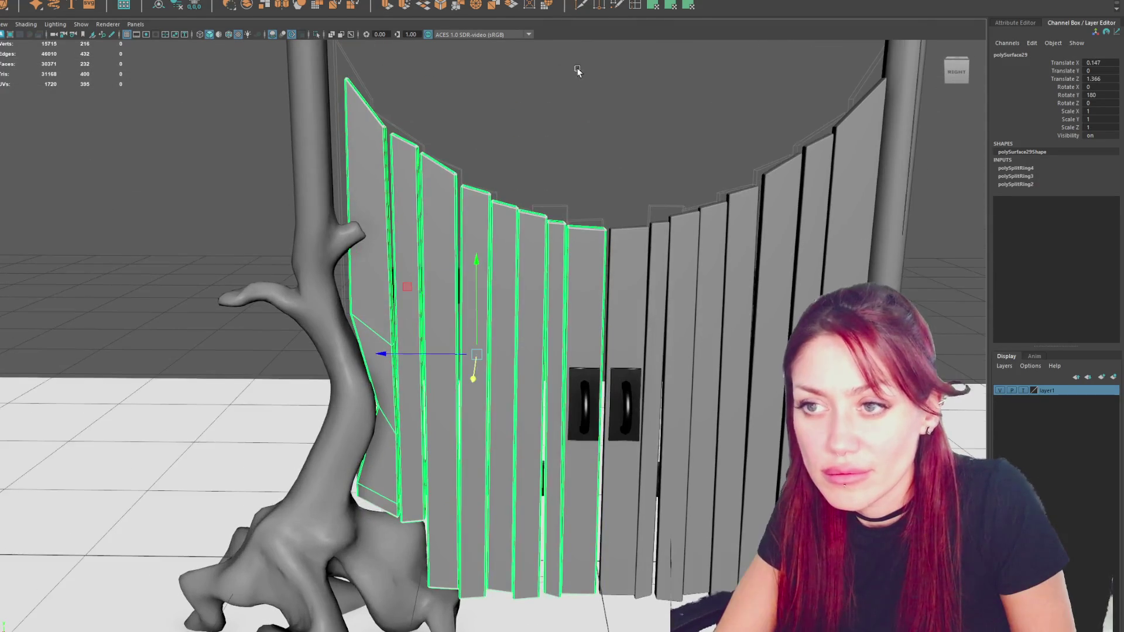
{"action": "left_click", "coordinate": [644, 5]}
{"action": "left_click", "coordinate": [351, 257]}
{"action": "left_click", "coordinate": [379, 236]}
{"action": "left_click", "coordinate": [388, 216]}
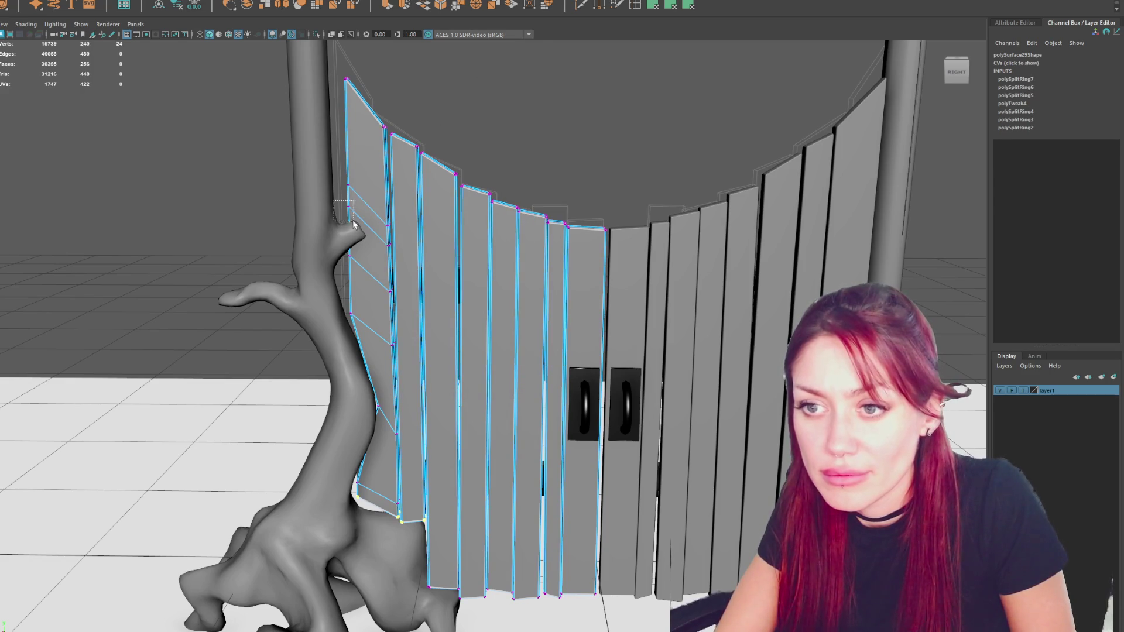
Pull the plank's outer-edge vertices inward to notch around the trunk's branch.
{"action": "left_click_drag", "start_coordinate": [350, 221], "coordinate": [350, 222]}
{"action": "key", "text": "w"}
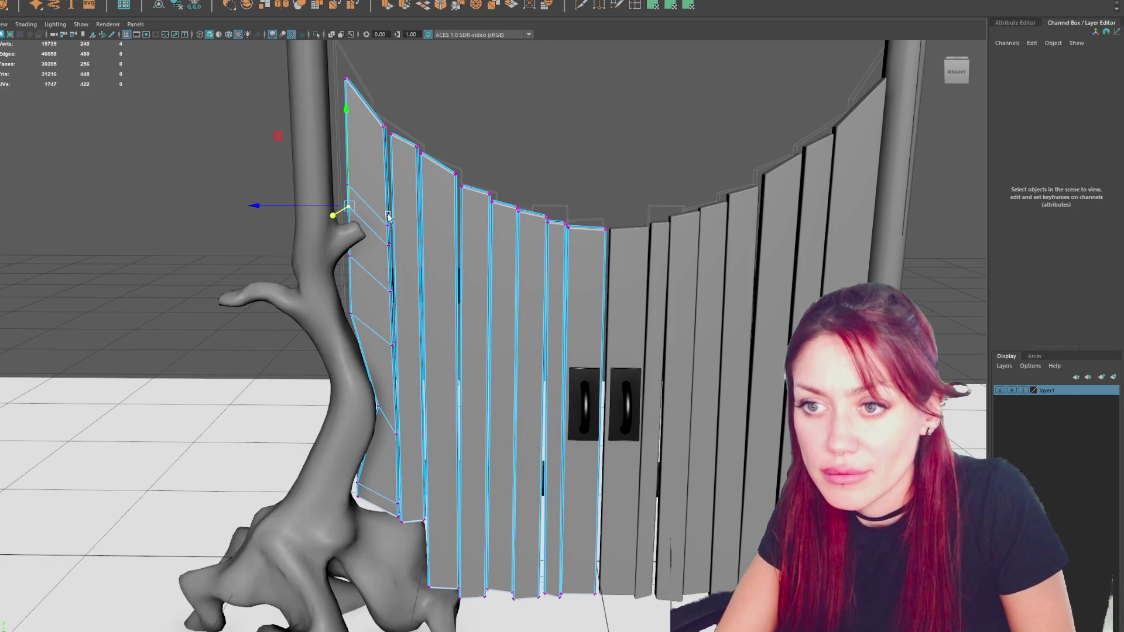
{"action": "mouse_move", "coordinate": [364, 218]}
{"action": "left_mouse_down"}
{"action": "mouse_move", "coordinate": [365, 208]}
{"action": "mouse_move", "coordinate": [357, 236]}
{"action": "mouse_move", "coordinate": [384, 246]}
{"action": "mouse_move", "coordinate": [397, 177]}
{"action": "mouse_move", "coordinate": [403, 257]}
{"action": "mouse_move", "coordinate": [380, 153]}
{"action": "mouse_move", "coordinate": [342, 64]}
{"action": "left_mouse_up"}
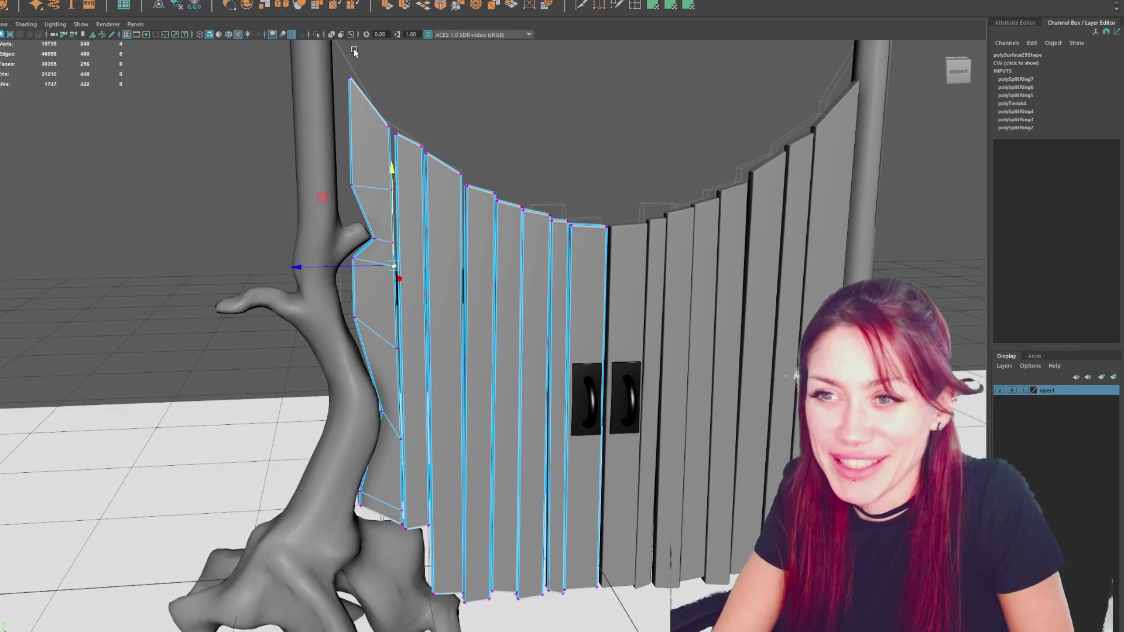
{"action": "left_click_drag", "start_coordinate": [389, 251], "coordinate": [324, 251], "text": "alt"}
{"action": "left_click", "coordinate": [353, 300]}
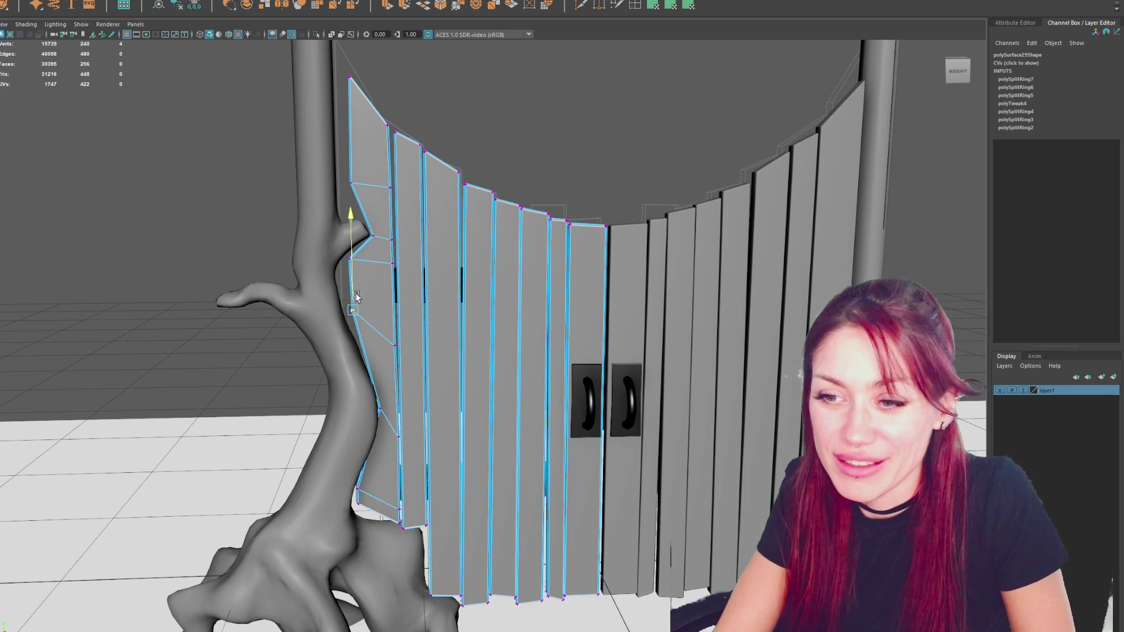
{"action": "mouse_move", "coordinate": [386, 364]}
{"action": "left_mouse_down", "text": "alt"}
{"action": "mouse_move", "coordinate": [395, 350]}
{"action": "mouse_move", "coordinate": [396, 375]}
{"action": "mouse_move", "coordinate": [396, 359]}
{"action": "left_mouse_up", "text": "alt"}
{"action": "left_click", "coordinate": [395, 433]}
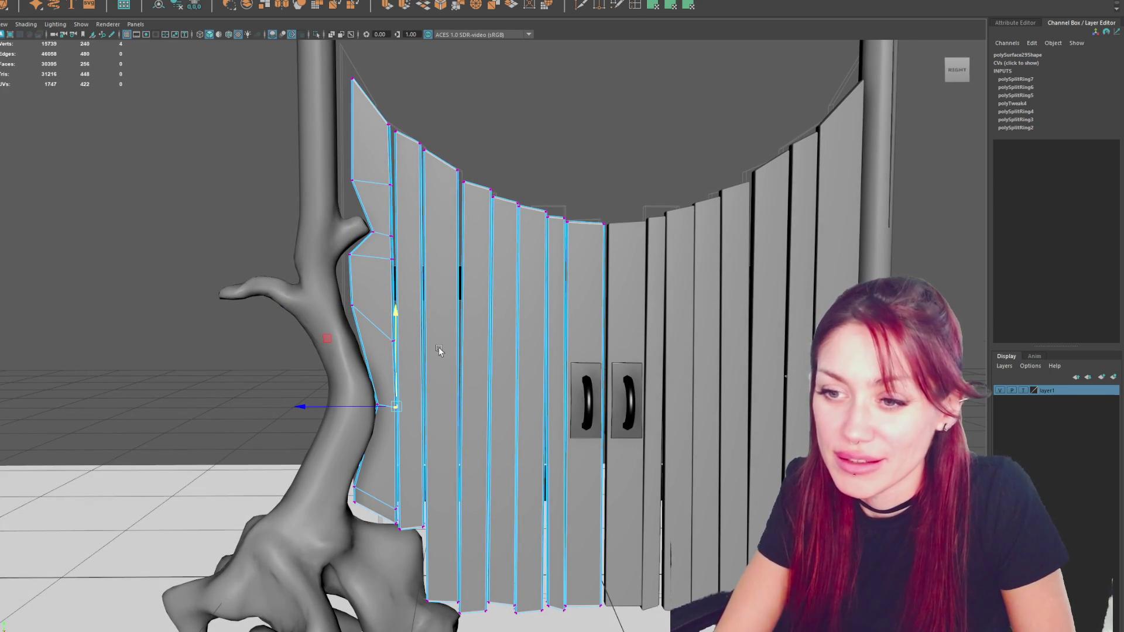